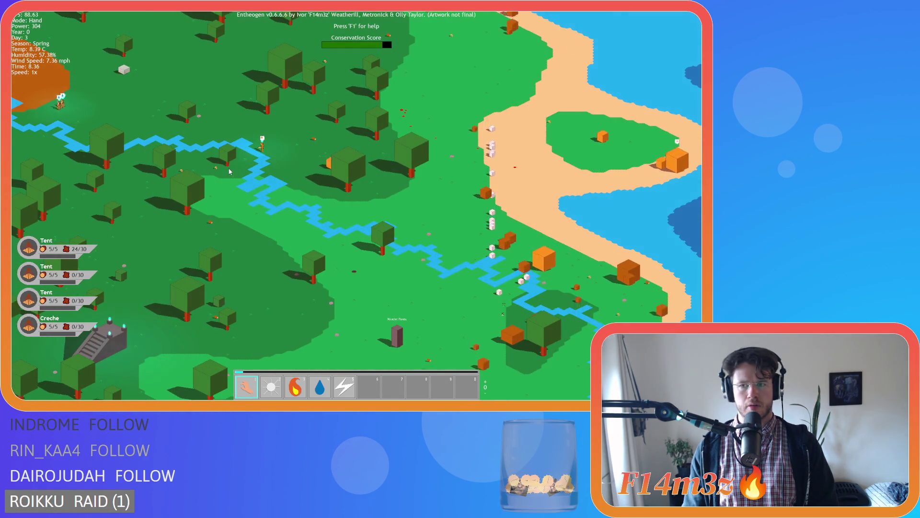
- Zoom out over the whole island, pan north to the river and coast, then return to the camp paused
scroll(251, 152, "up", 3)
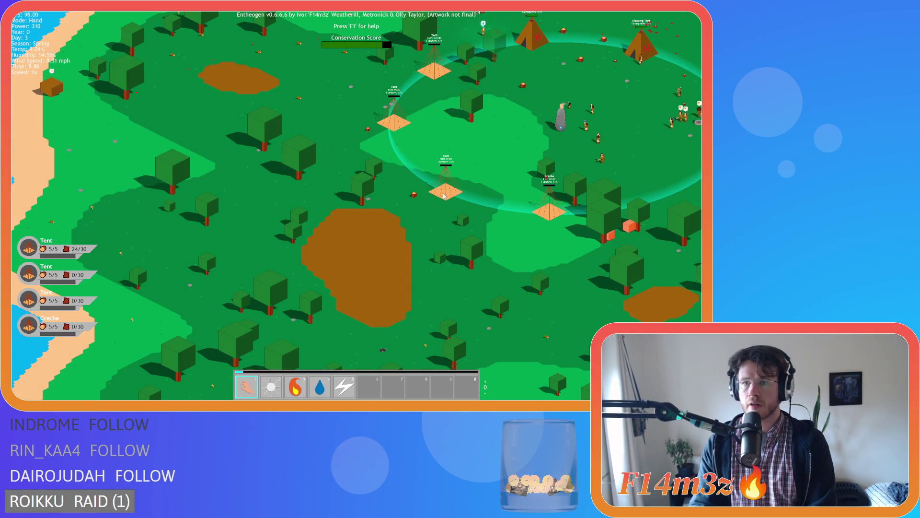
scroll(443, 197, "down", 3)
scroll(443, 194, "down", 5)
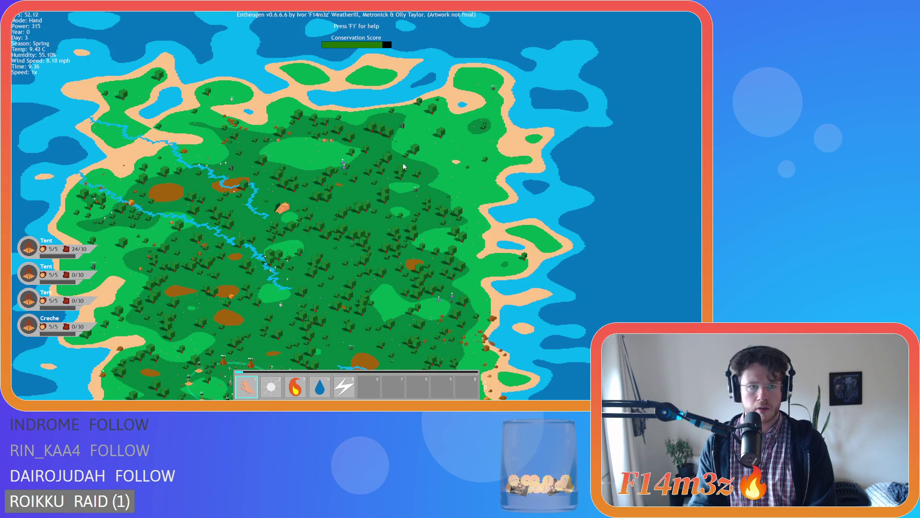
scroll(403, 166, "up", 3)
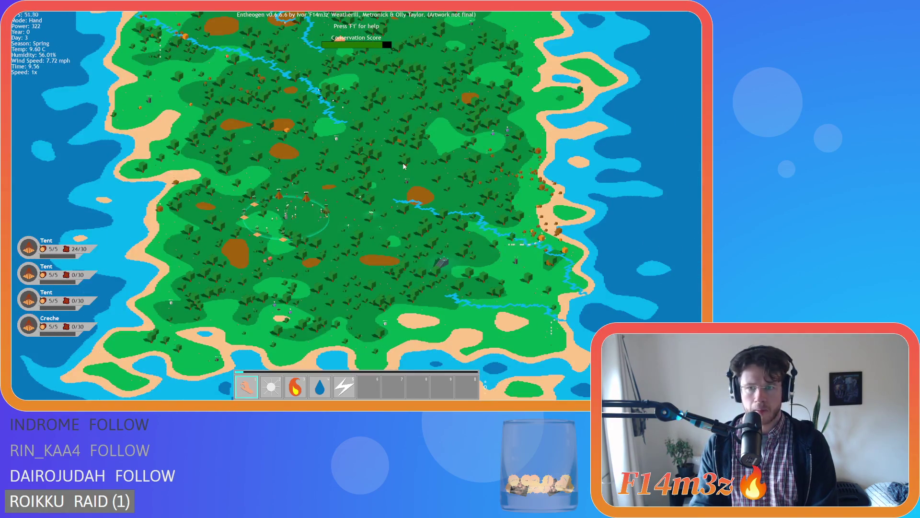
key("a")
key("s")
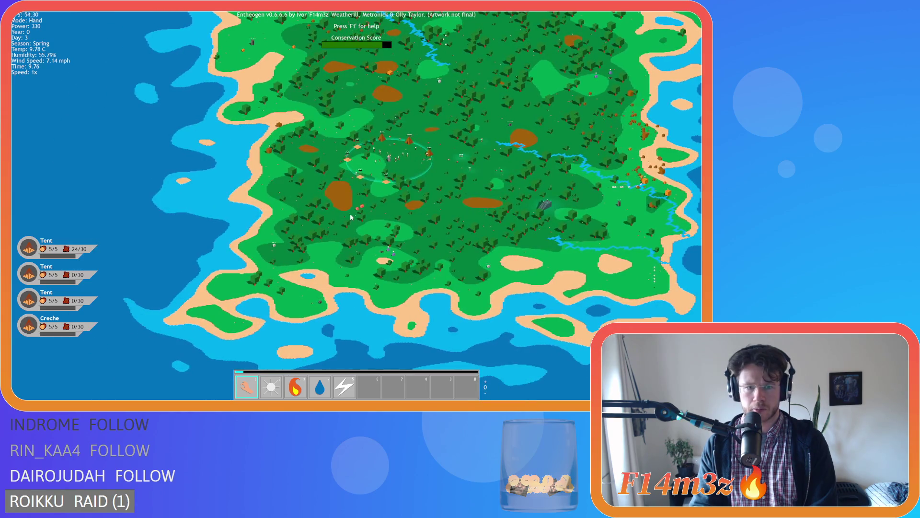
scroll(404, 166, "up", 3)
key("w")
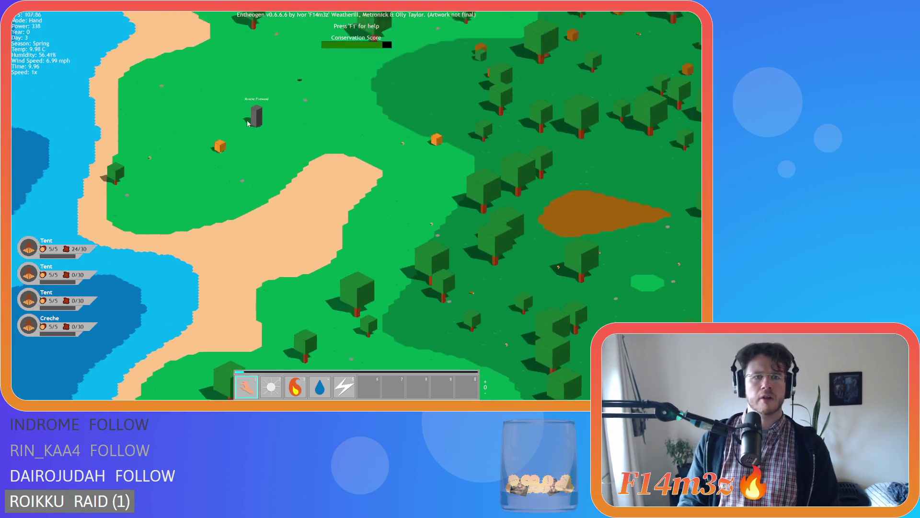
scroll(250, 120, "down", 5)
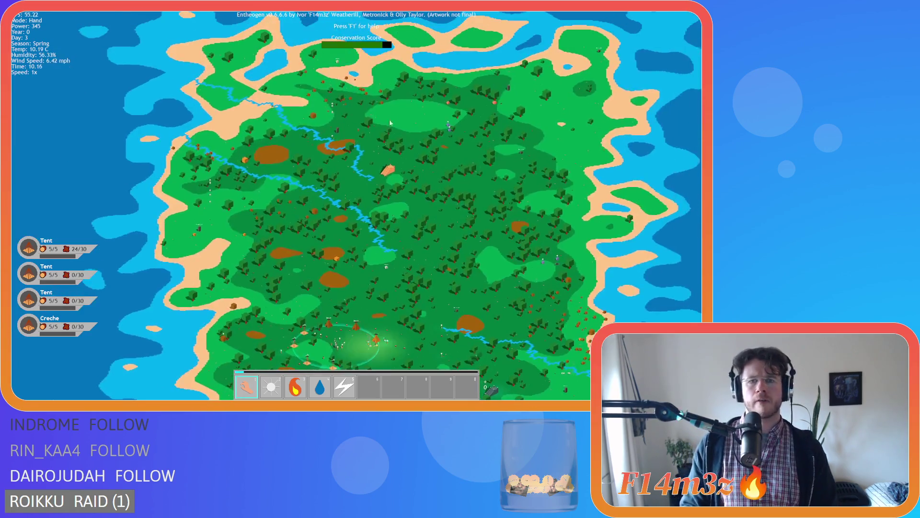
scroll(393, 116, "up", 5)
key("space")
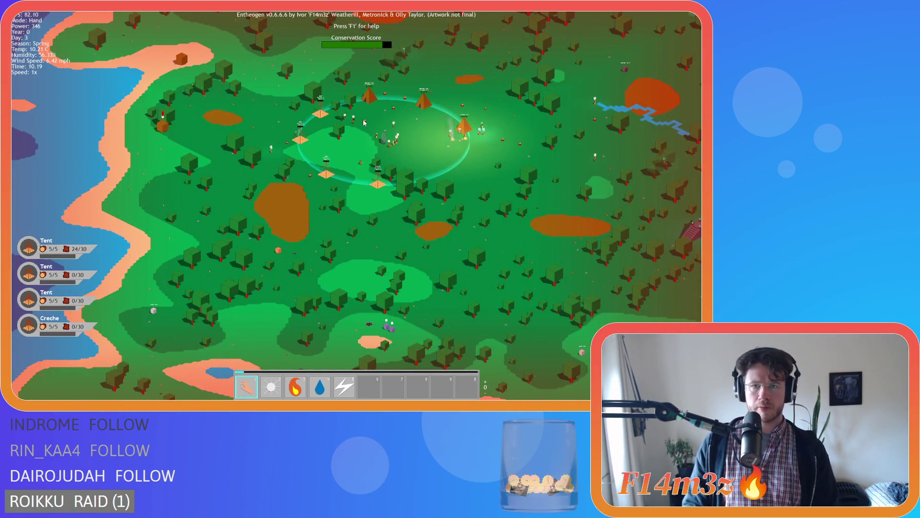
scroll(364, 122, "up", 4)
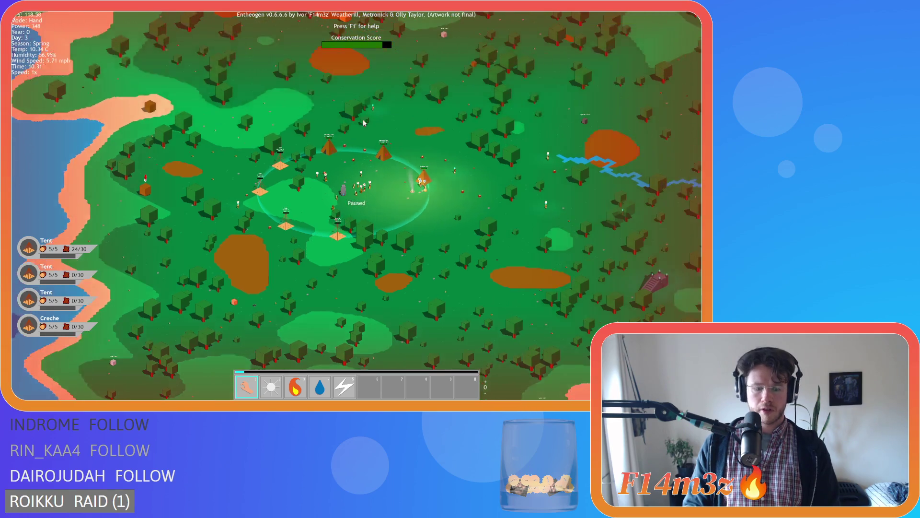
- Add Resurrection and Divine Intervention to empty miracle hotbar slots from the Miracles list
key("m")
mouse_move(278, 180)
left_mouse_down()
mouse_move(376, 393)
mouse_move(393, 386)
left_mouse_up()
left_click_drag(262, 135, 370, 386)
key("w")
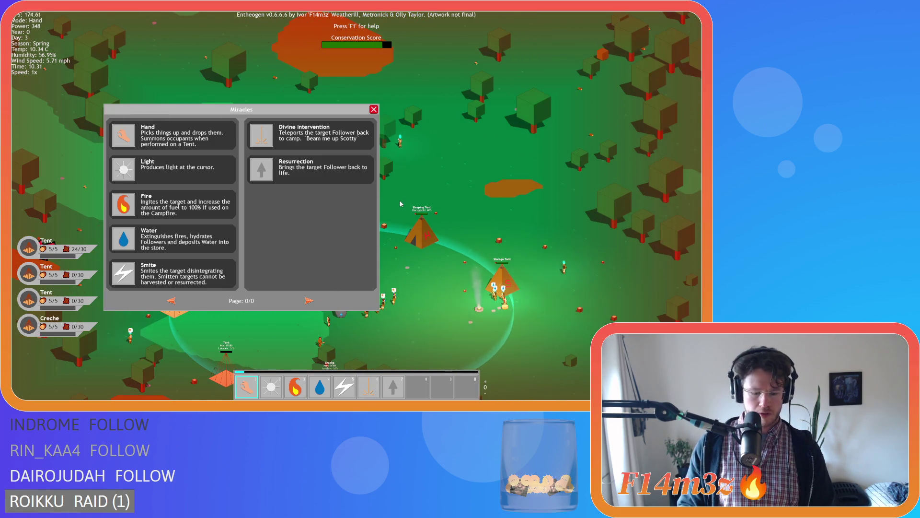
key("m")
scroll(399, 189, "down", 5)
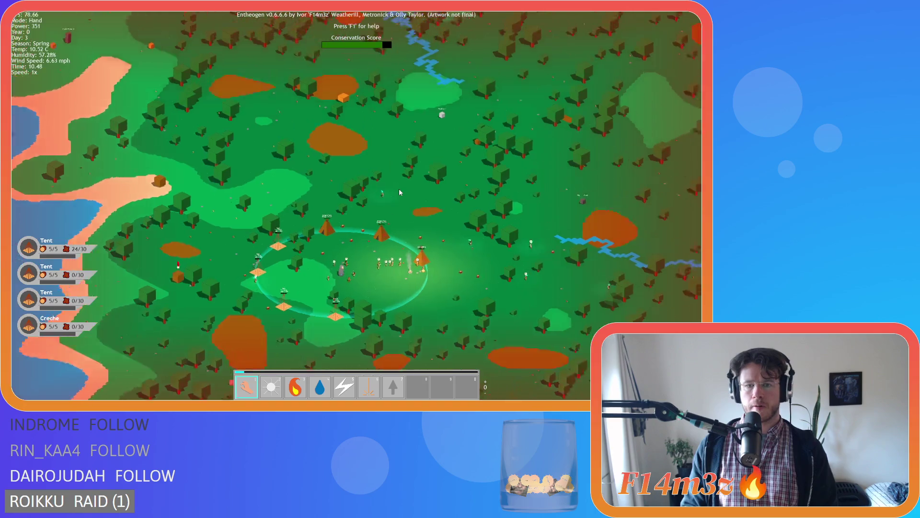
scroll(317, 235, "up", 8)
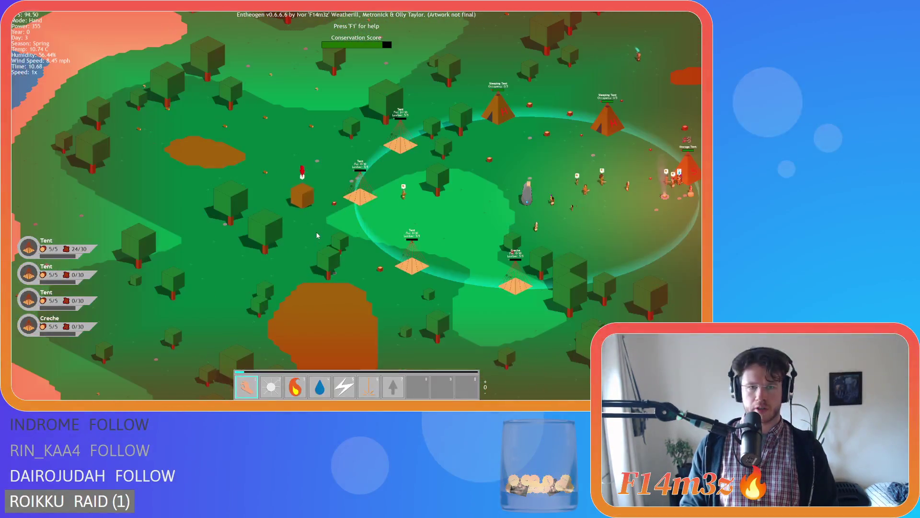
scroll(317, 235, "up", 5)
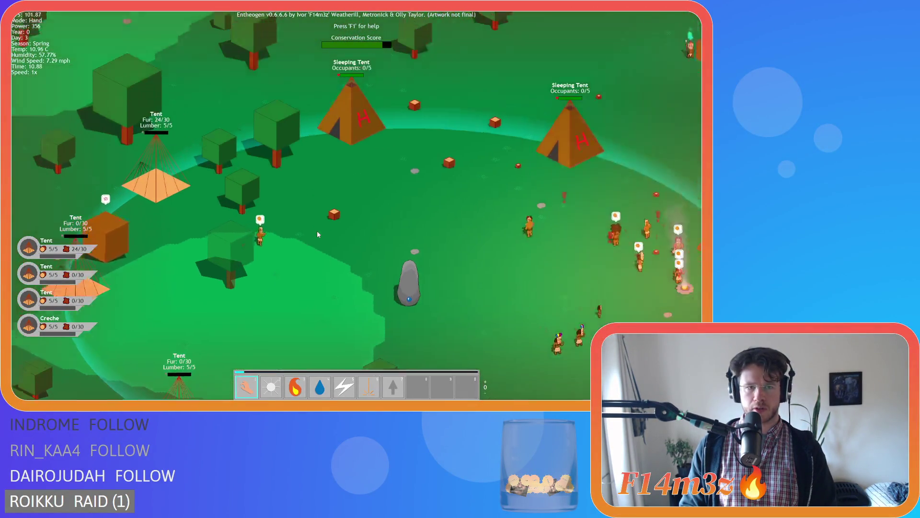
scroll(317, 234, "down", 5)
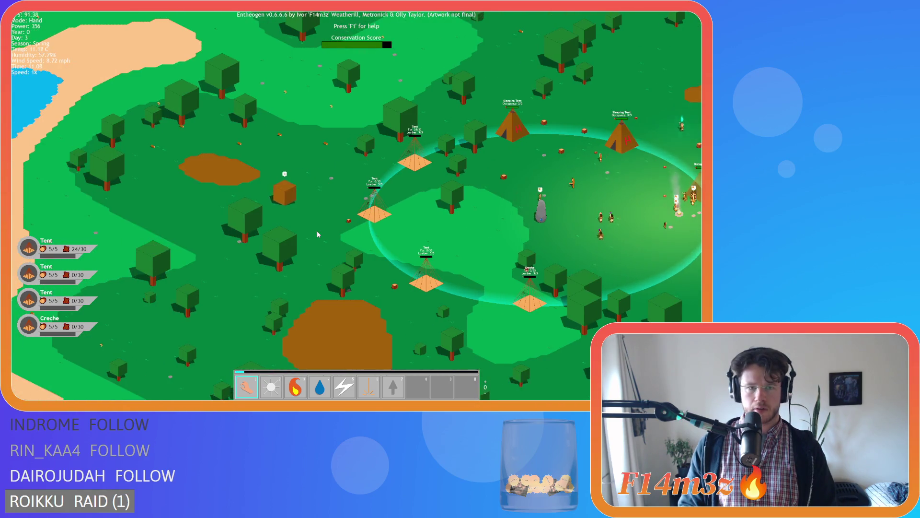
key("s")
key("a")
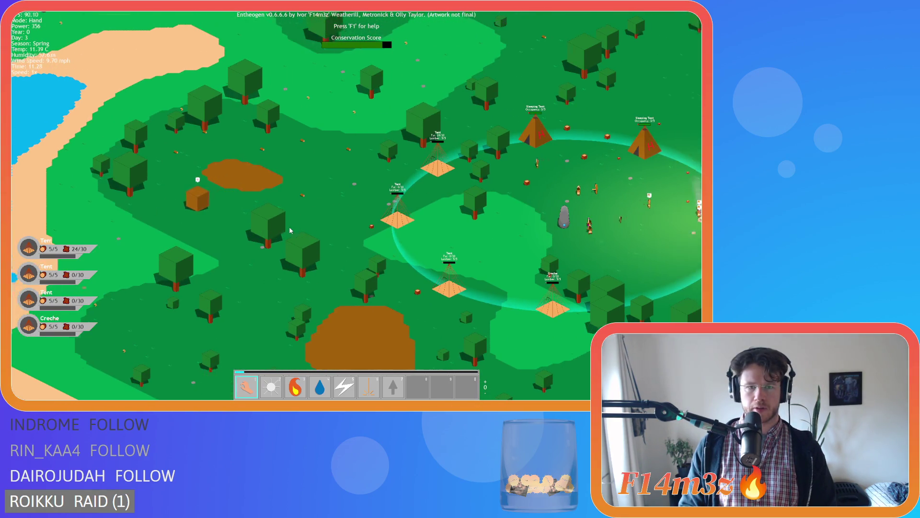
key("d")
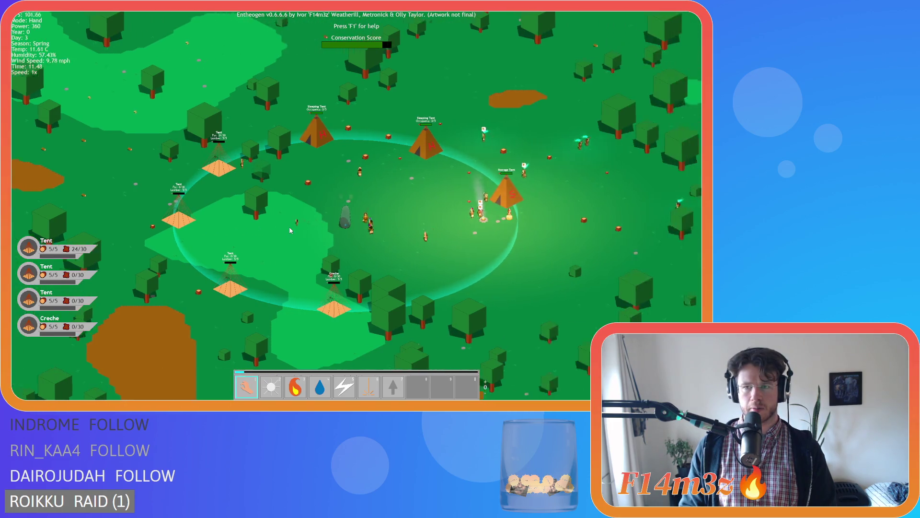
key("a")
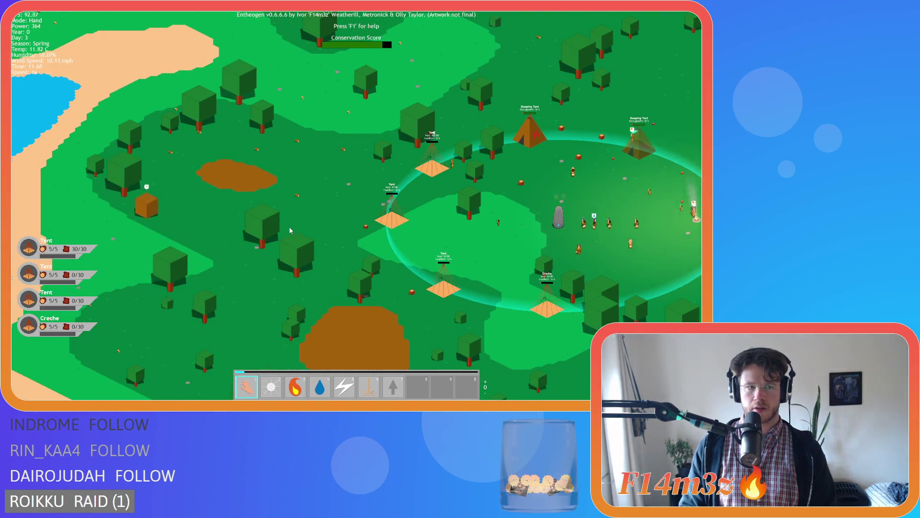
key("d")
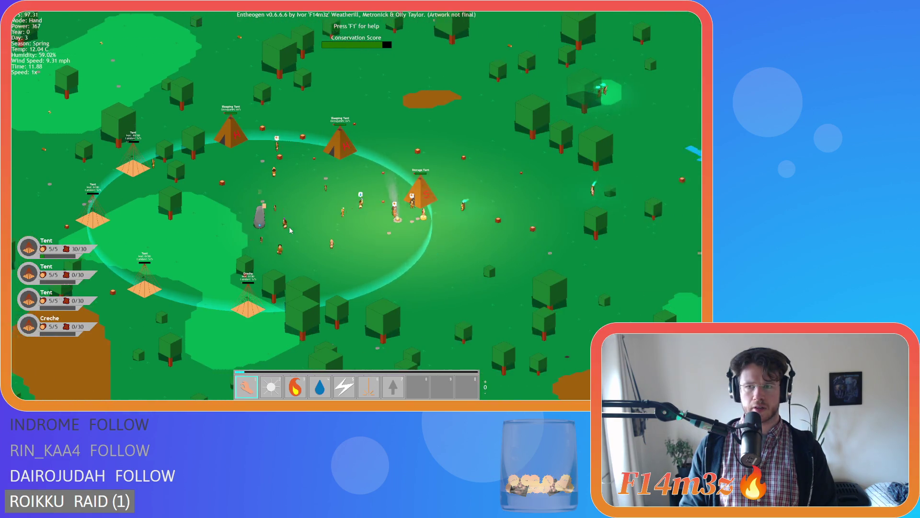
scroll(290, 230, "down", 5)
scroll(290, 230, "up", 3)
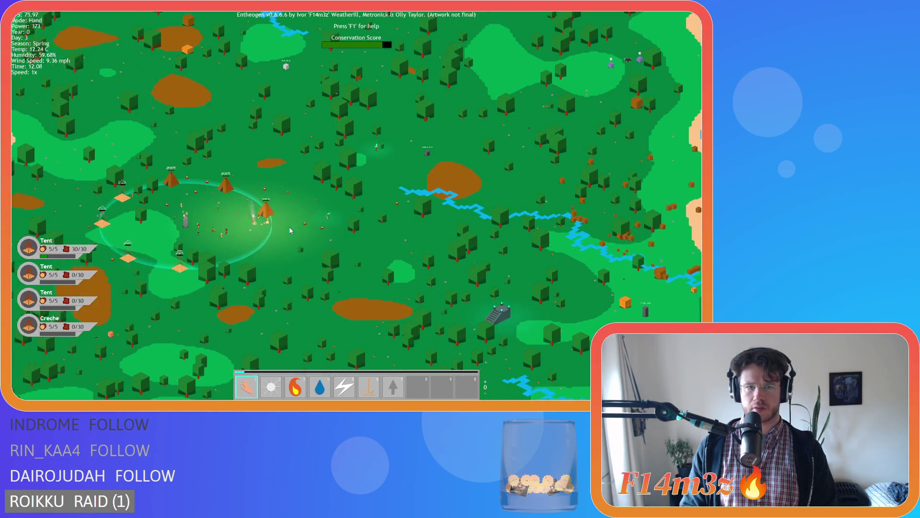
key("a")
key("s")
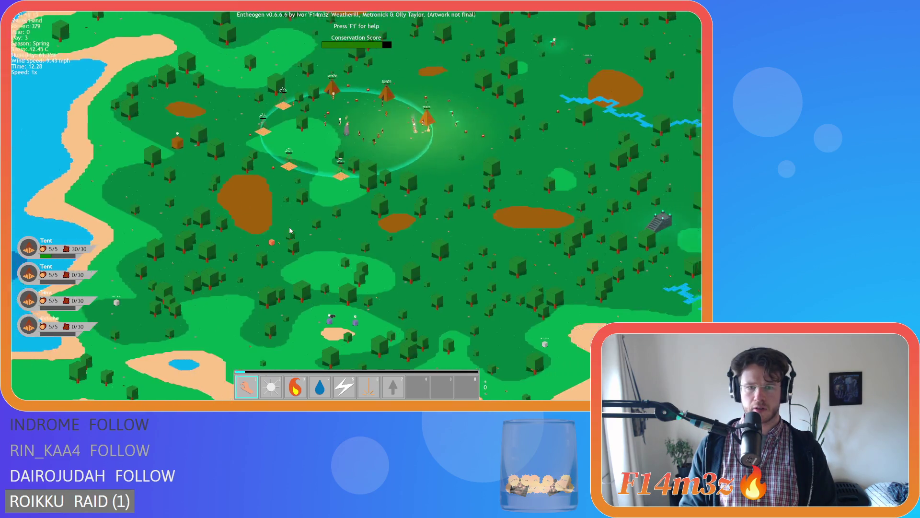
scroll(289, 226, "down", 2)
key("d")
scroll(290, 230, "up", 5)
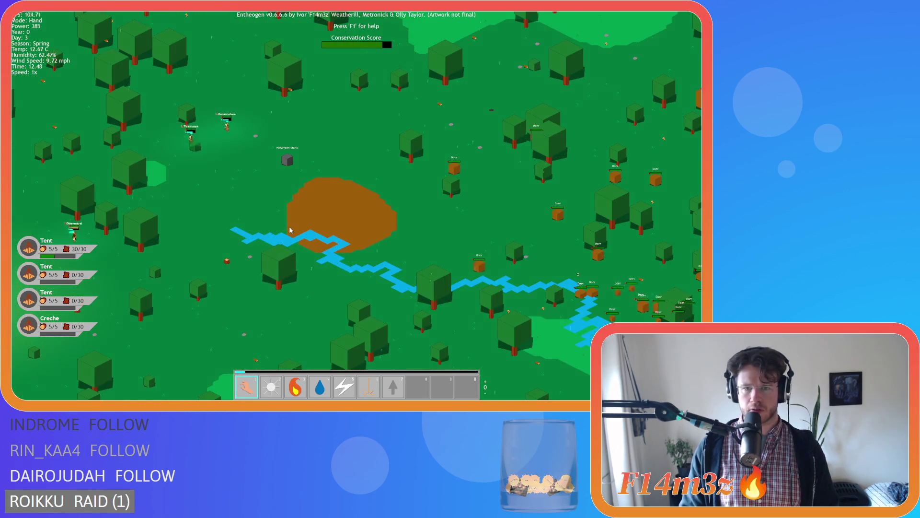
scroll(290, 230, "down", 5)
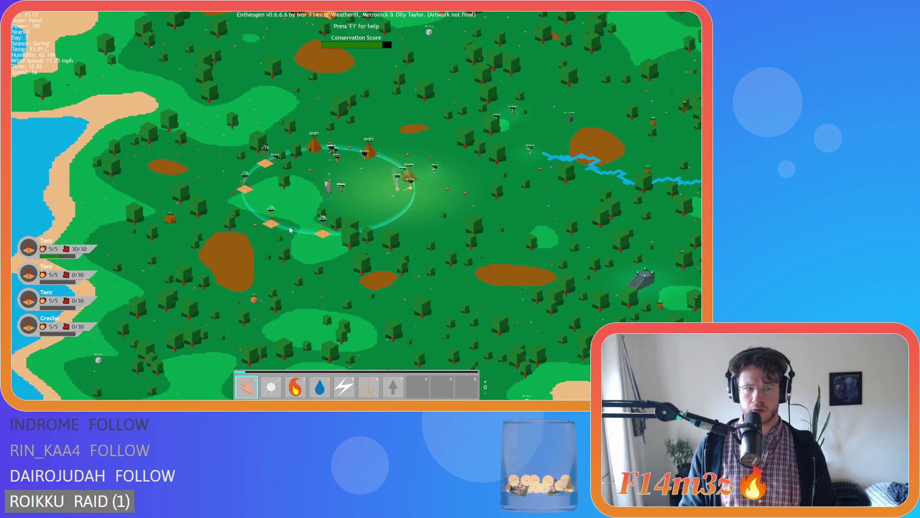
scroll(290, 230, "up", 3)
key("a")
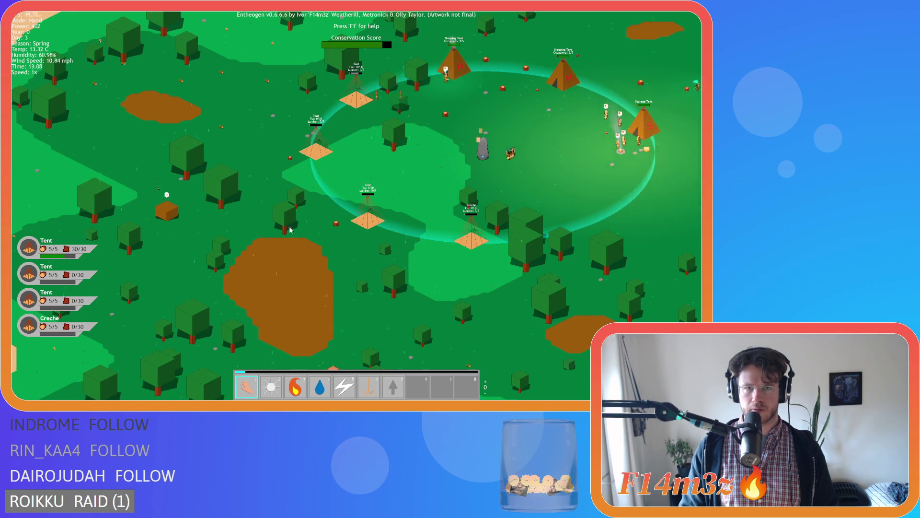
scroll(290, 230, "down", 4)
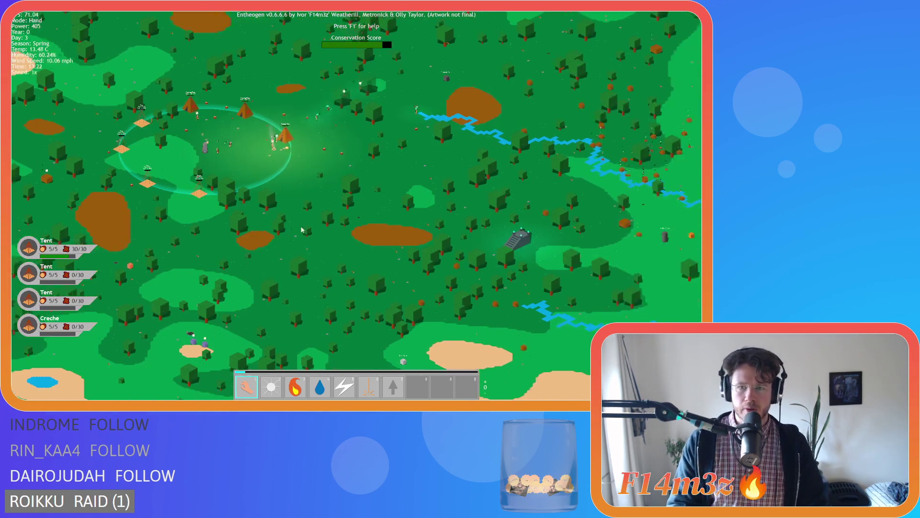
scroll(302, 230, "down", 2)
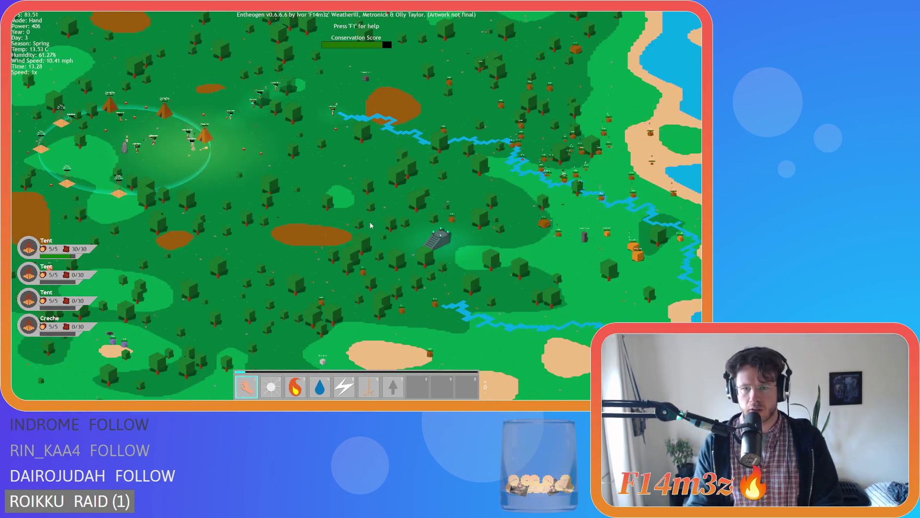
scroll(336, 228, "up", 6)
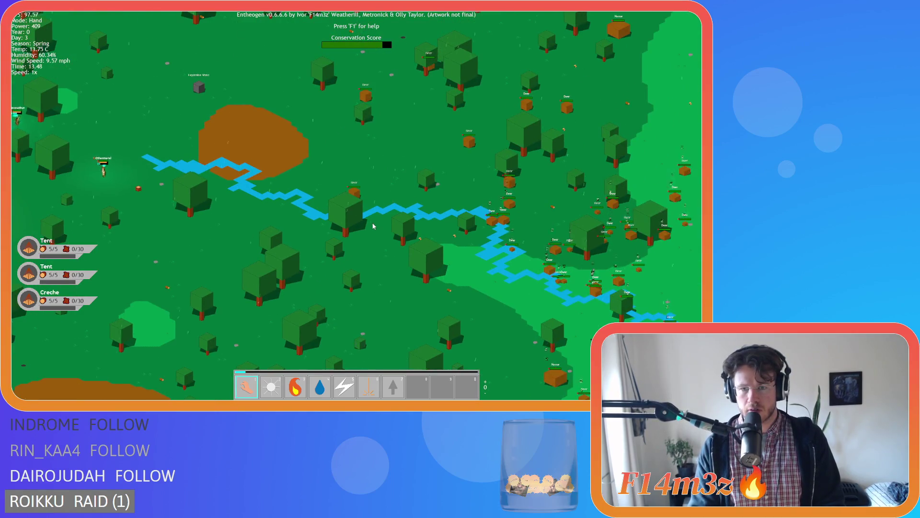
key("w")
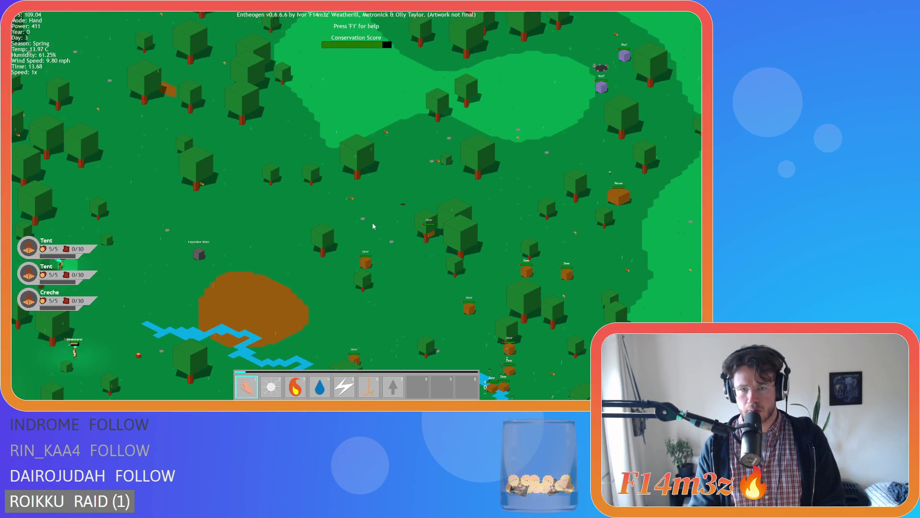
key("a")
key("w")
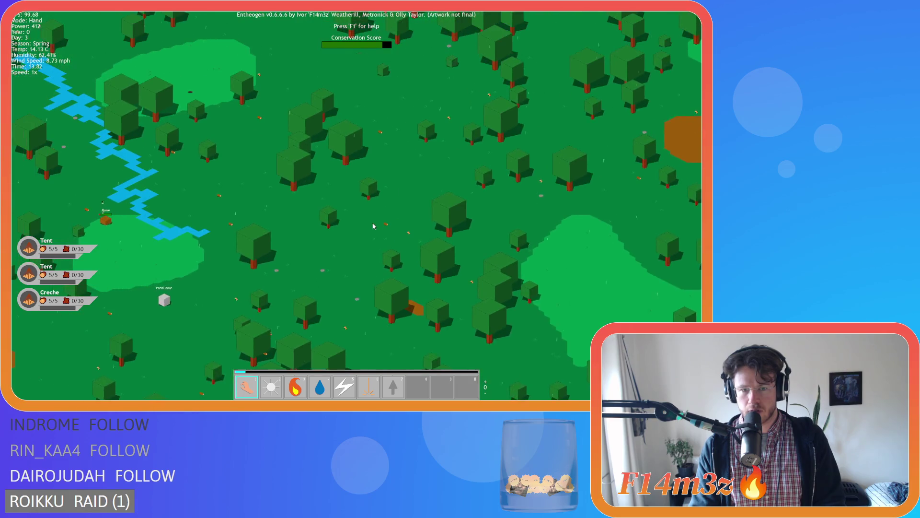
key("a")
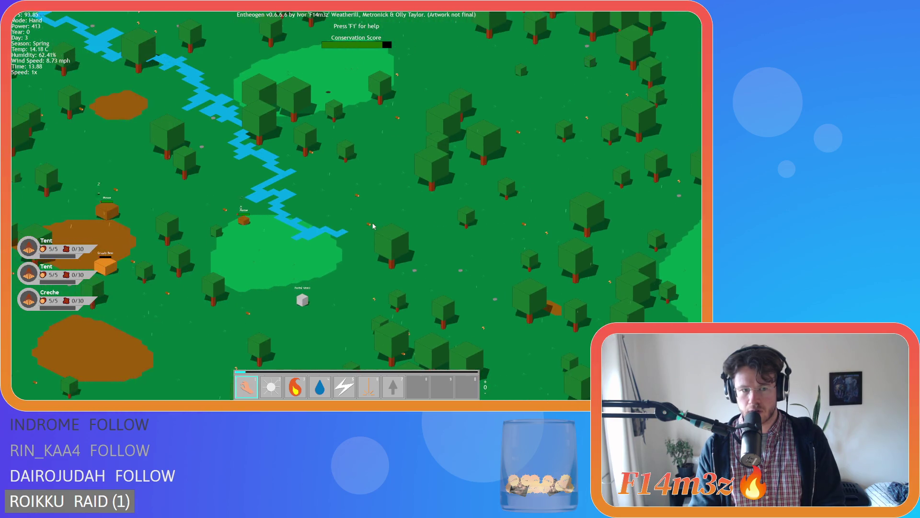
key("a")
scroll(374, 225, "up", 3)
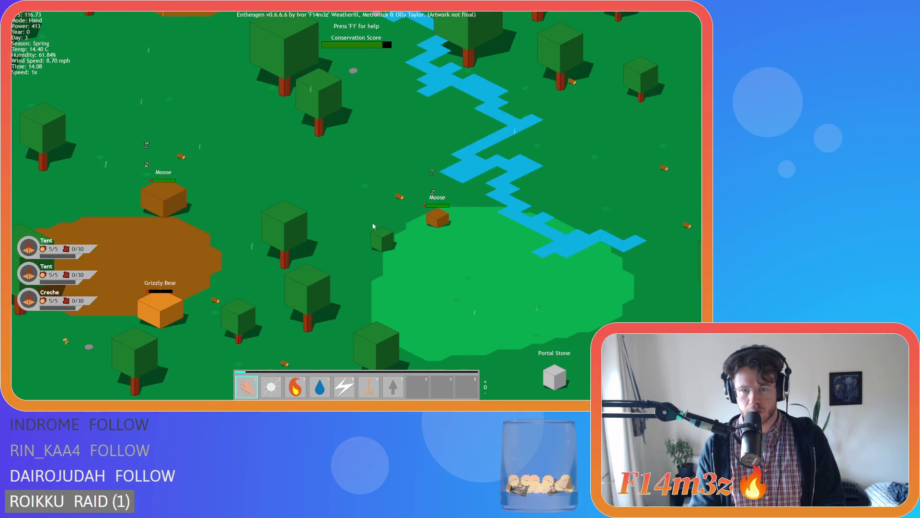
scroll(373, 226, "down", 5)
key("a")
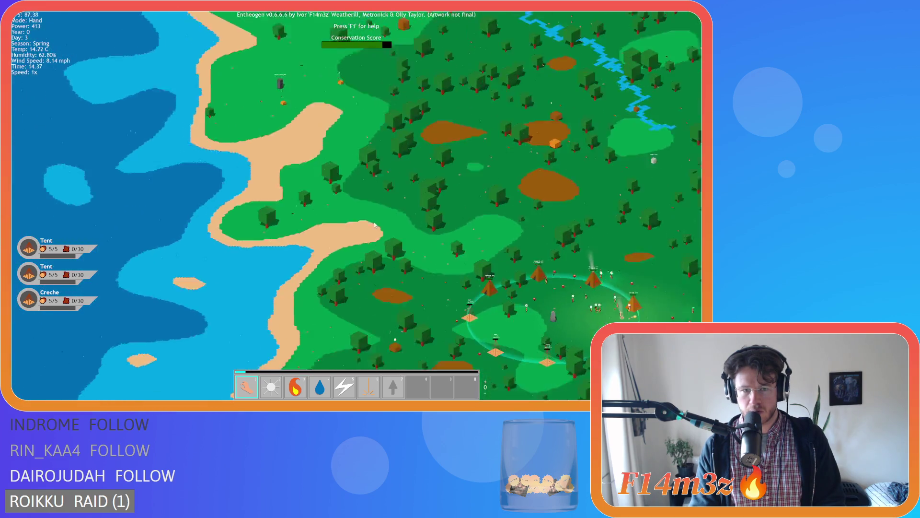
key("s")
scroll(374, 224, "up", 5)
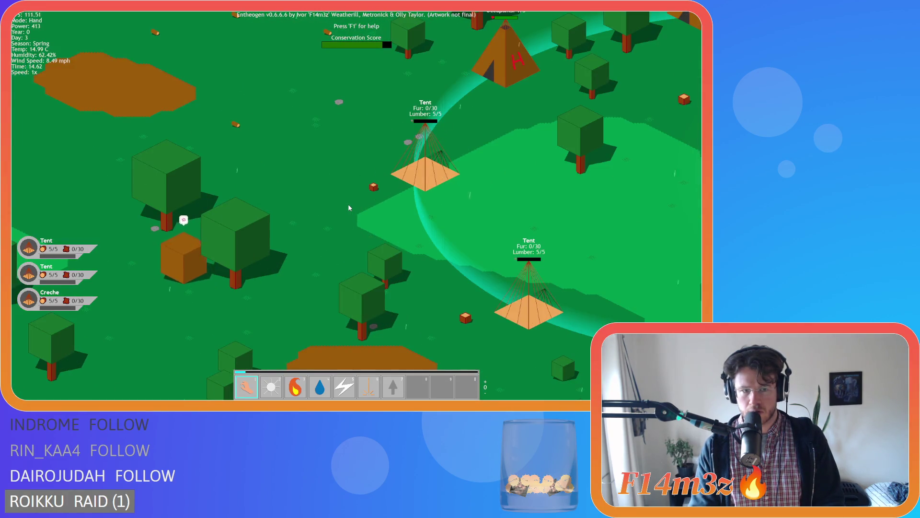
key("d")
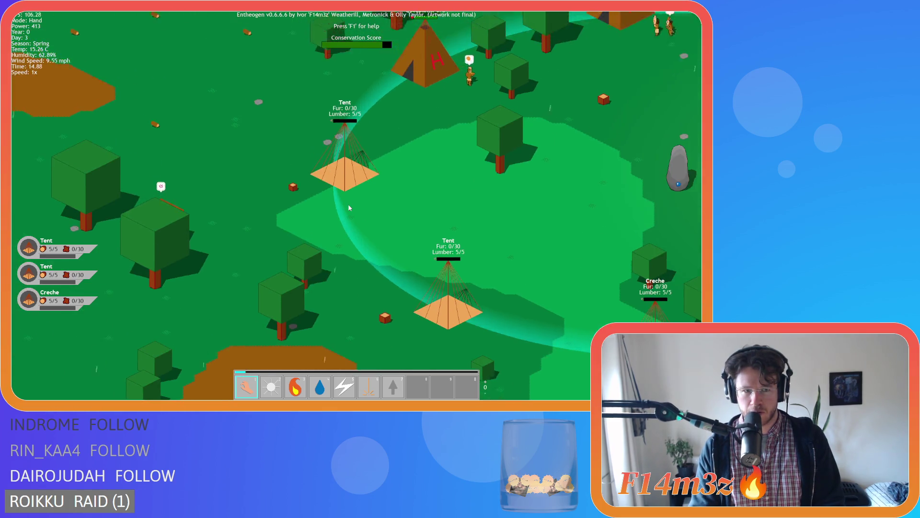
key("a")
key("space")
key("w")
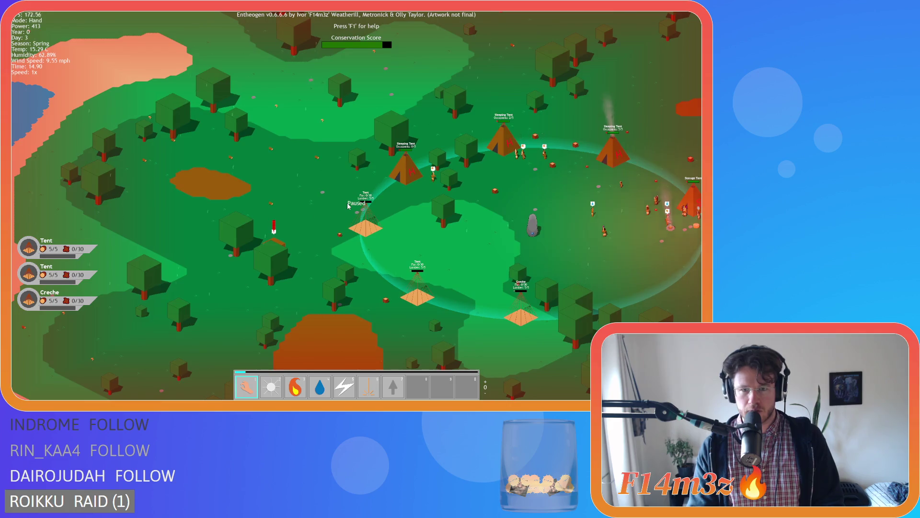
key("d")
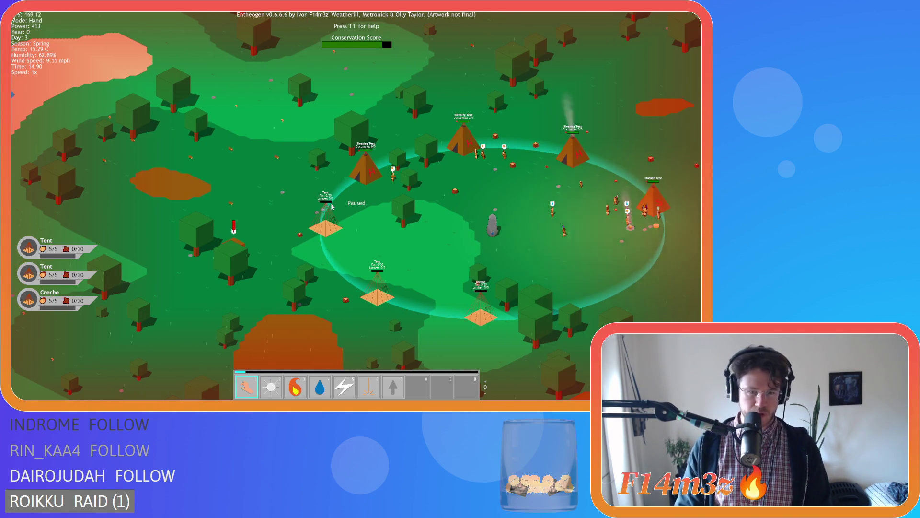
scroll(332, 206, "up", 5)
key("w")
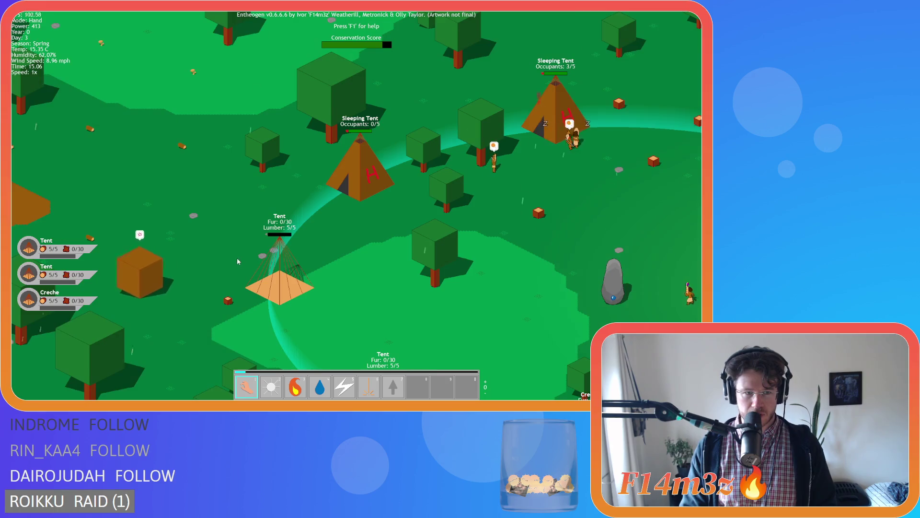
scroll(263, 241, "down", 5)
scroll(263, 241, "up", 5)
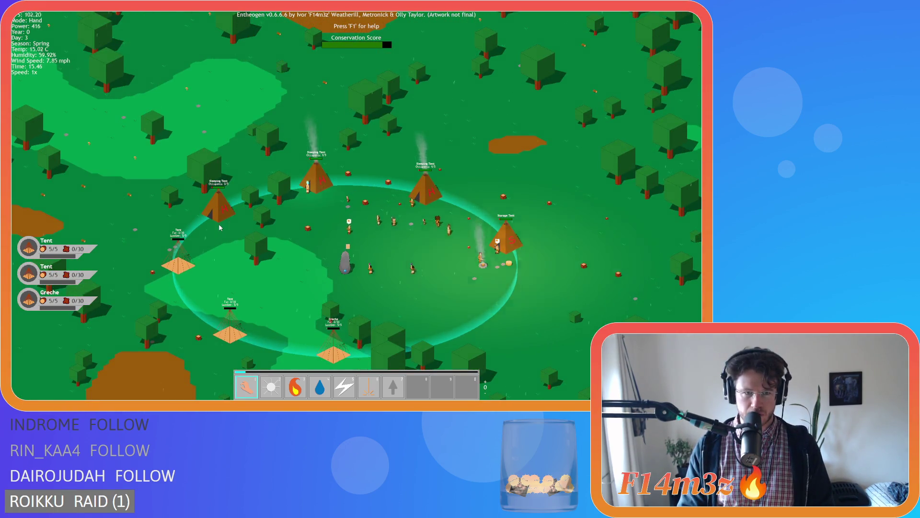
scroll(220, 227, "up", 4)
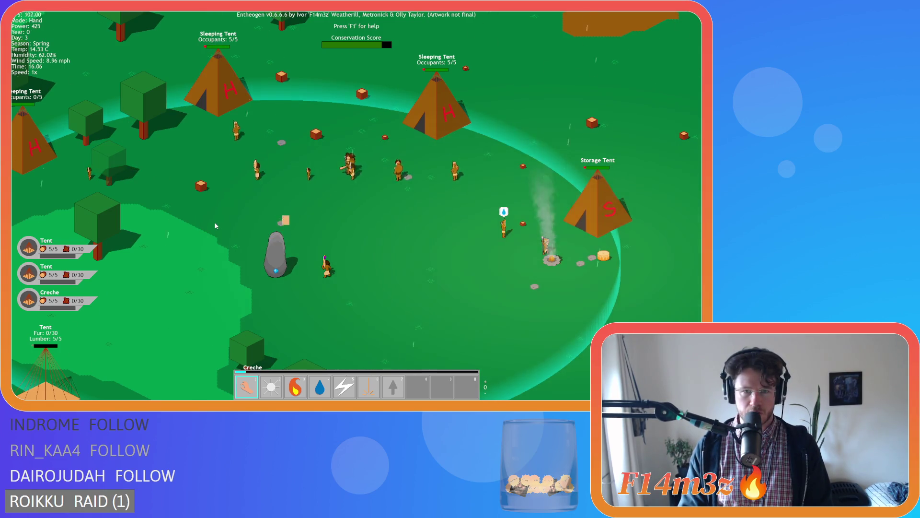
key("Left")
key("Down")
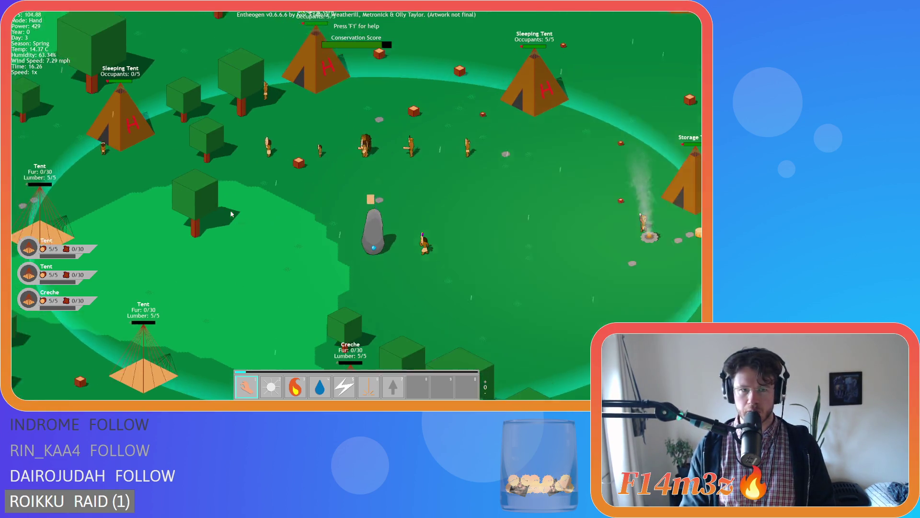
key("Up")
key("Left")
key("Left")
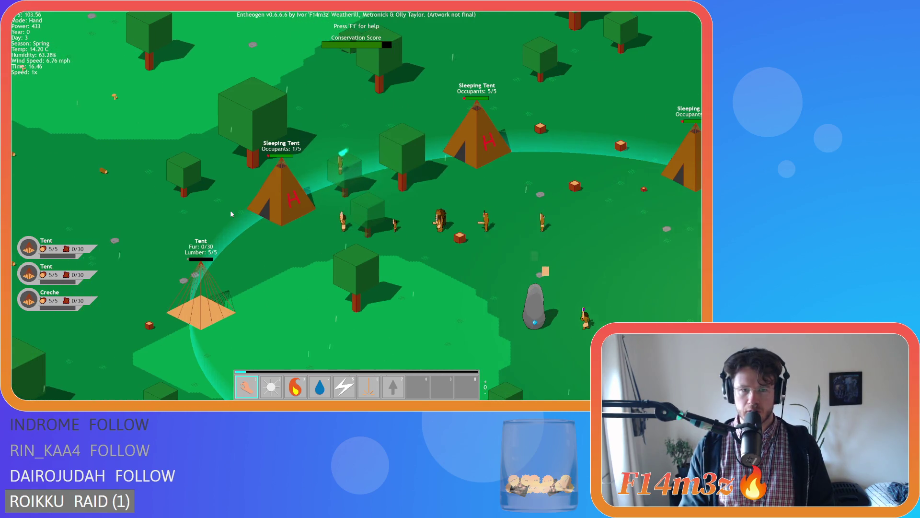
key("Left")
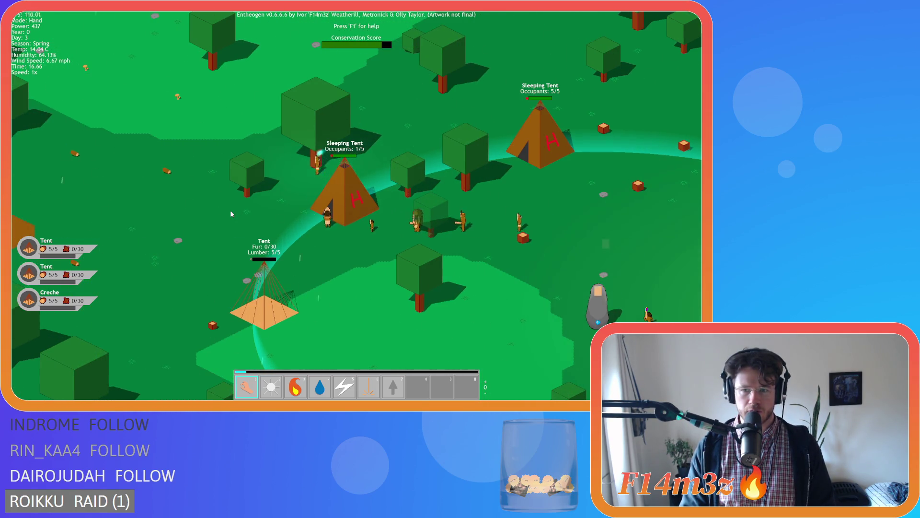
key("Left")
scroll(230, 211, "down", 3)
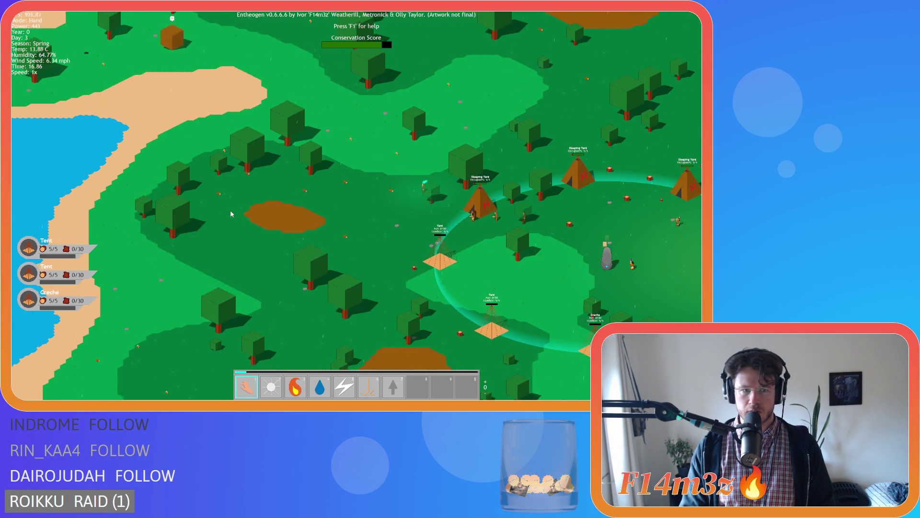
key("Up")
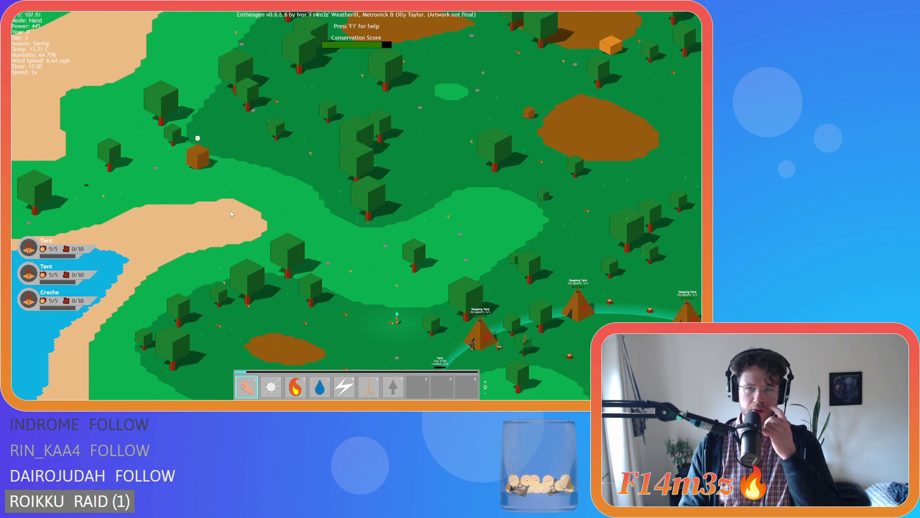
scroll(465, 153, "up", 3)
scroll(444, 180, "down", 3)
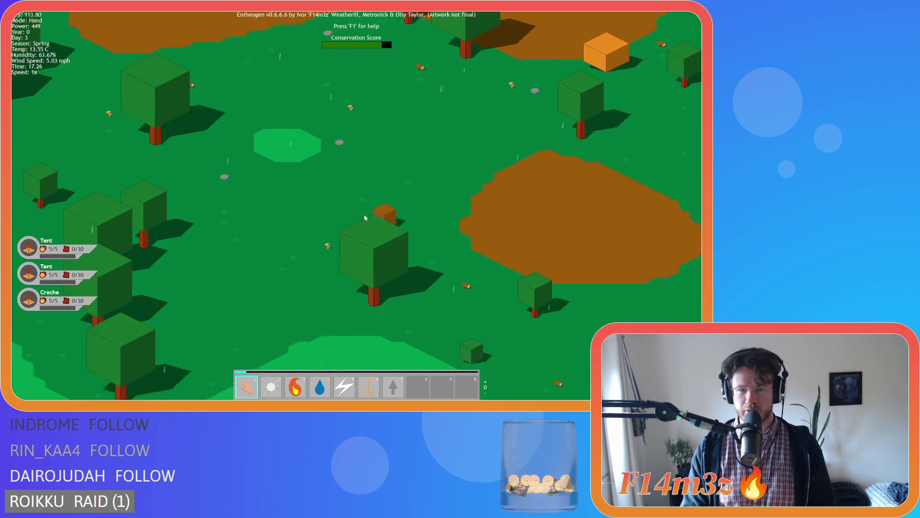
scroll(286, 215, "down", 3)
key("Right")
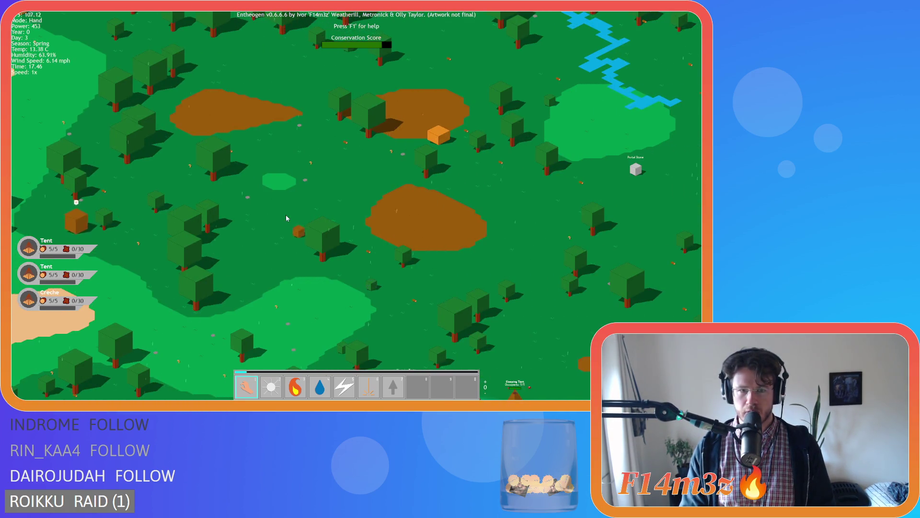
- Centre the tribe's camp in view, pause the game, and later resume it
scroll(287, 218, "up", 3)
key("Down")
key("Down")
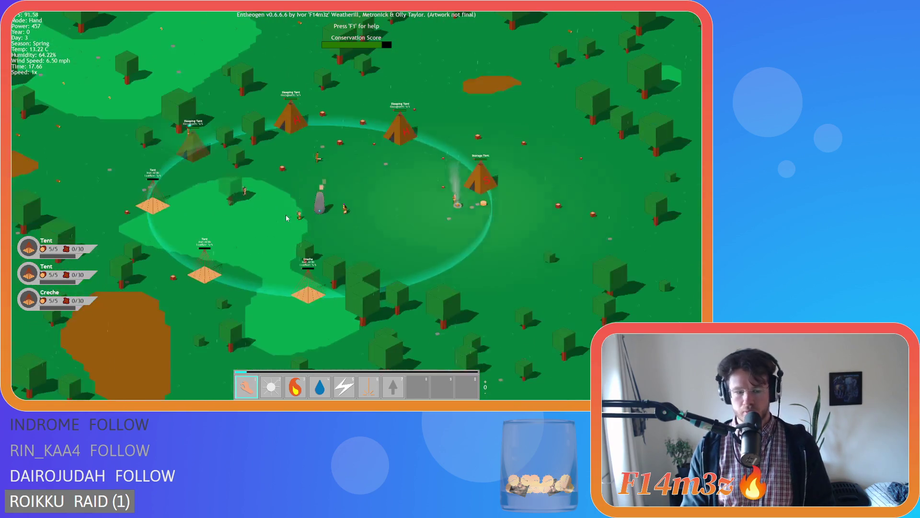
key("space")
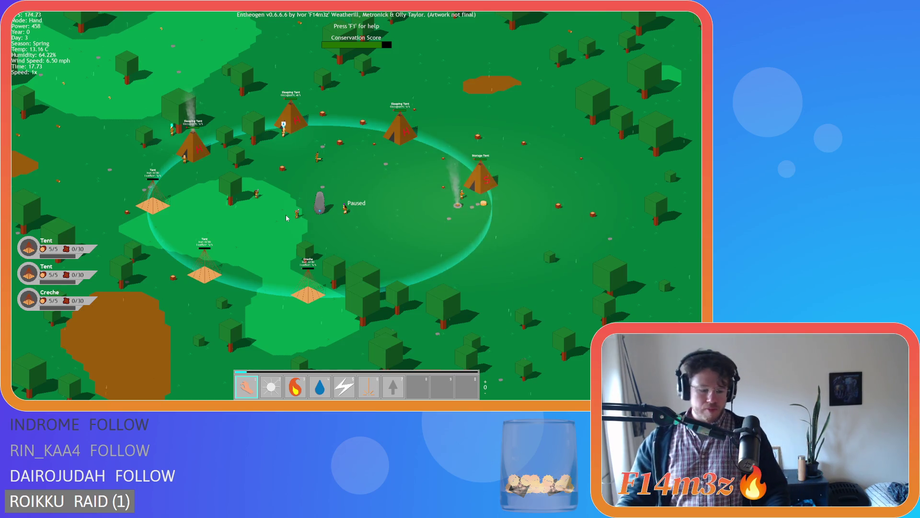
key("space")
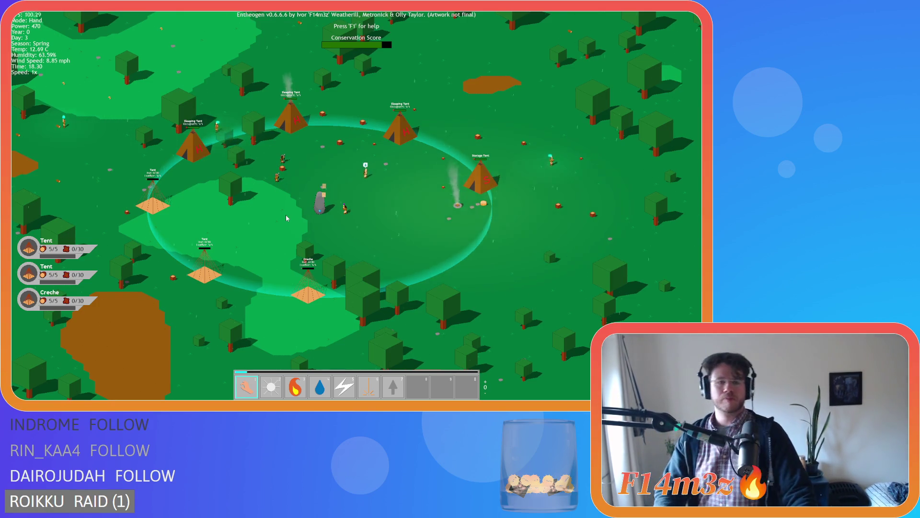
- Zoom out to the island and back in on villagers working around the campfire and tents
scroll(286, 218, "down", 10)
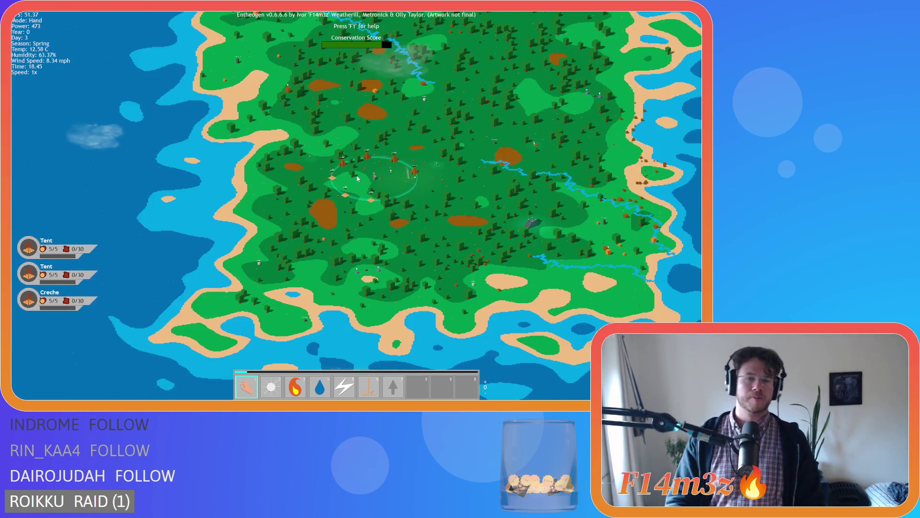
scroll(357, 178, "up", 10)
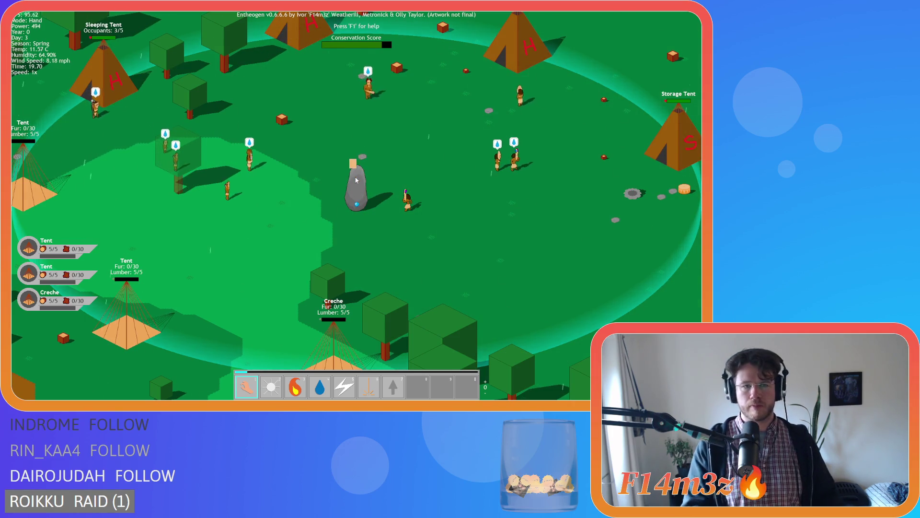
scroll(449, 151, "down", 5)
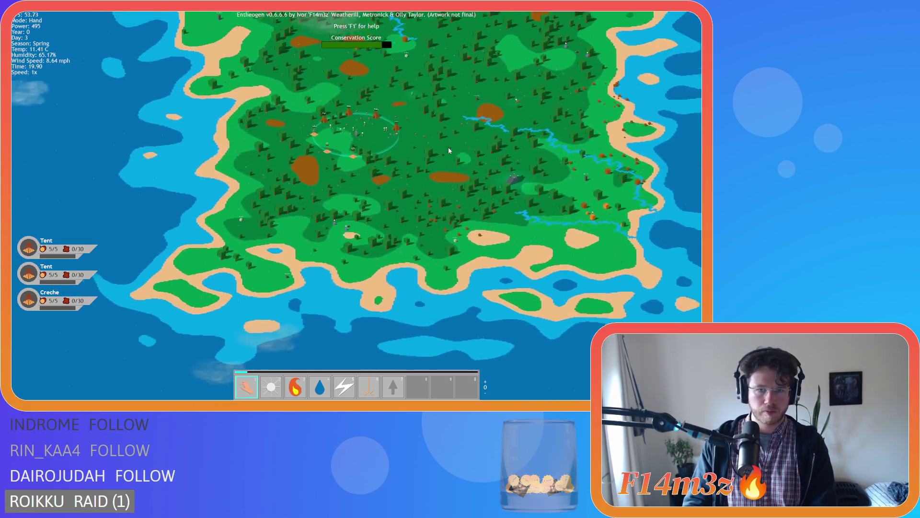
scroll(449, 151, "up", 5)
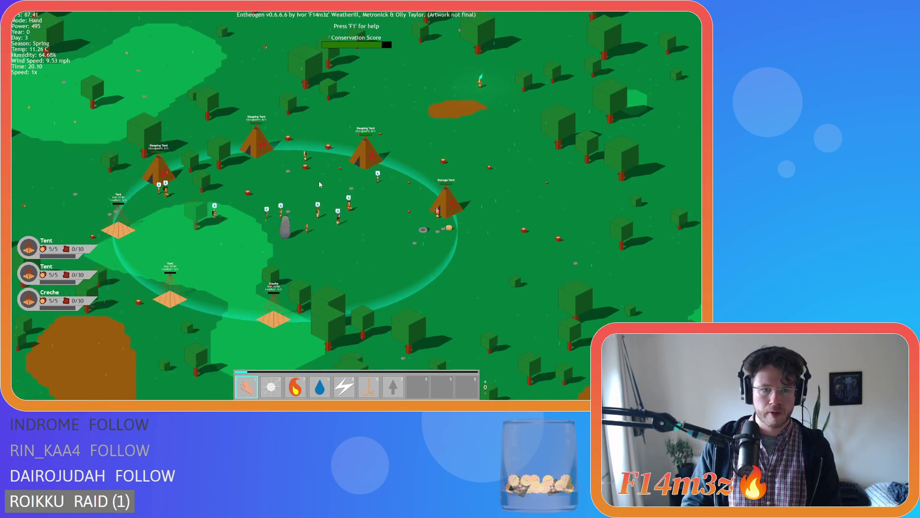
scroll(320, 184, "up", 3)
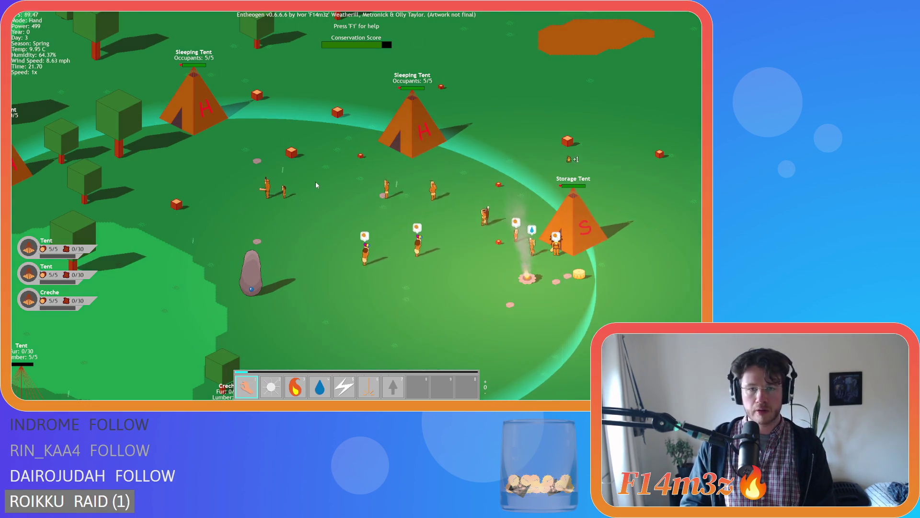
- In the 24-follower Tribe overview, uncheck De/Select all, step through two followers, then close it
key("t")
key("a")
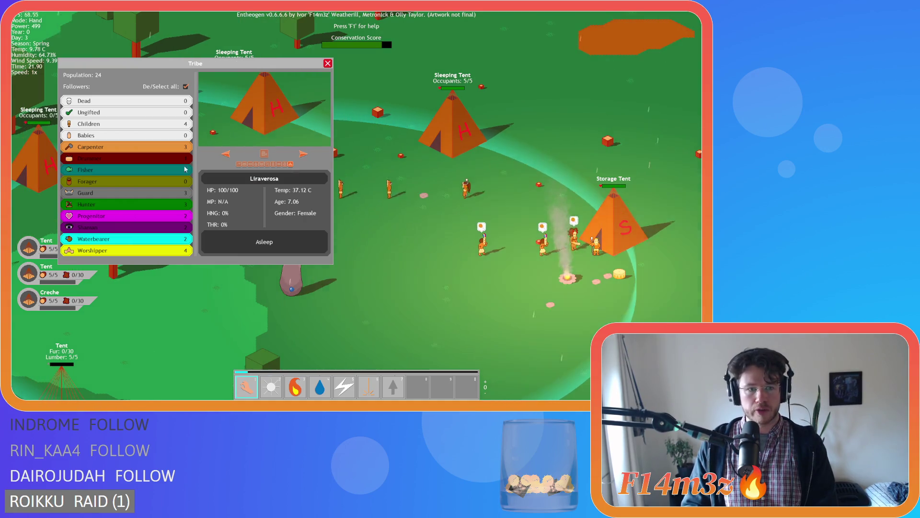
left_click(186, 87)
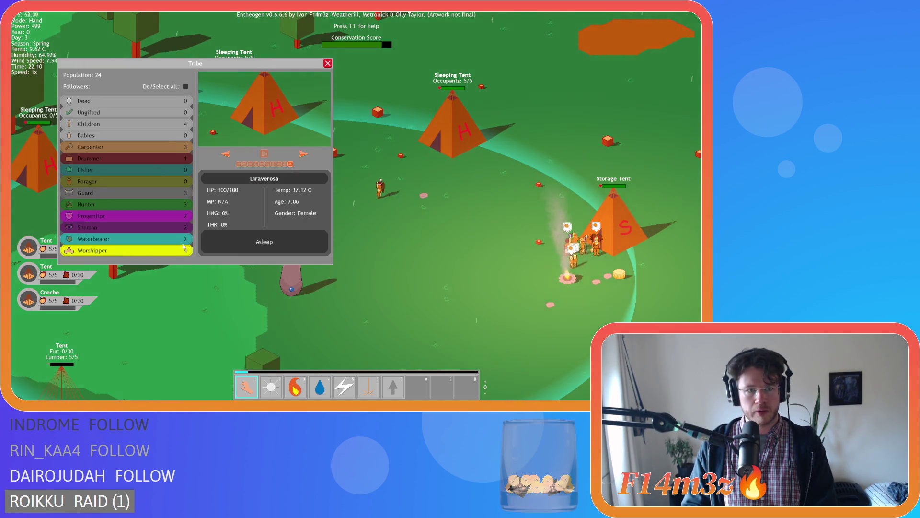
left_click(303, 154)
left_click(303, 154)
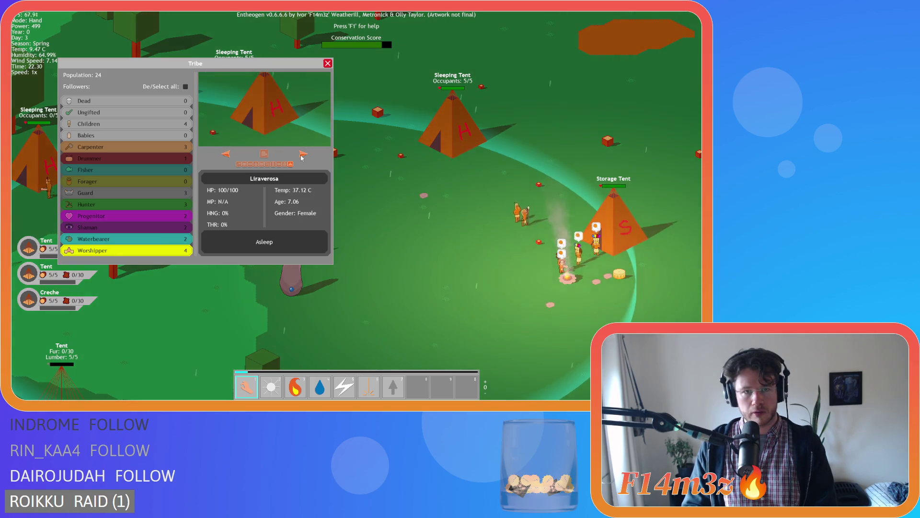
left_click(328, 64)
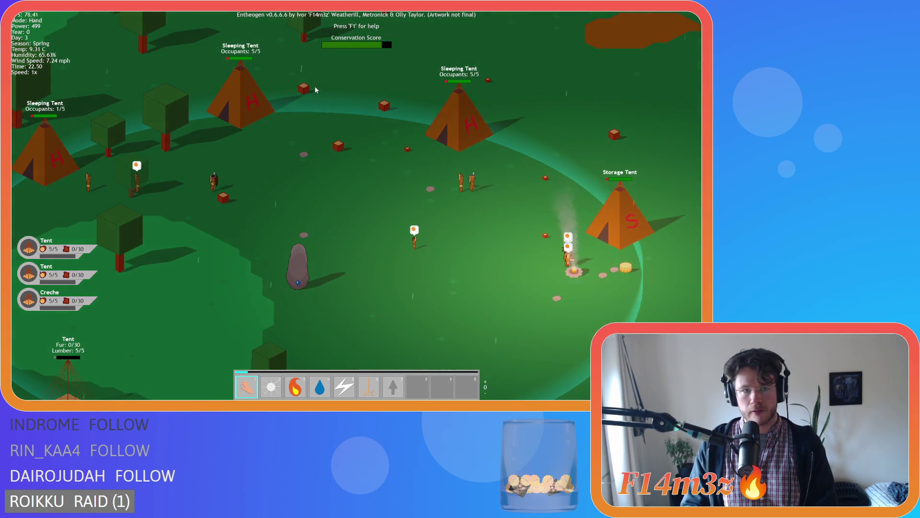
- Pan around the camp toward the sleeping tents and campfire, then zoom out
key("d")
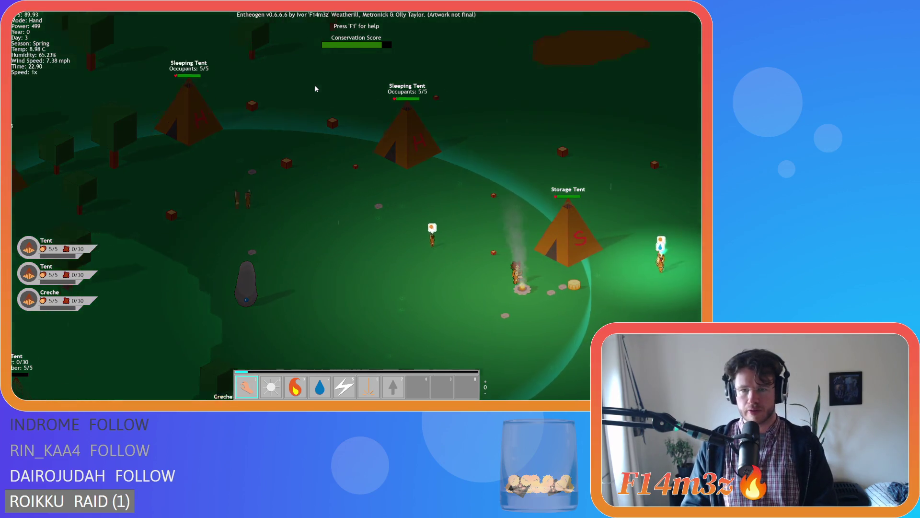
key("s")
key("s")
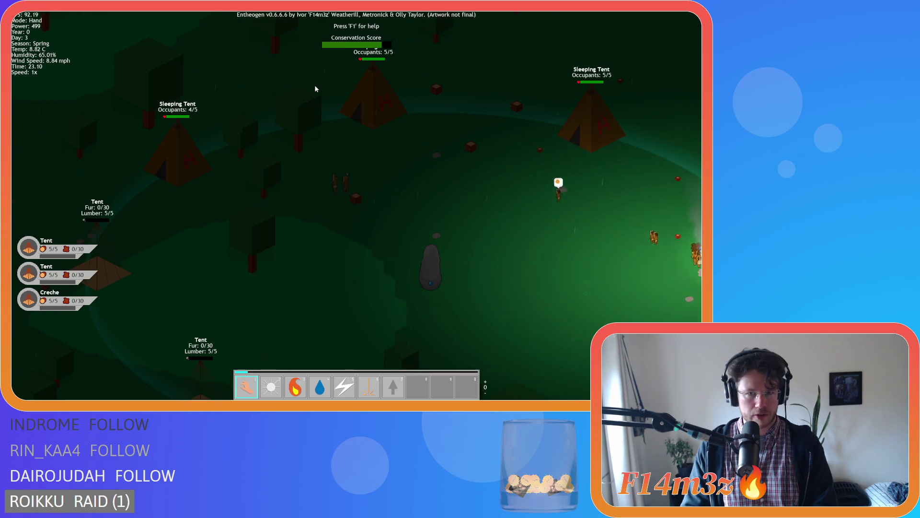
key("w")
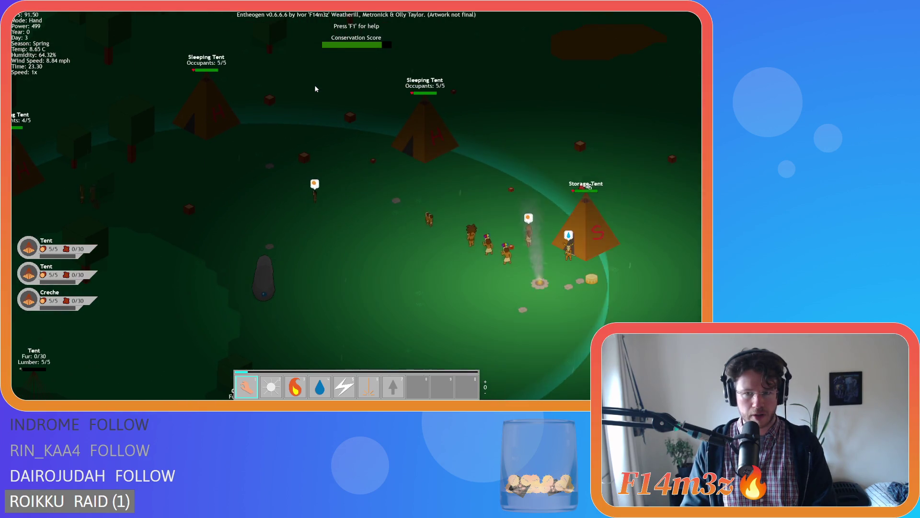
key("a")
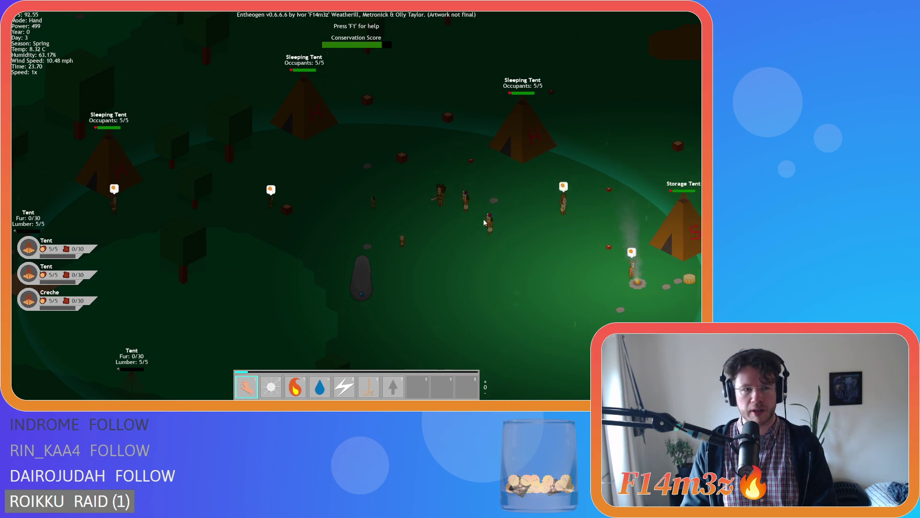
scroll(185, 199, "down", 5)
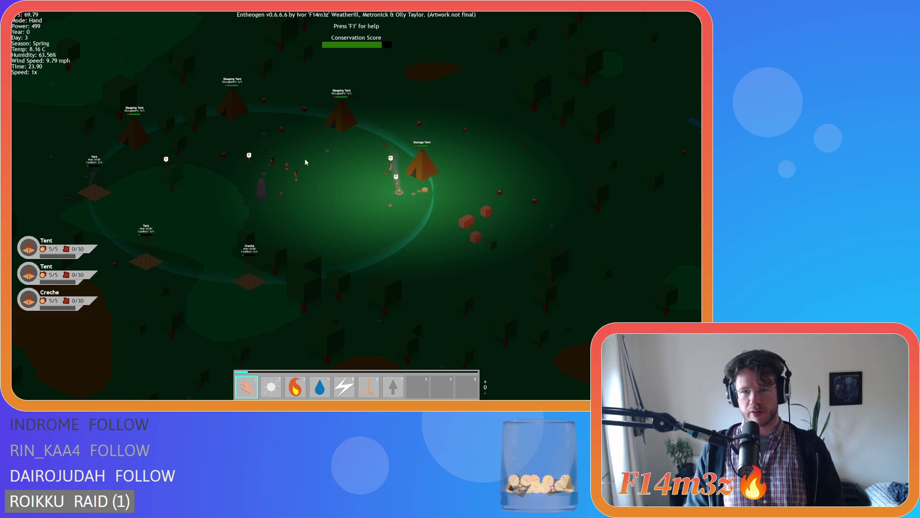
- Glance at the storage inventory, close it again, and adjust the zoom
key("i")
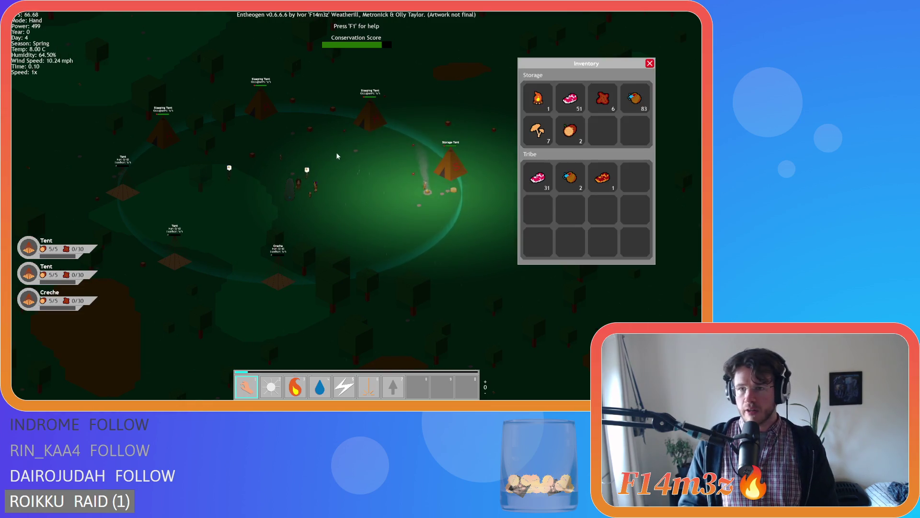
key("i")
scroll(211, 167, "up", 5)
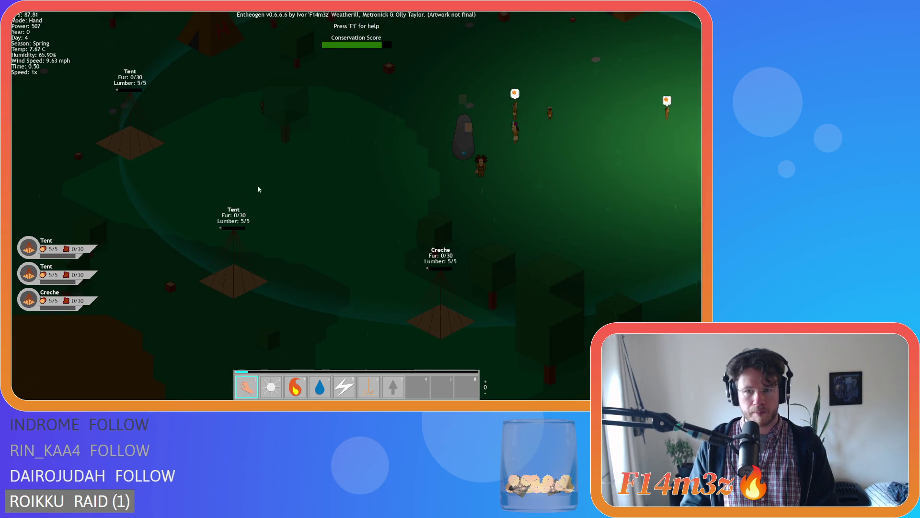
scroll(364, 183, "down", 4)
scroll(409, 186, "down", 4)
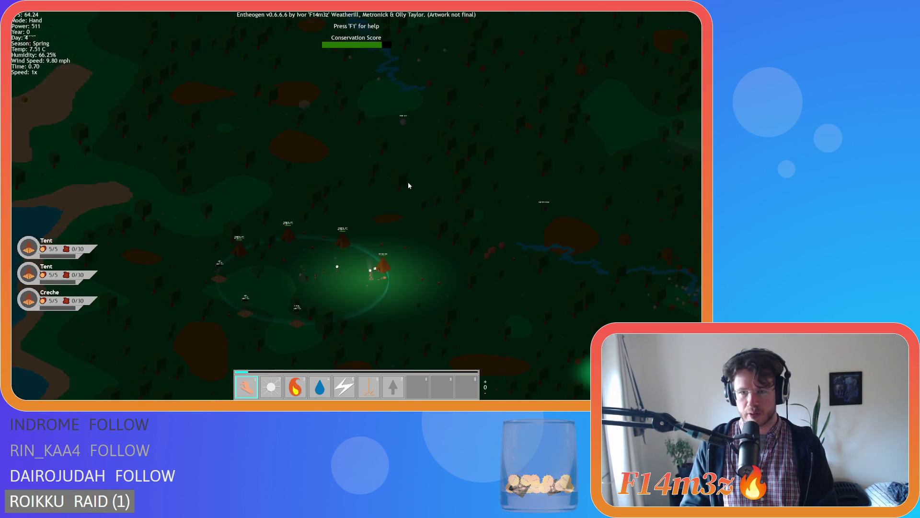
- Re-centre the camp, then pan over to the stone stair structure
key("a")
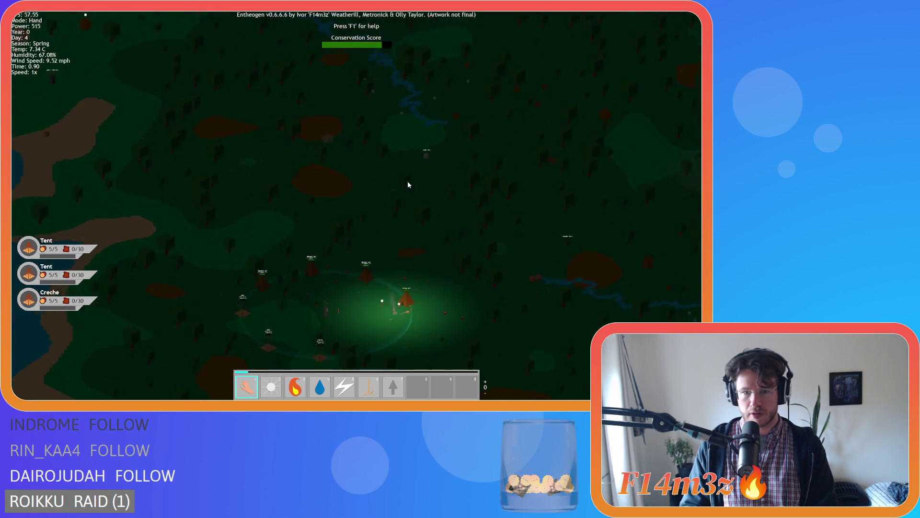
key("s")
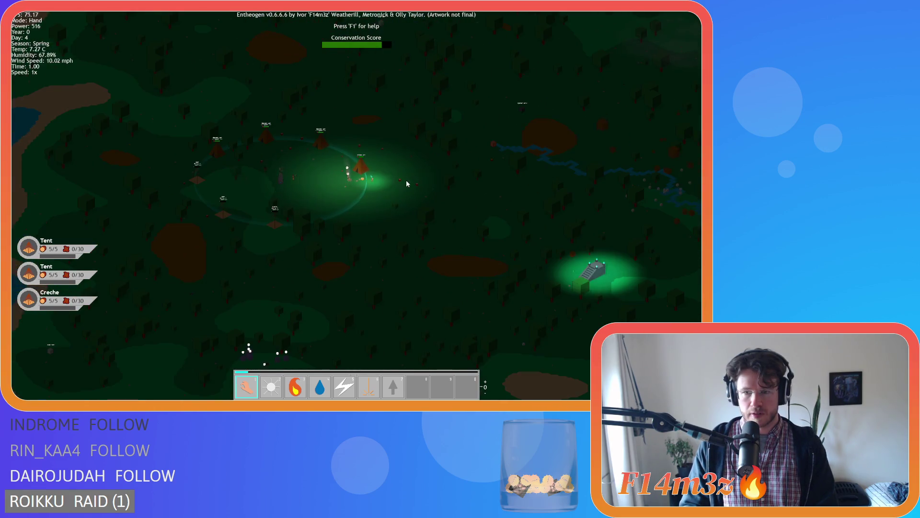
key("d")
key("s")
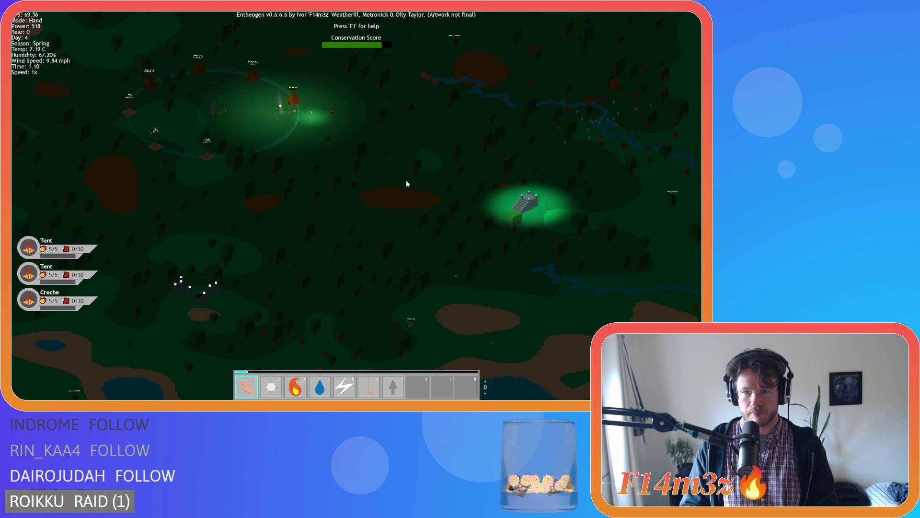
key("w")
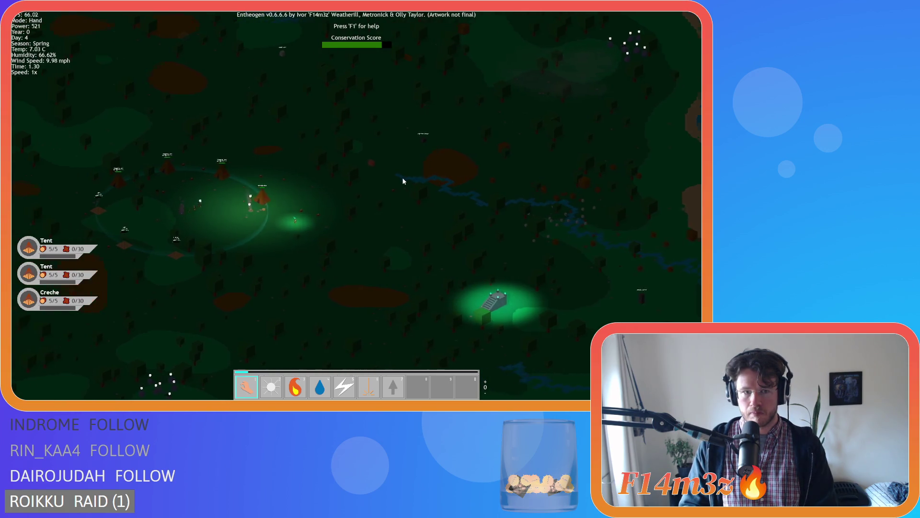
scroll(402, 181, "up", 4)
- Pan southeast, then north past the river, and return to the tent camp with the inventory showing
key("a")
key("s")
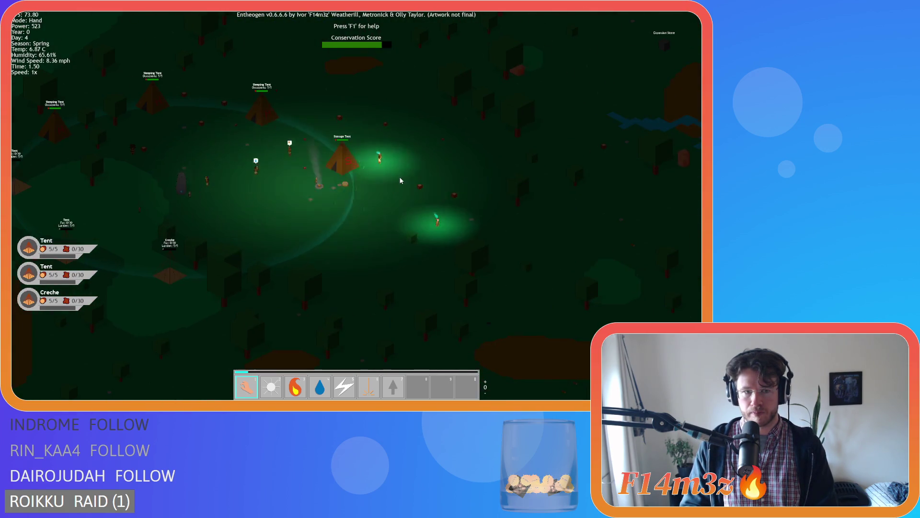
key("d")
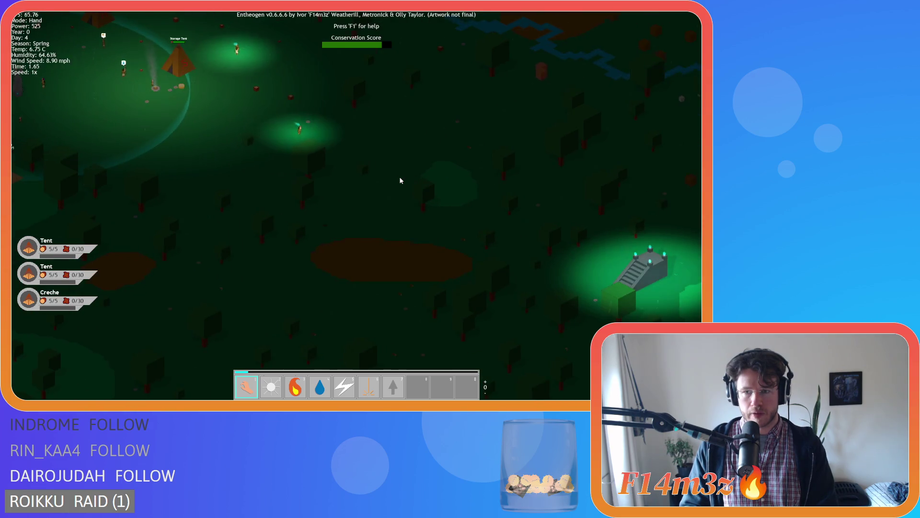
key("d")
key("w")
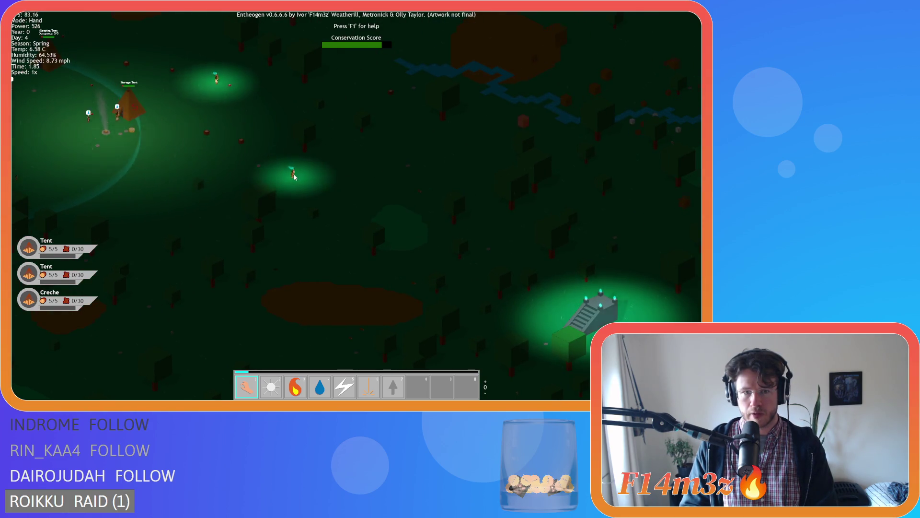
key("d")
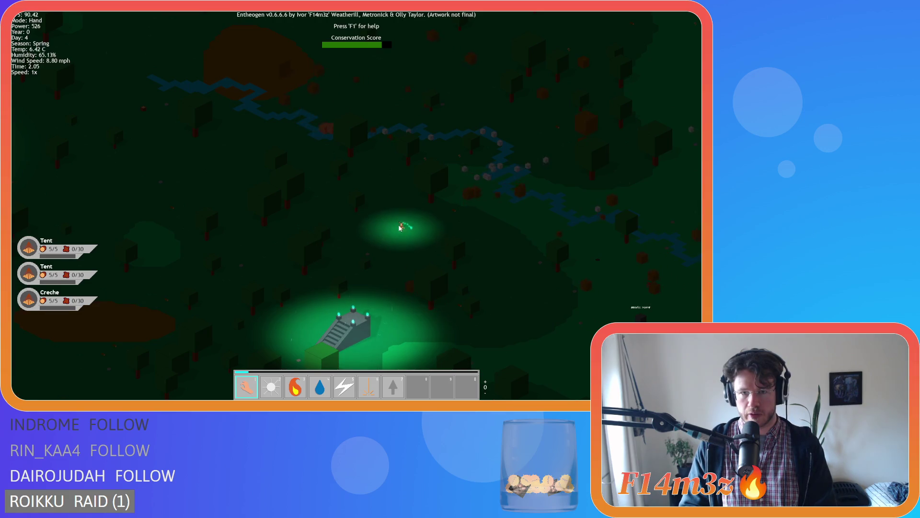
key("w")
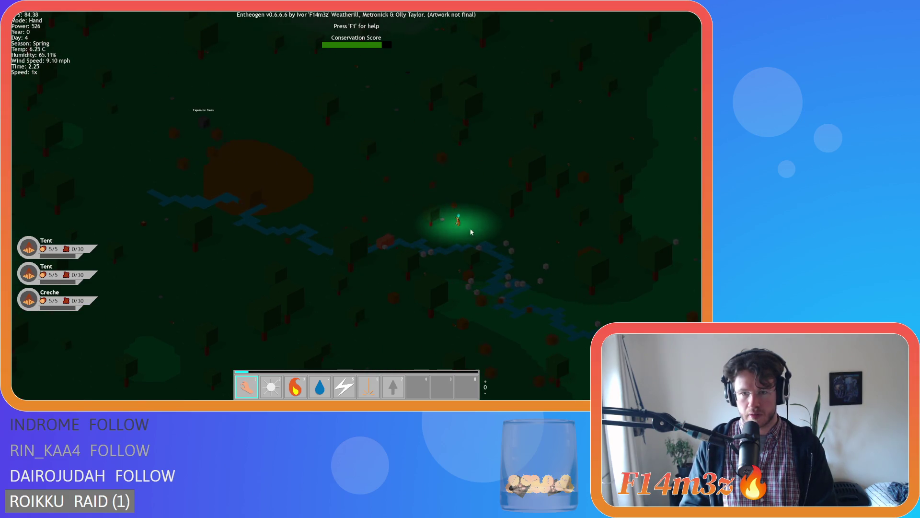
scroll(471, 232, "up", 2)
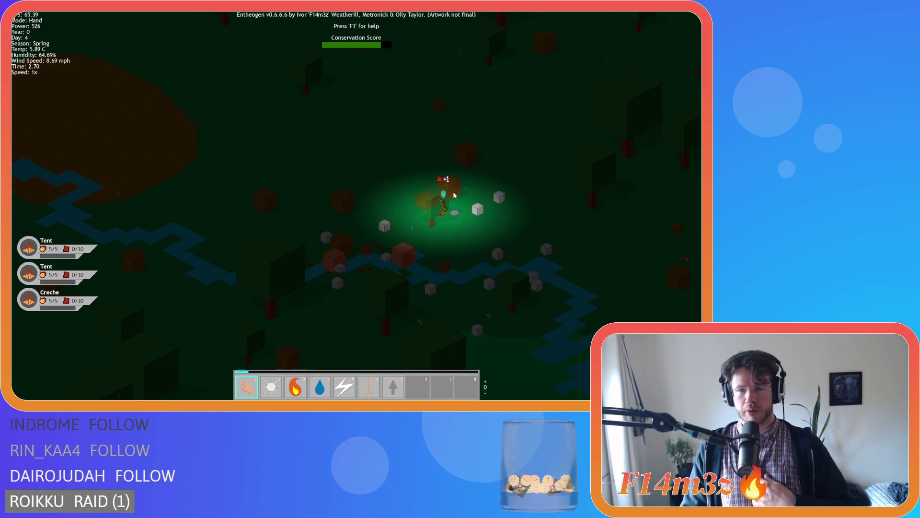
scroll(369, 162, "down", 5)
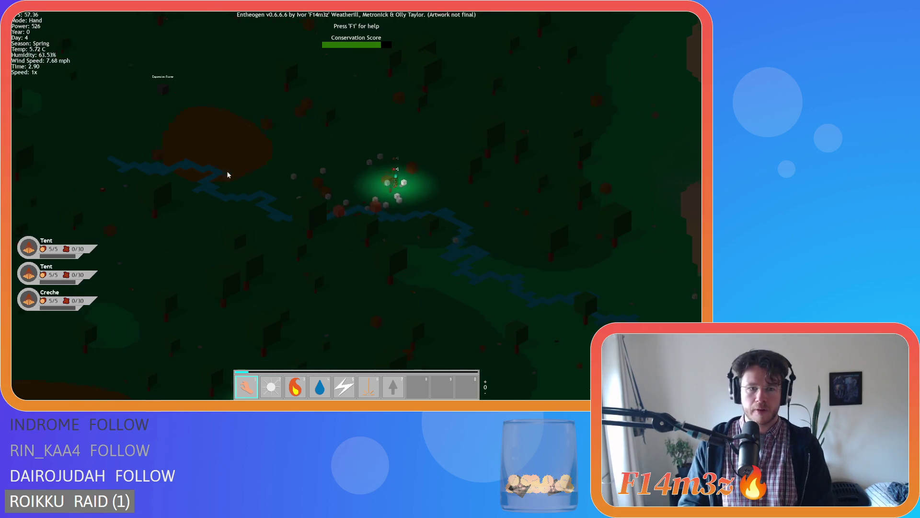
scroll(191, 168, "up", 3)
key("a")
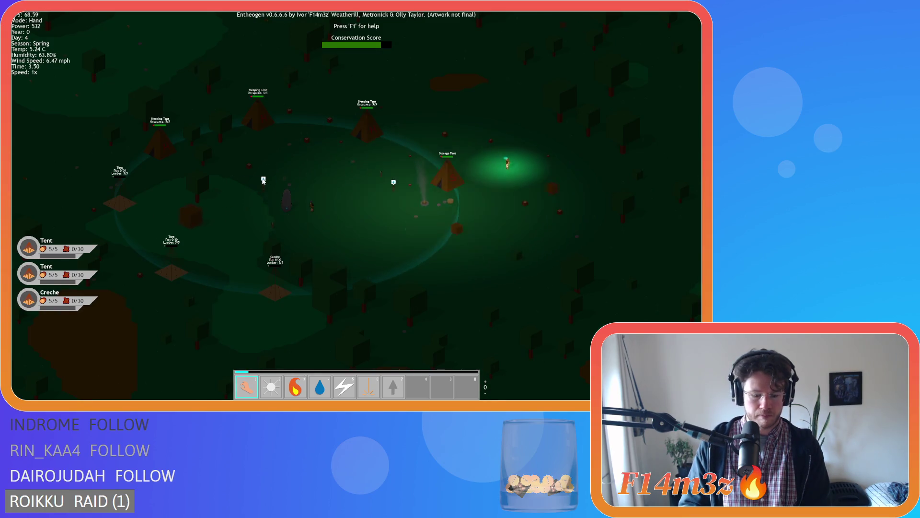
key("i")
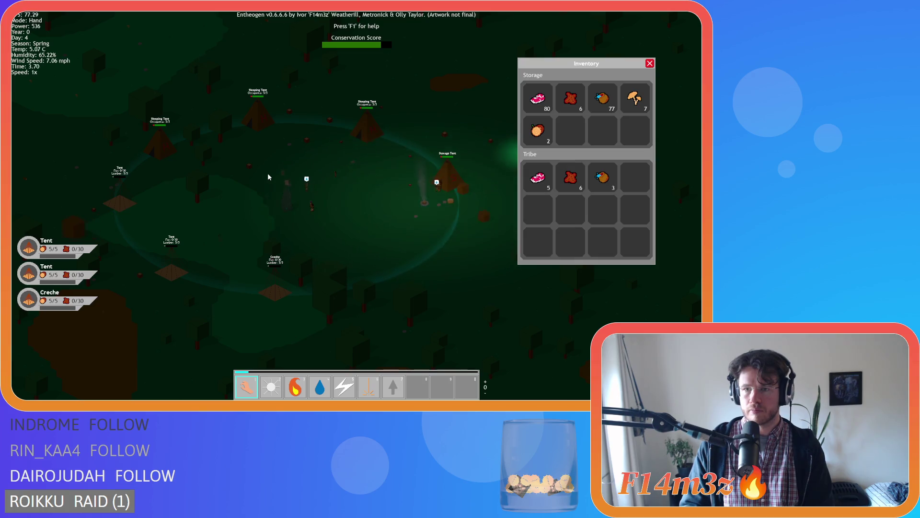
- Close the inventory and pan east to the river and the Expansion Stone
key("i")
key("d")
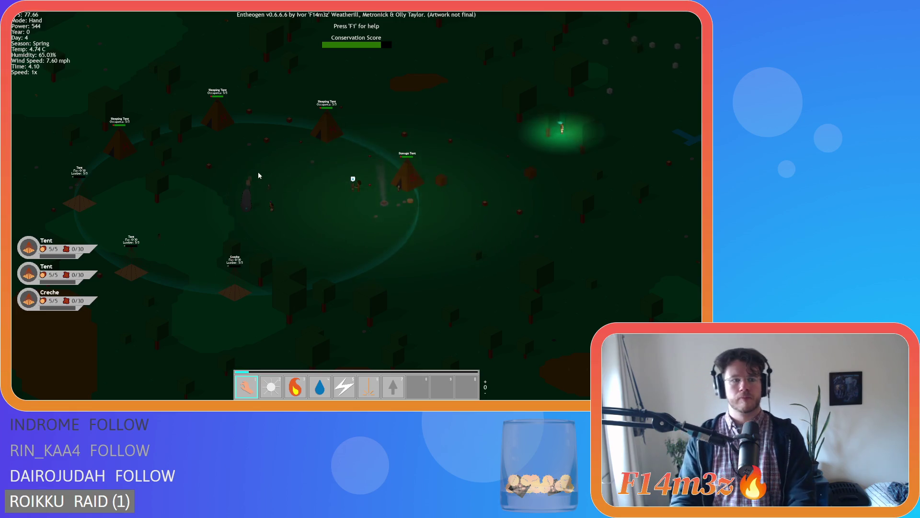
key("d")
key("w")
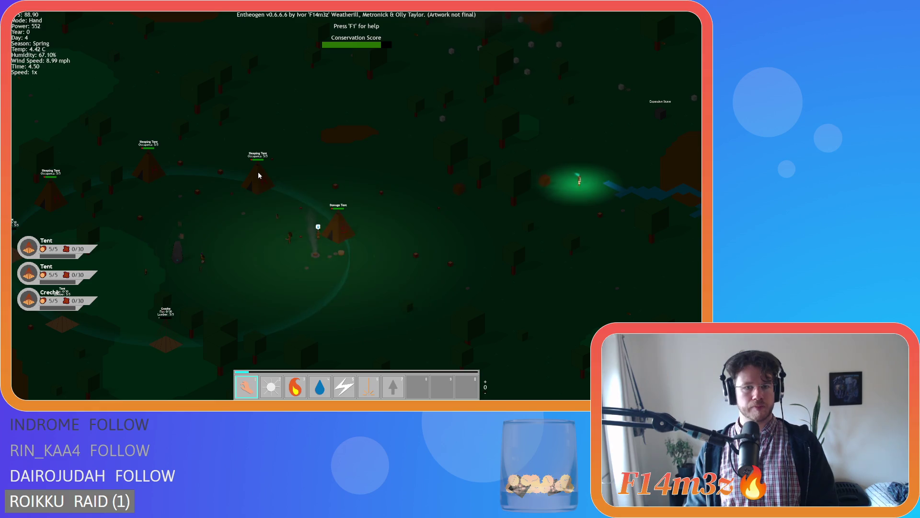
key("d")
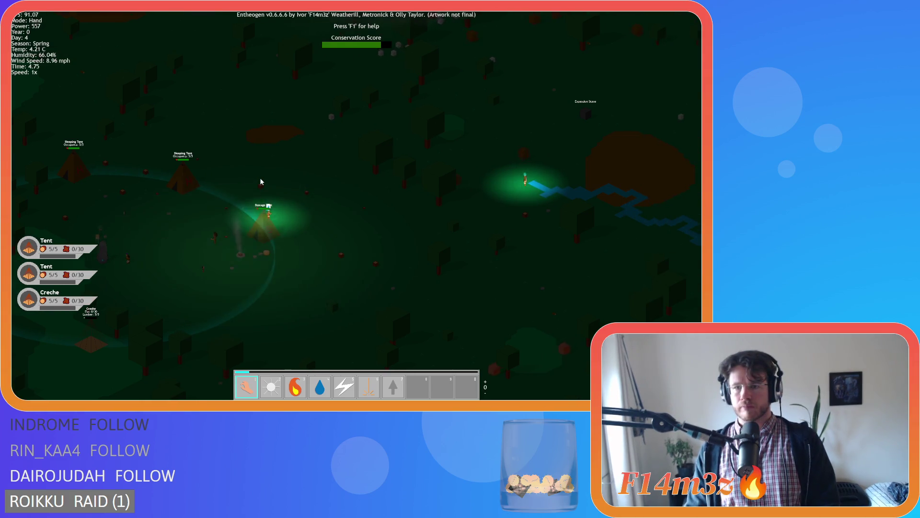
key("d")
key("w")
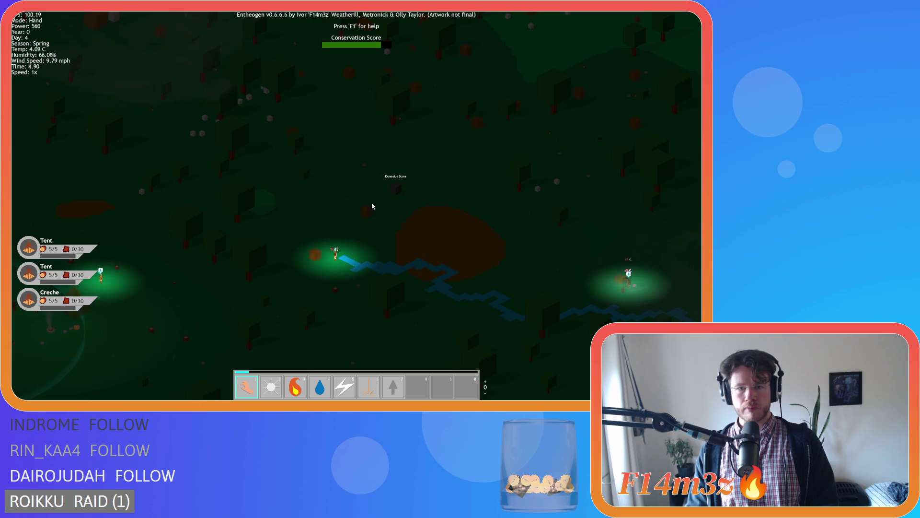
scroll(379, 198, "up", 3)
scroll(309, 241, "up", 3)
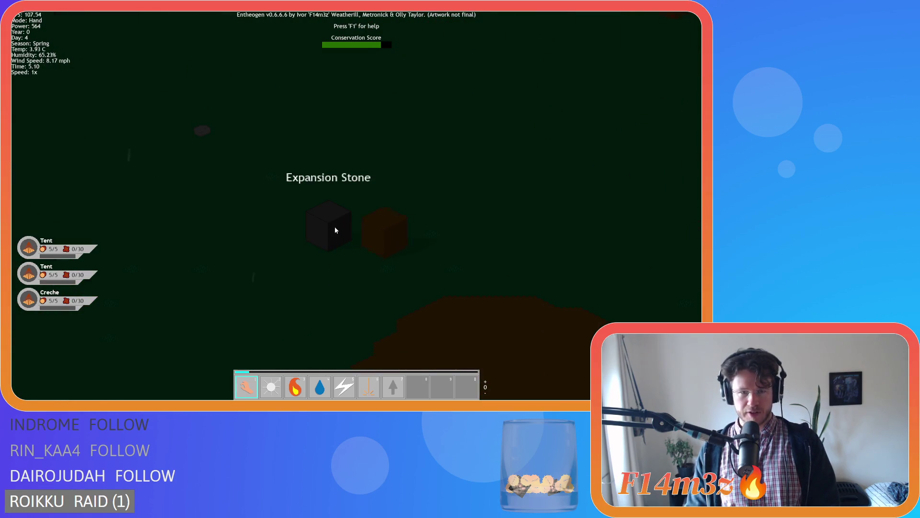
scroll(335, 223, "down", 5)
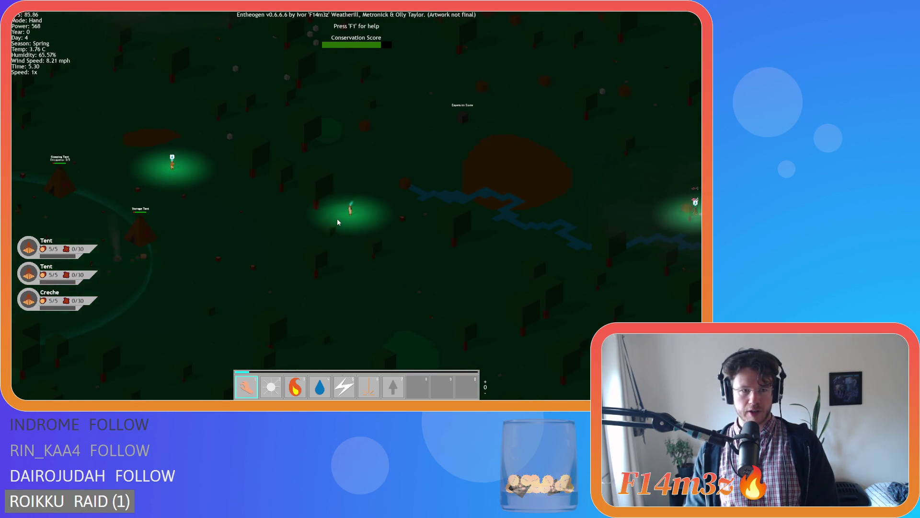
- Pan back northwest until the whole tent camp is in view
key("a")
key("w")
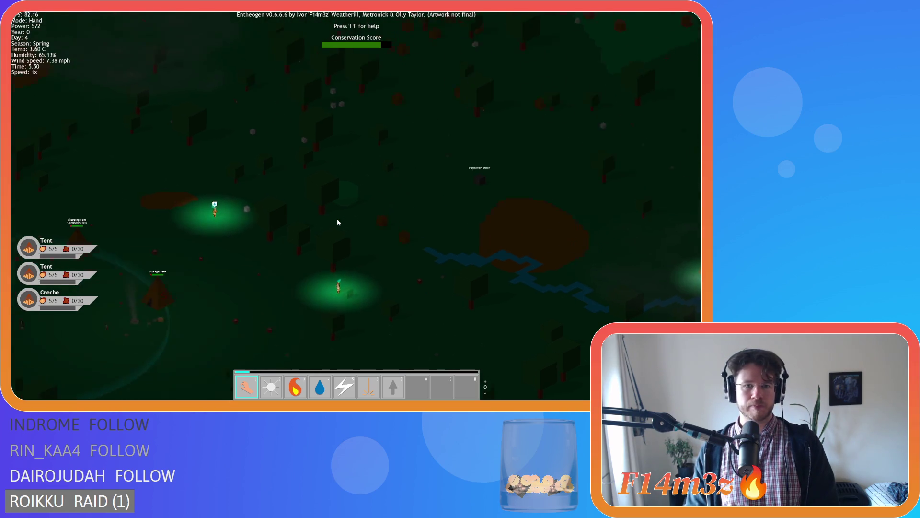
key("a")
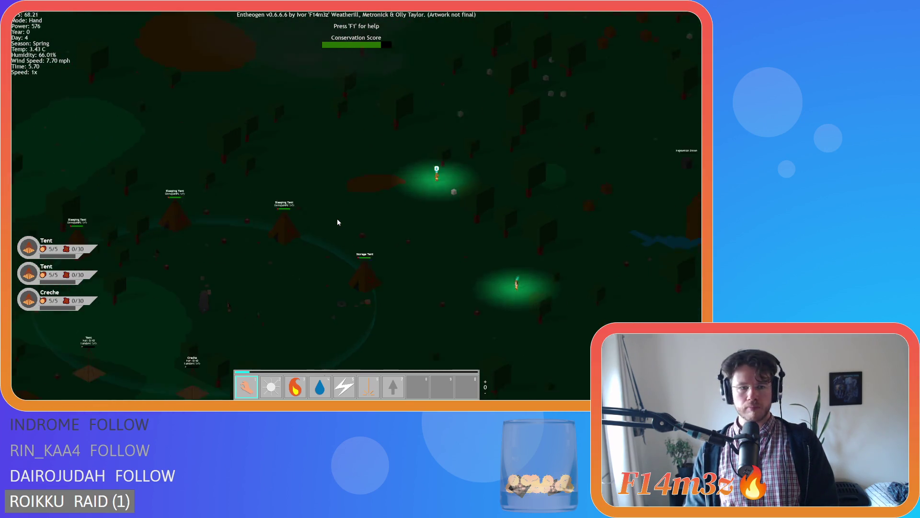
key("a")
key("s")
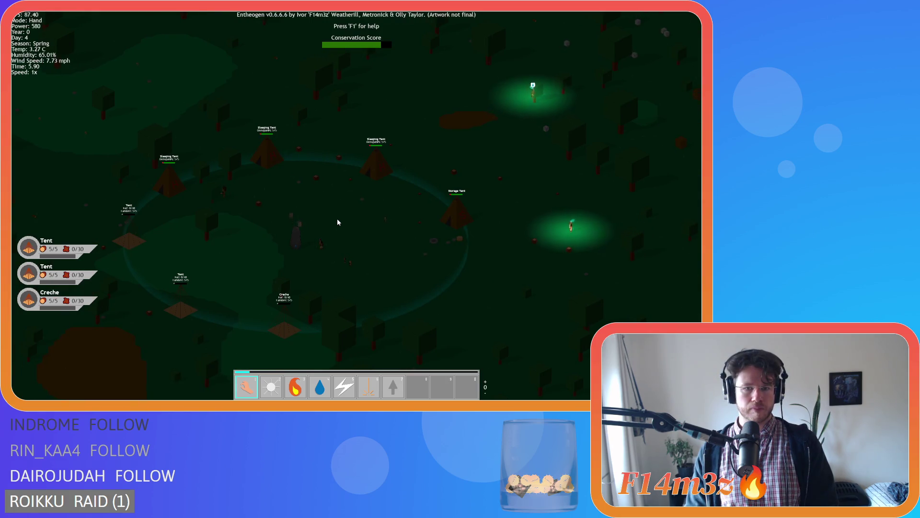
key("s")
key("d")
key("a")
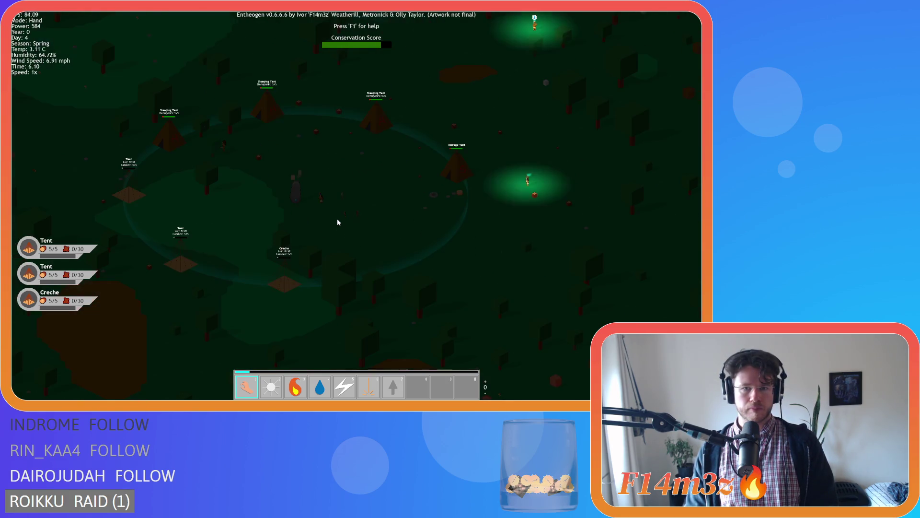
- Follow a wandering villager into the forest and along the river, then jump back to camp and reopen the inventory
key("w")
key("d")
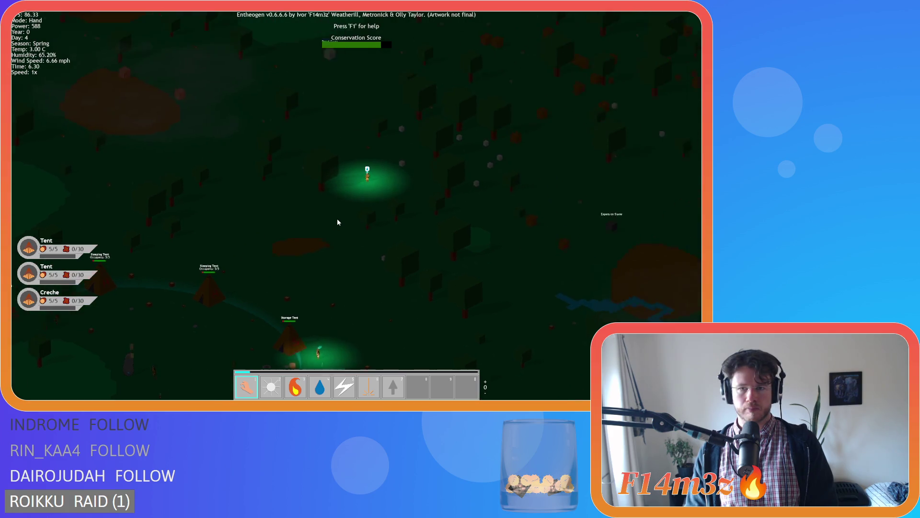
key("w")
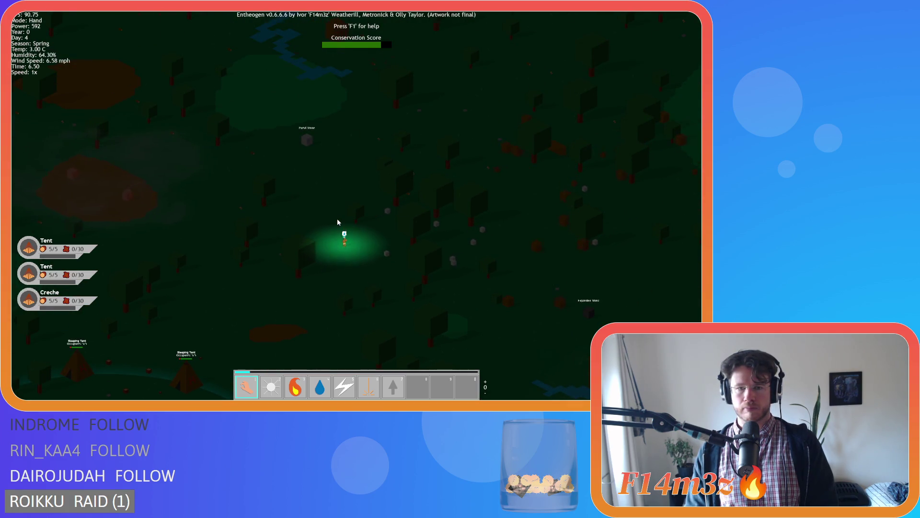
scroll(337, 217, "up", 3)
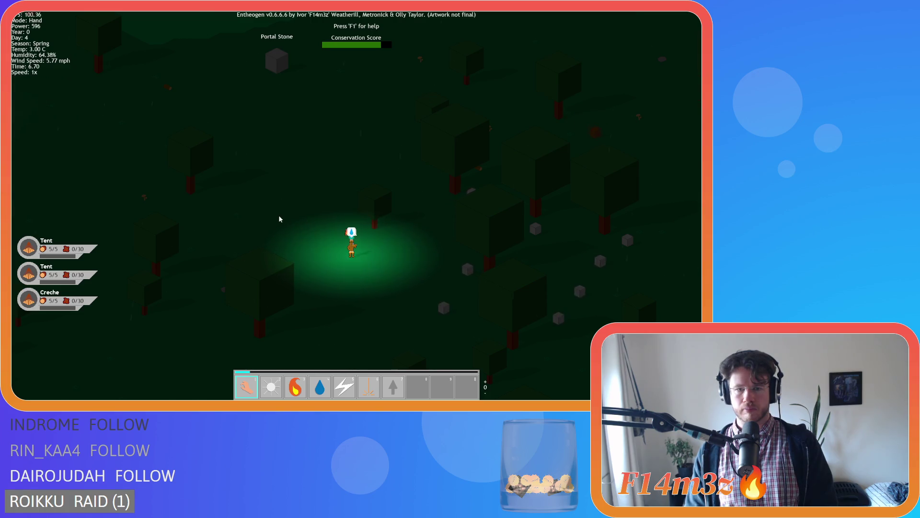
key("s")
key("a")
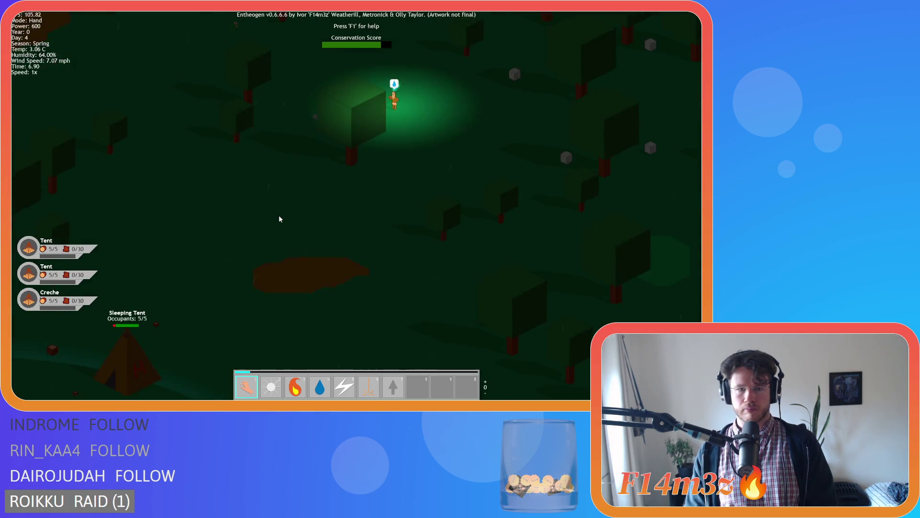
scroll(280, 219, "down", 3)
key("s")
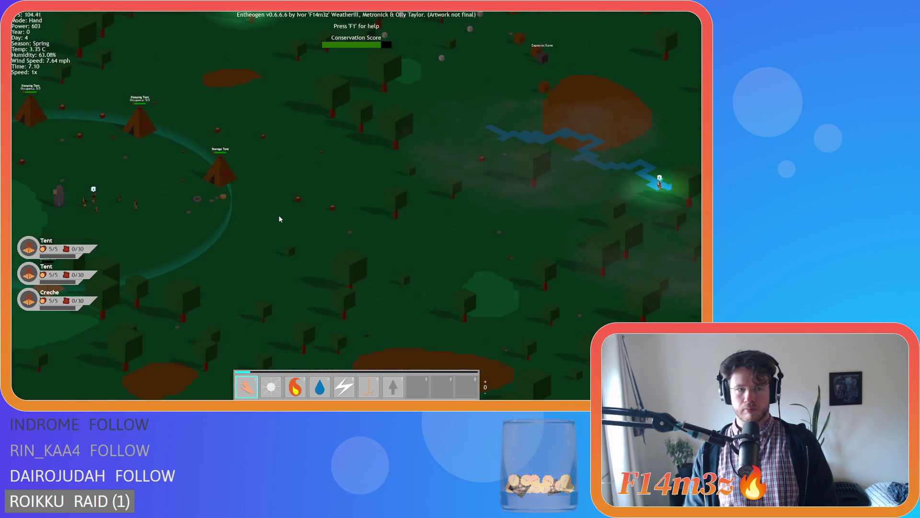
key("d")
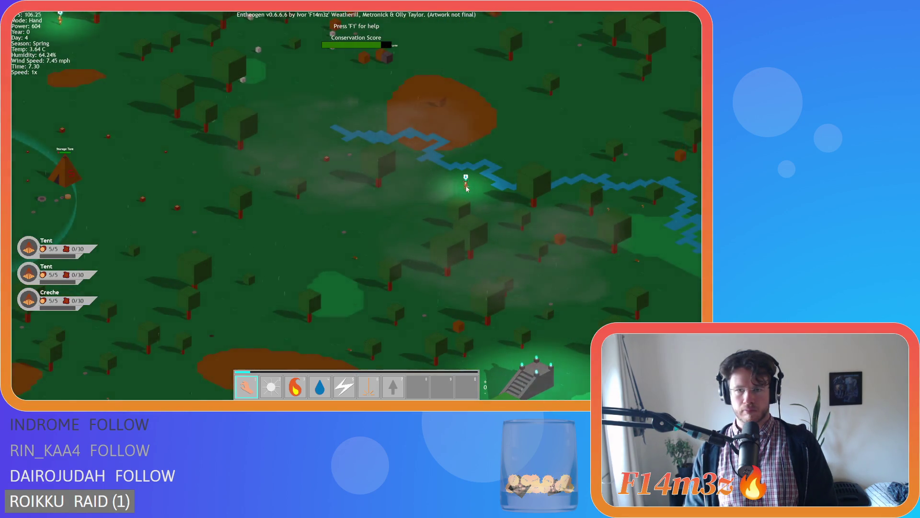
key("h")
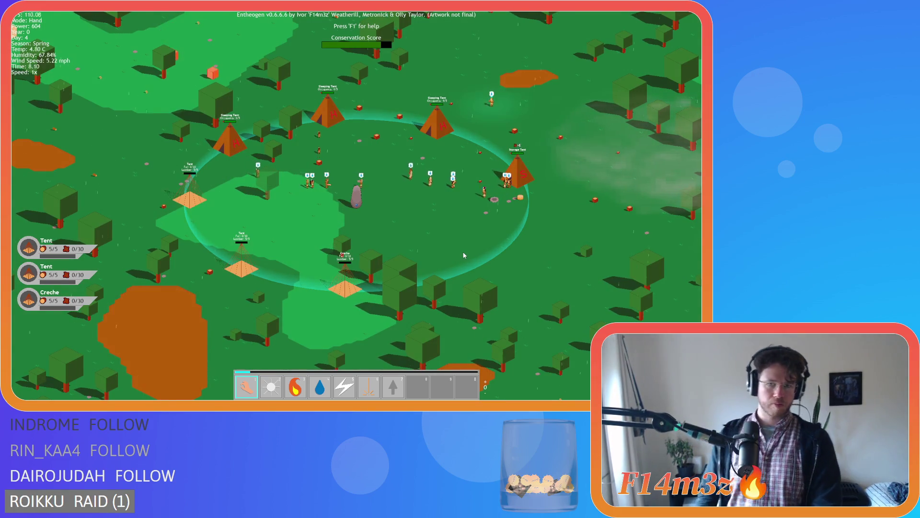
key("i")
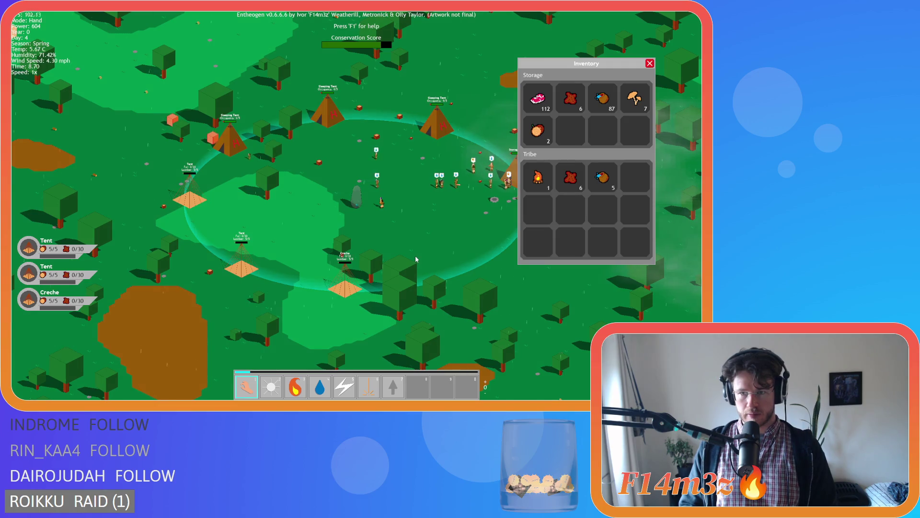
- Close the inventory and pan north then west over the camp, briefly toggling the overview
key("i")
scroll(421, 254, "up", 3)
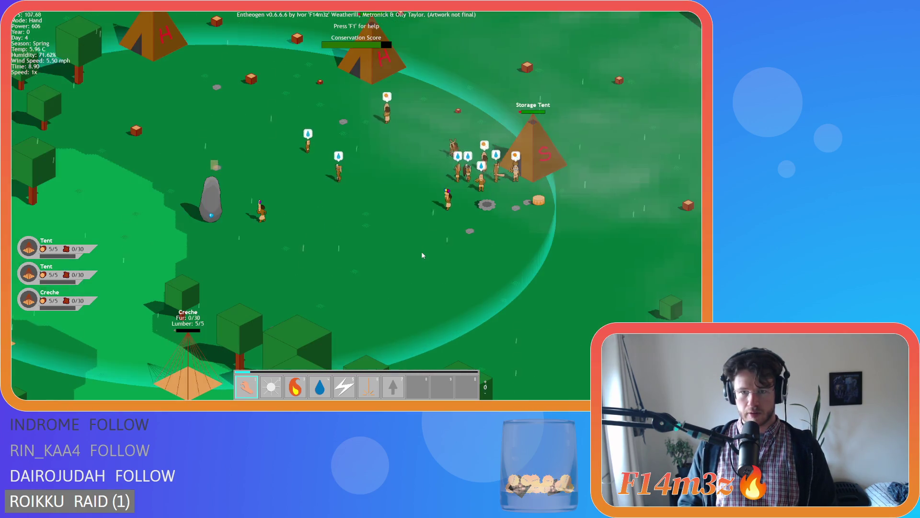
key("w")
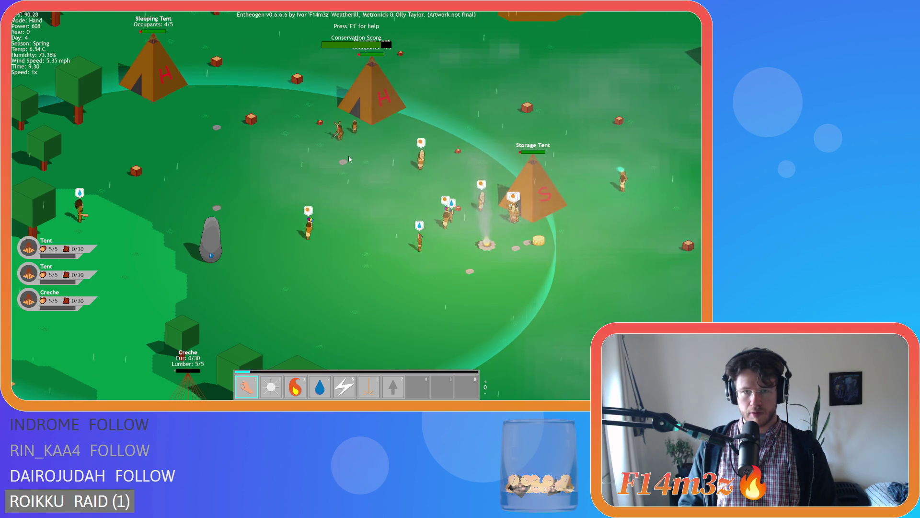
key("i")
key("a")
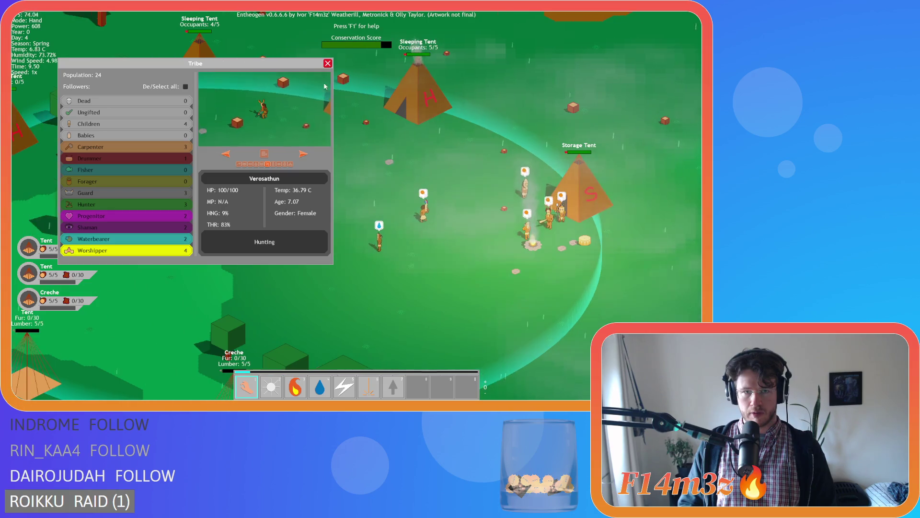
key("i")
- Recheck stored and carried supplies in the inventory while panning northwest over the tents
key("i")
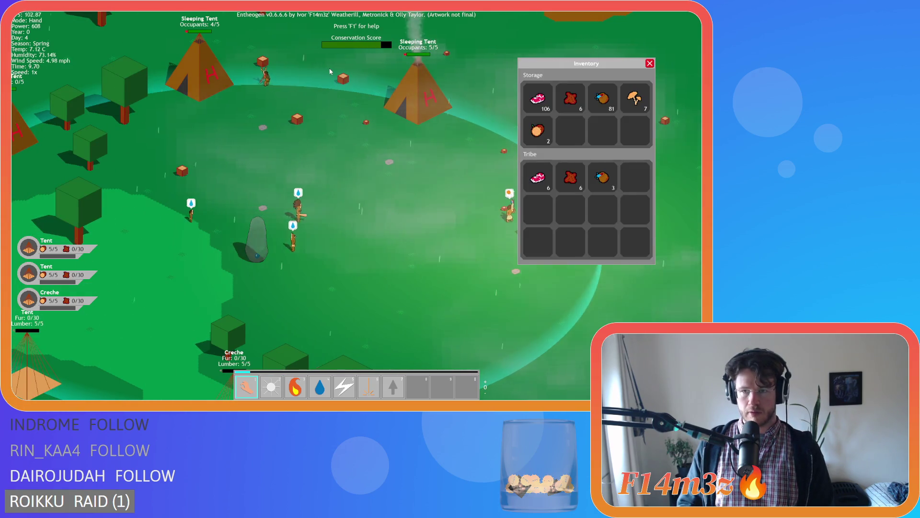
key("i")
key("a")
key("w")
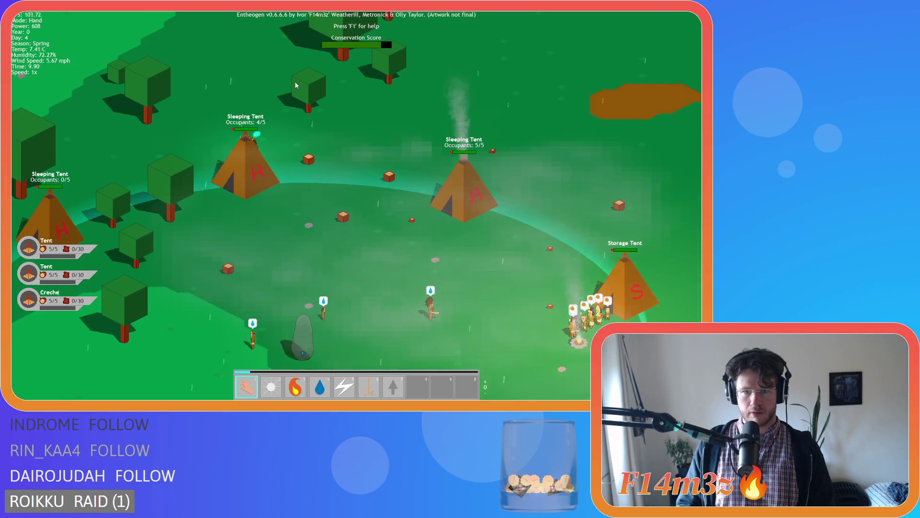
key("s")
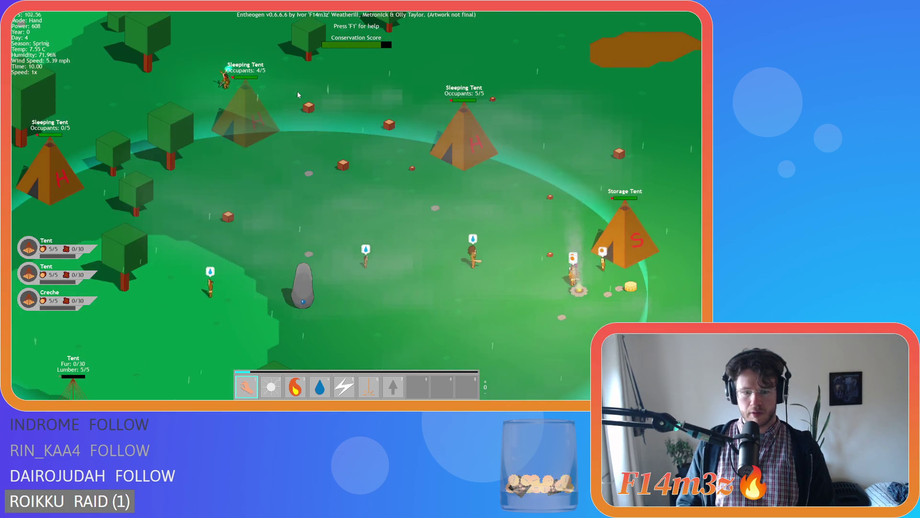
key("i")
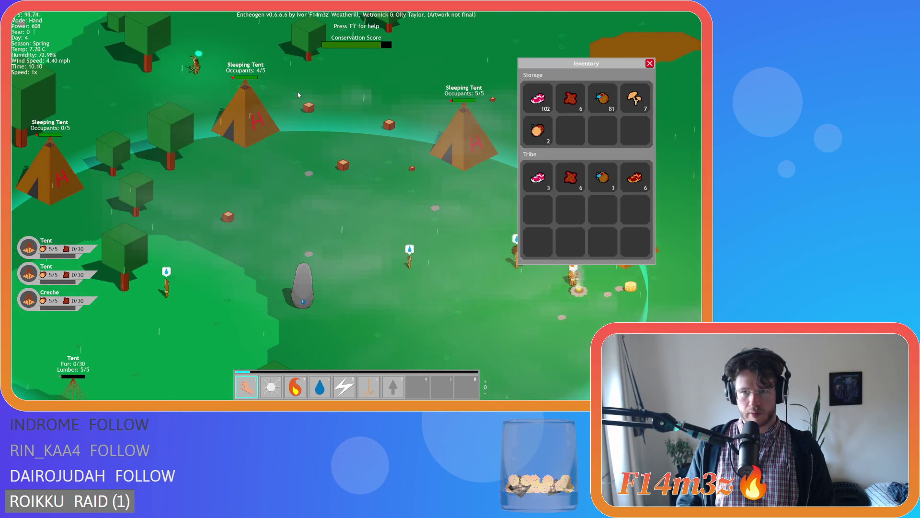
key("i")
key("a")
key("w")
key("w")
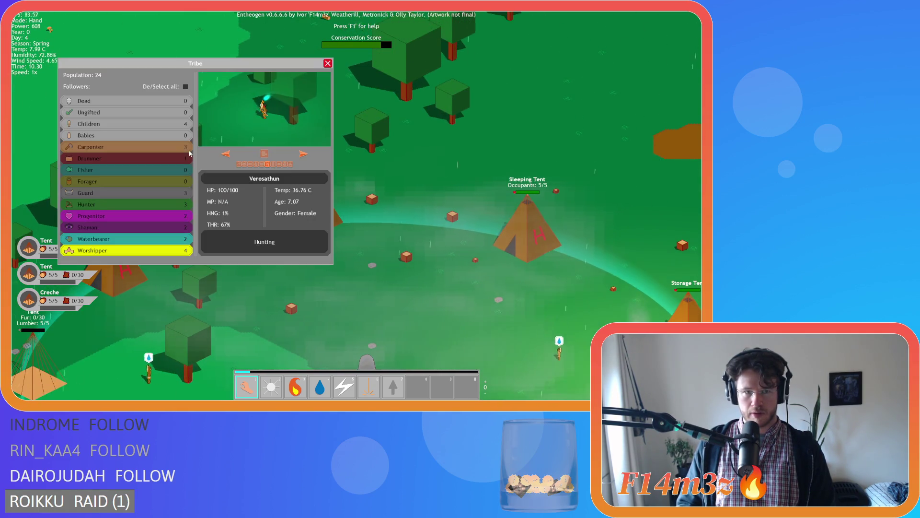
- Review the followers' roles in the Tribe overview and the inventory, closing each panel
key("t")
left_click(329, 66)
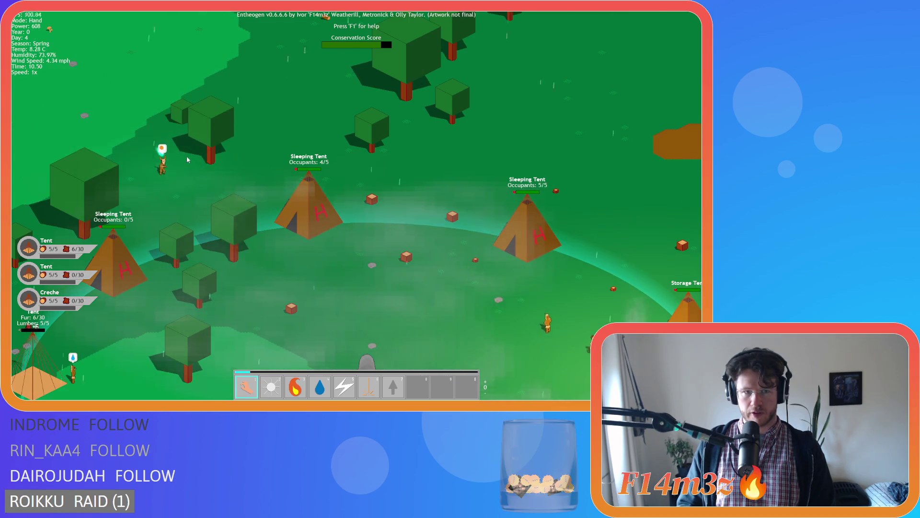
key("t")
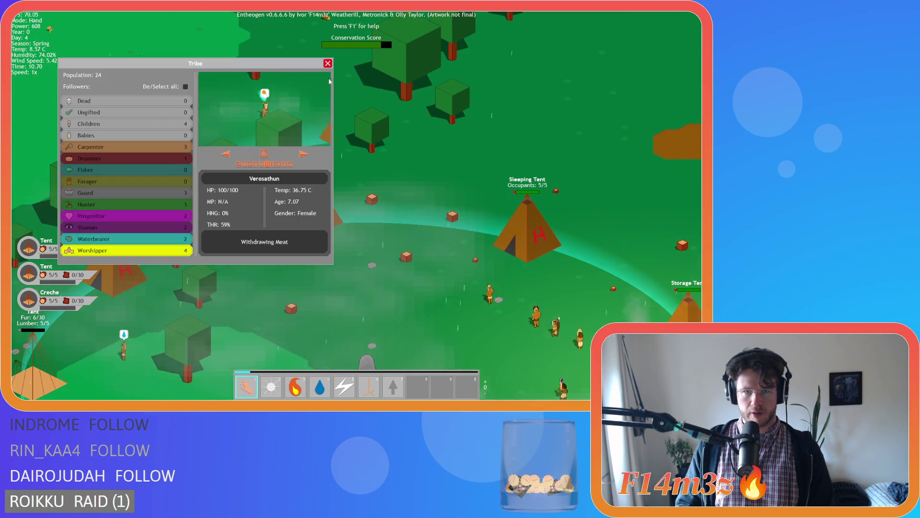
left_click(328, 64)
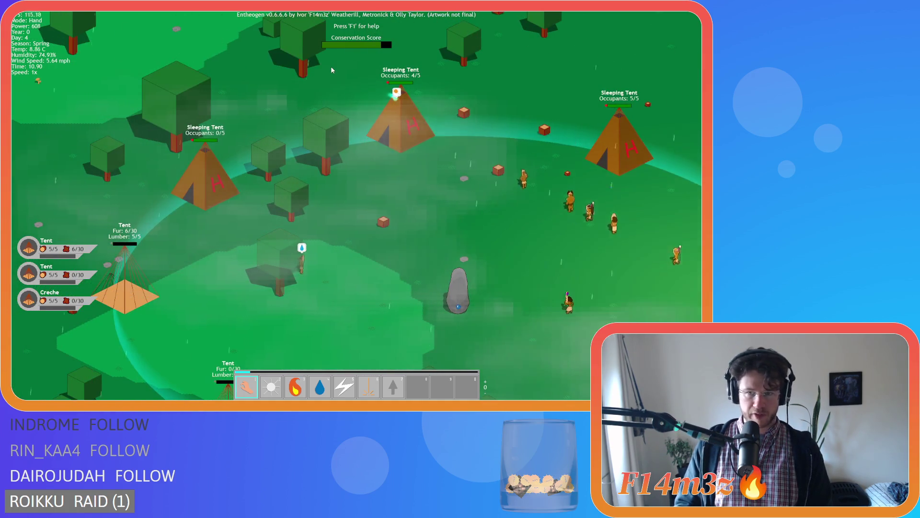
key("i")
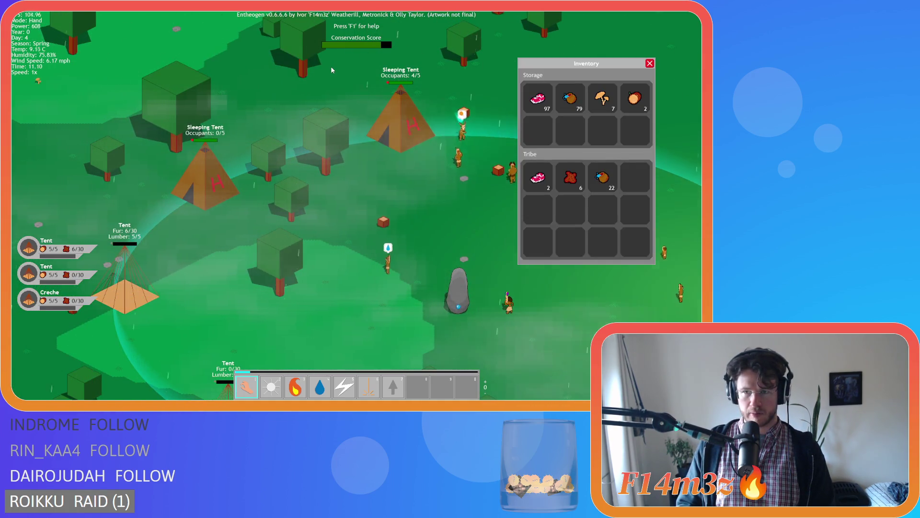
key("i")
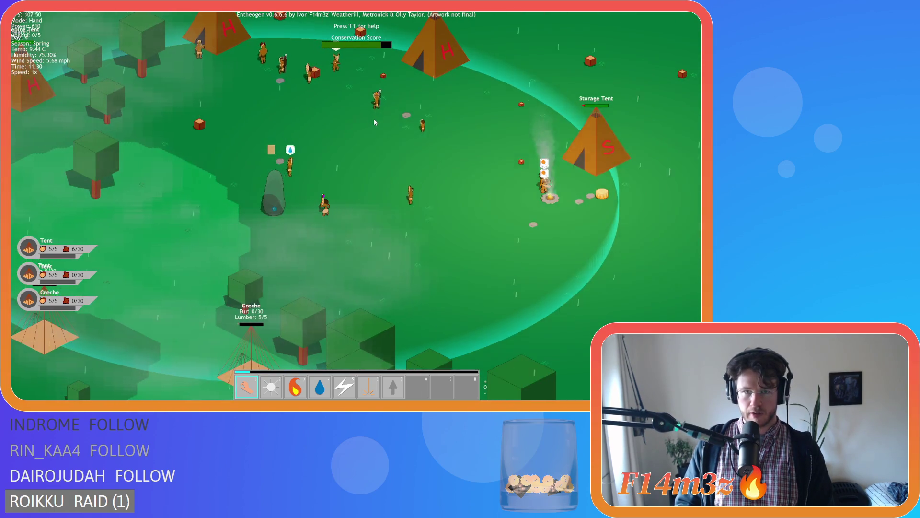
key("t")
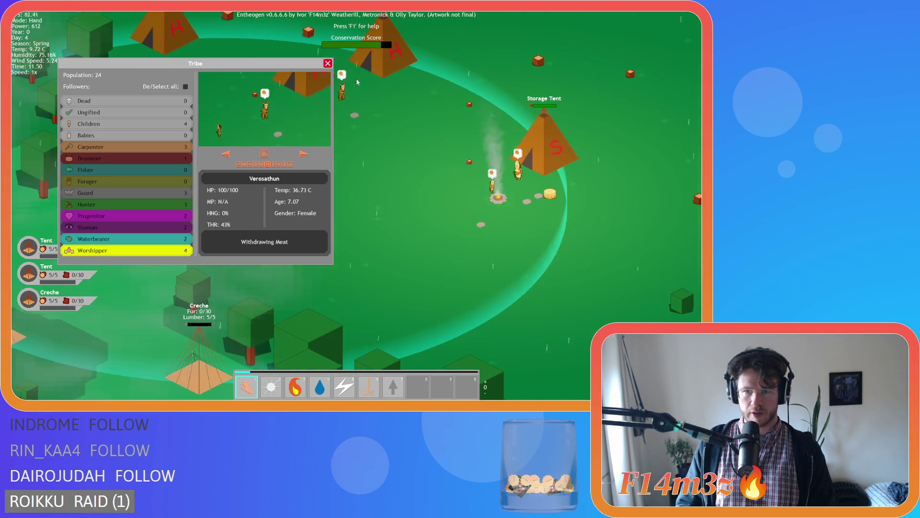
left_click(327, 64)
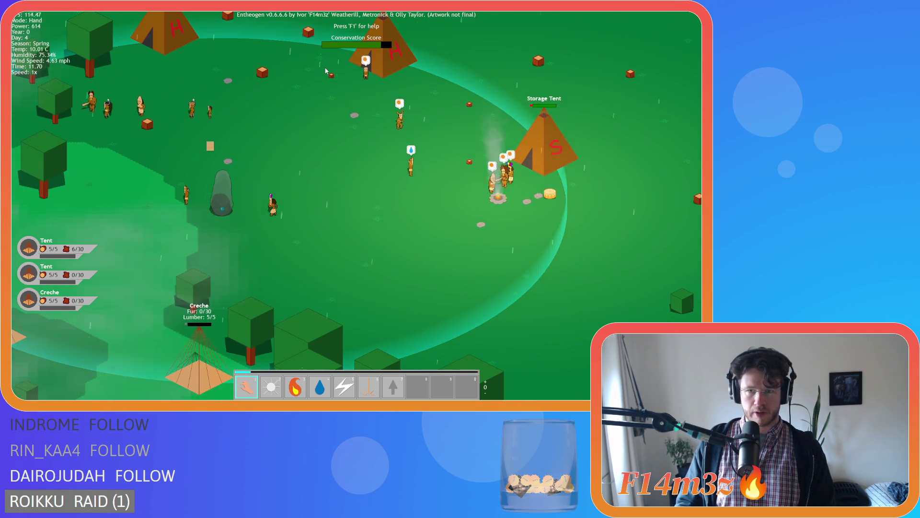
- Check the stored food and bring the tents on the camp's west side into view
key("i")
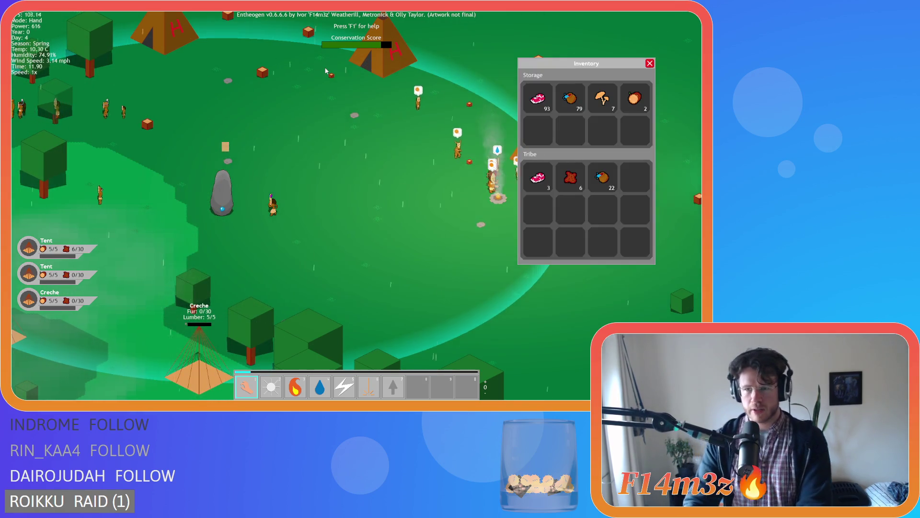
key("i")
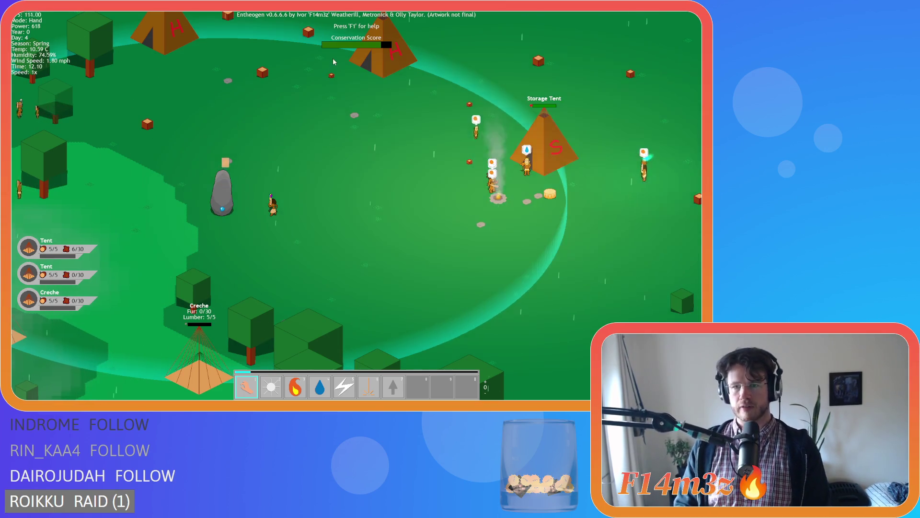
key("d")
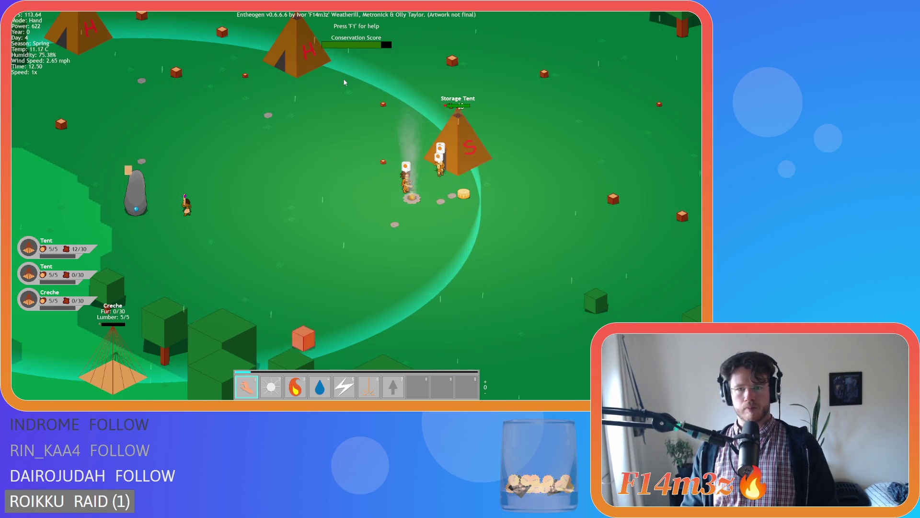
left_click_drag(277, 133, 581, 146)
key("i")
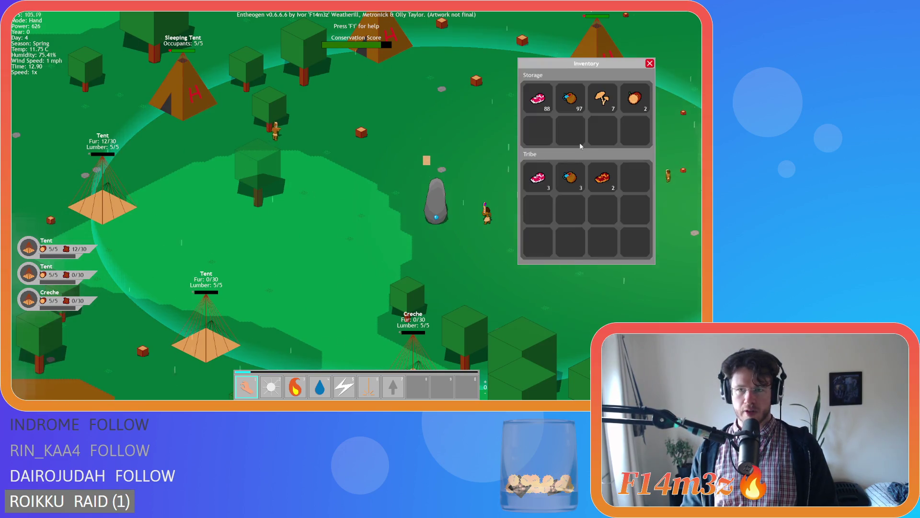
key("i")
- Pan across the camp to the campfire and standing stone, then zoom out
key("d")
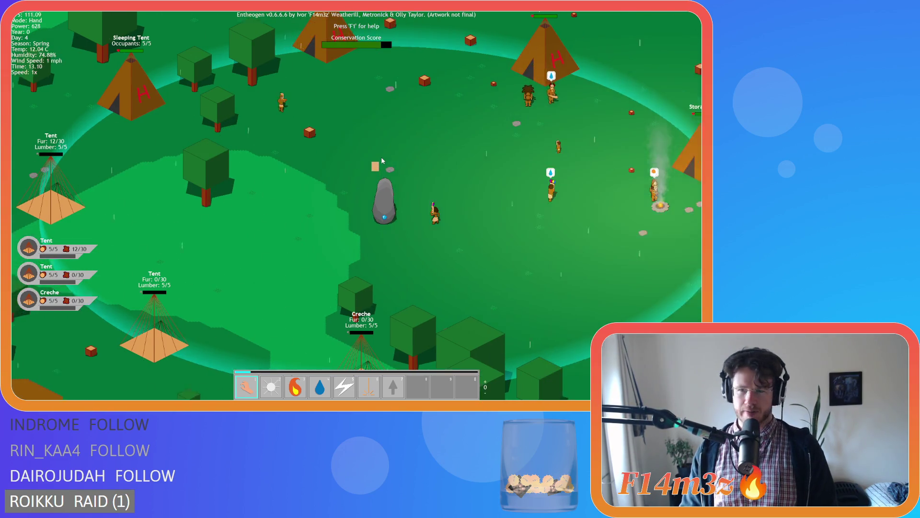
key("s")
key("a")
key("d")
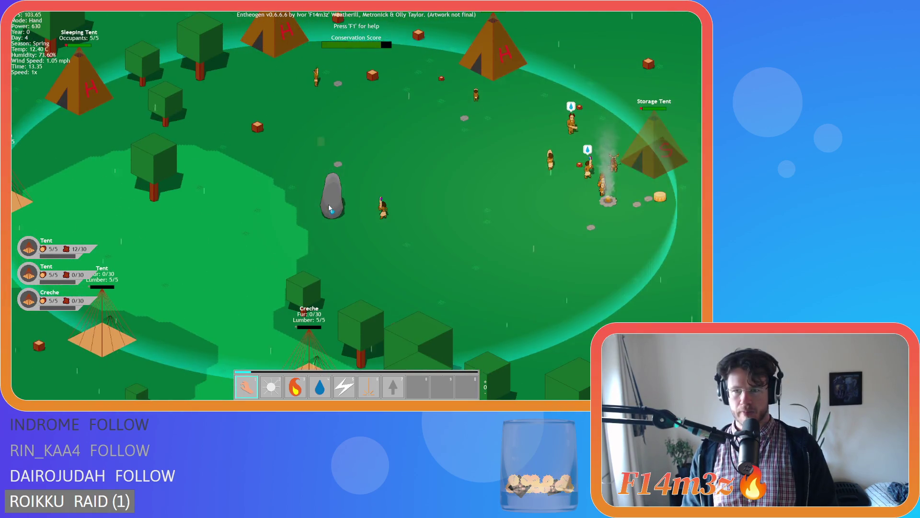
scroll(329, 204, "down", 6)
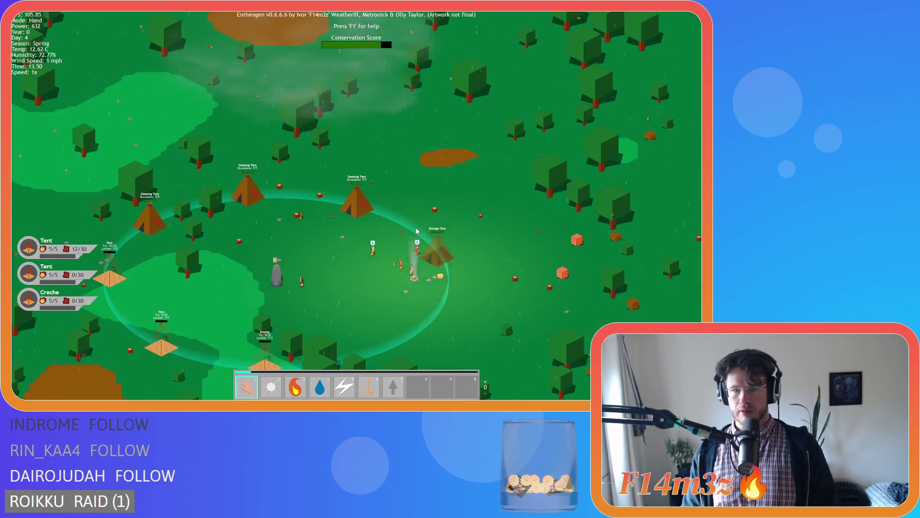
key("d")
scroll(414, 248, "up", 6)
key("s")
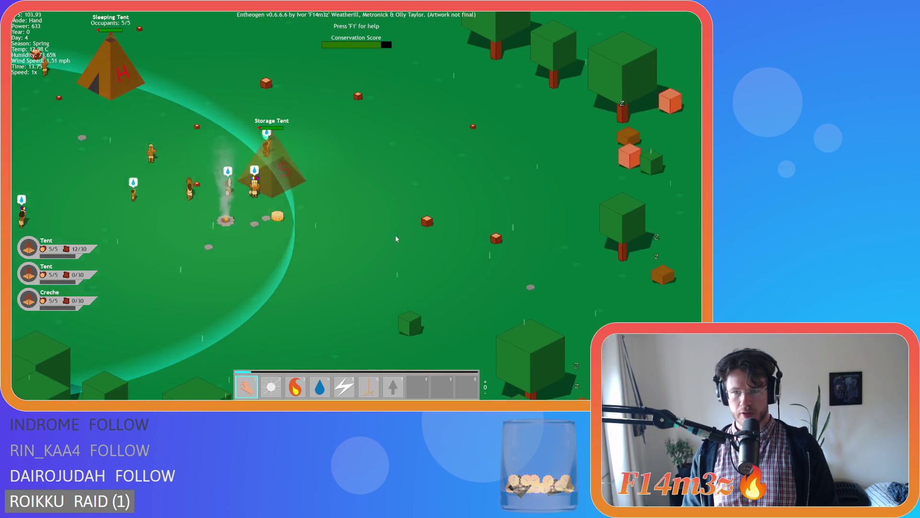
scroll(395, 237, "down", 5)
key("d")
scroll(394, 233, "up", 8)
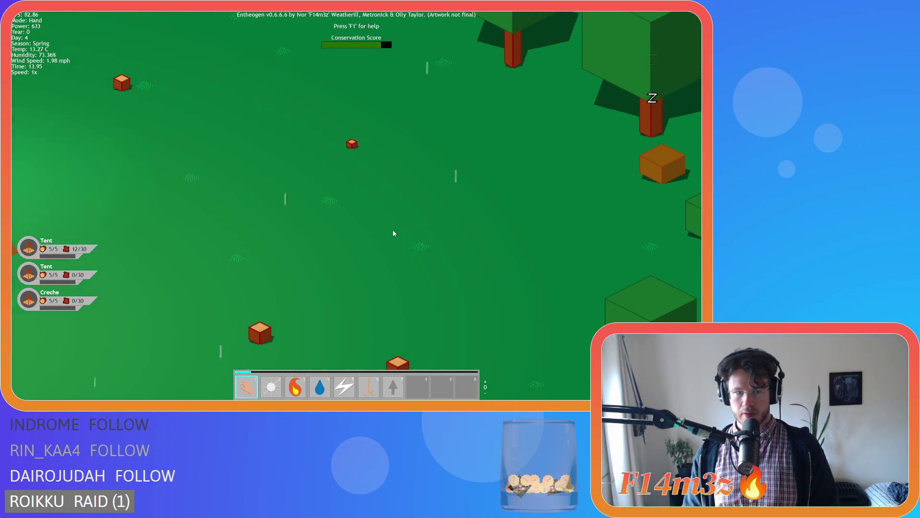
key("a")
key("d")
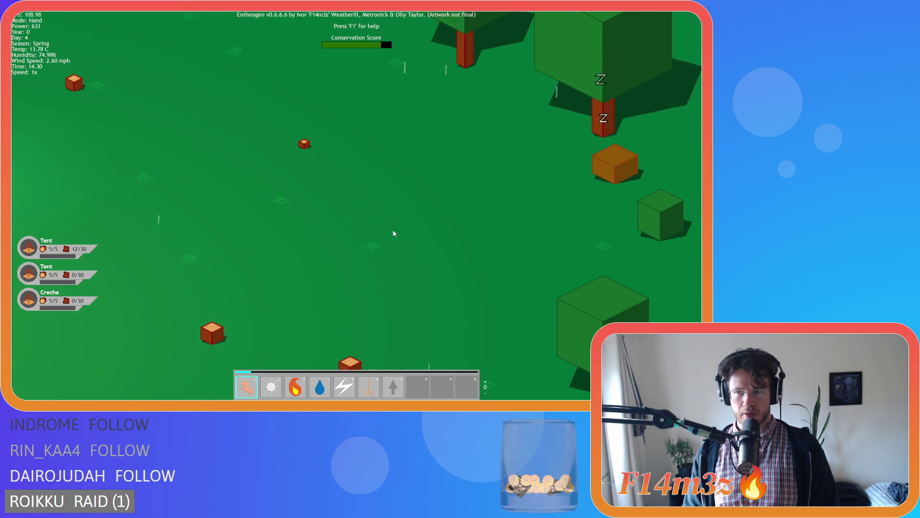
key("d")
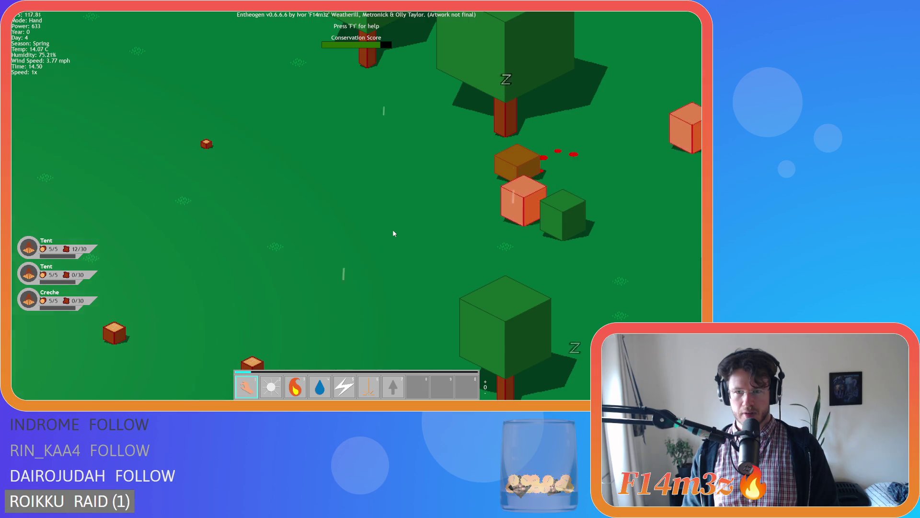
key("a")
key("d")
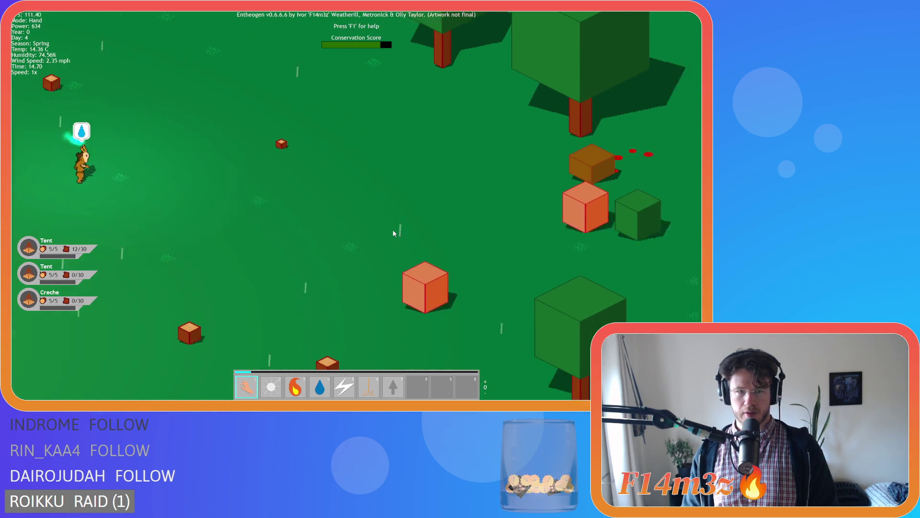
key("d")
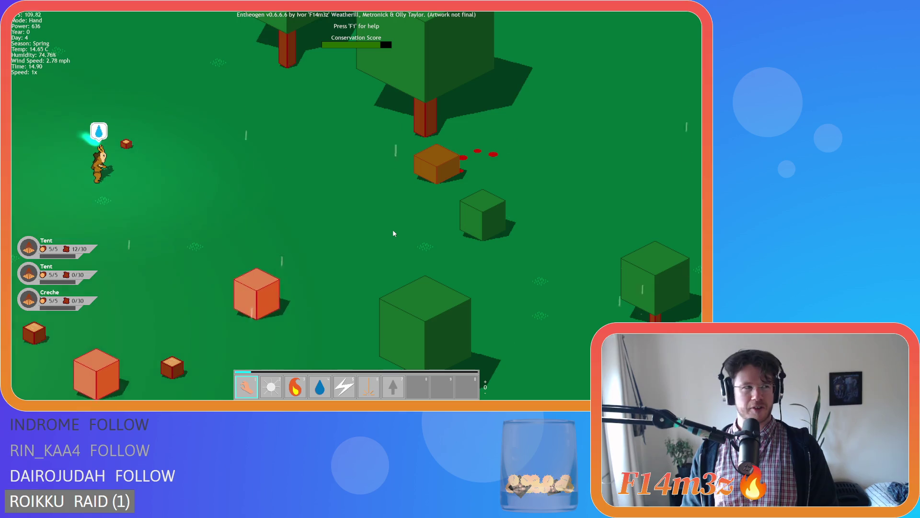
key("w")
key("d")
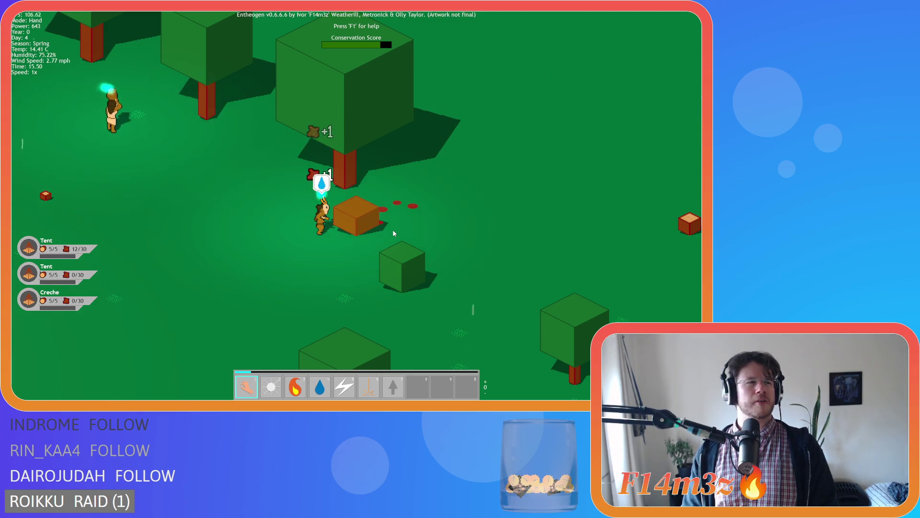
key("d")
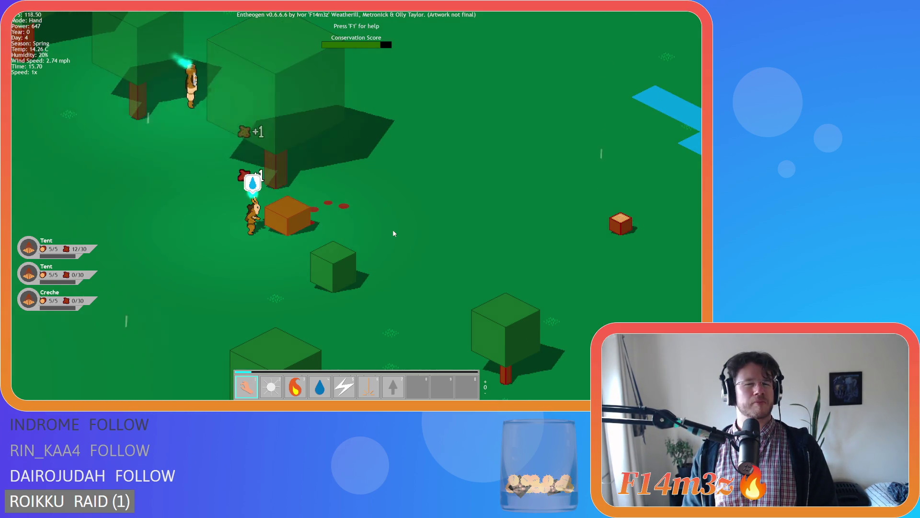
scroll(393, 233, "down", 5)
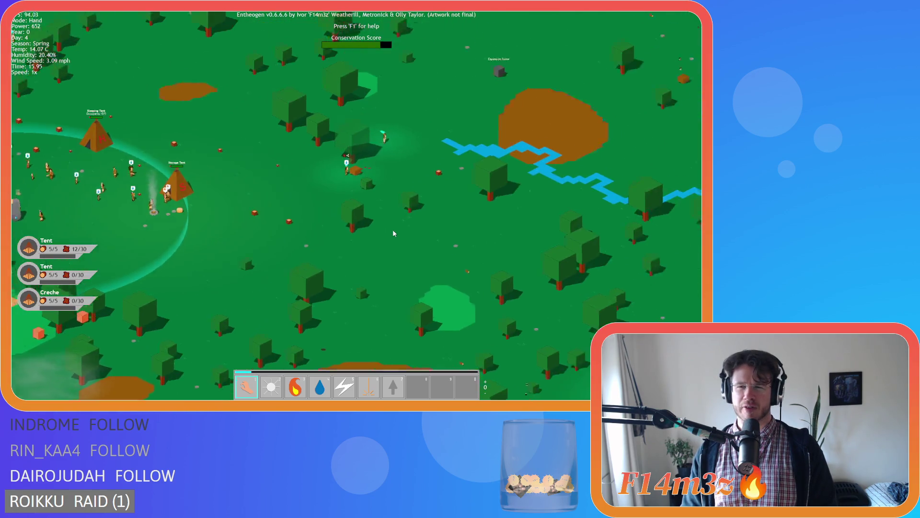
- Pan the paused island from the stone temple to the river and back to centre the camp
key("s")
key("d")
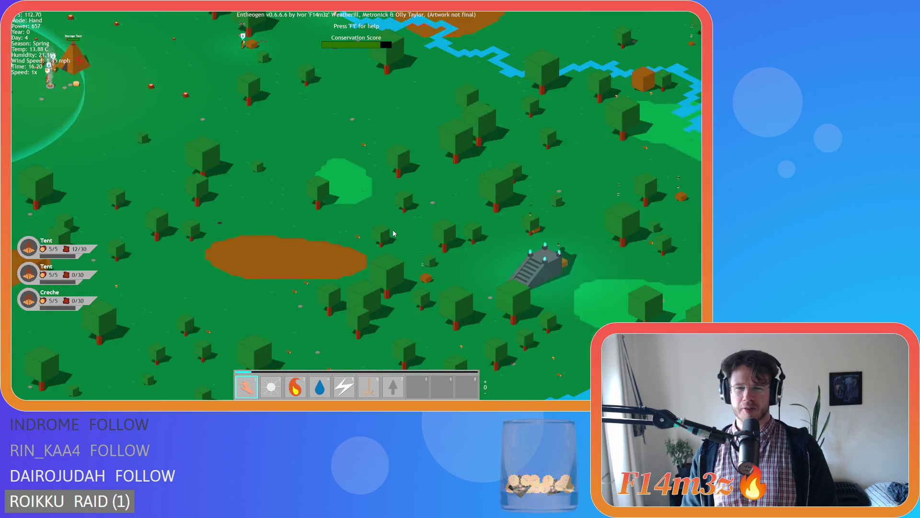
key("w")
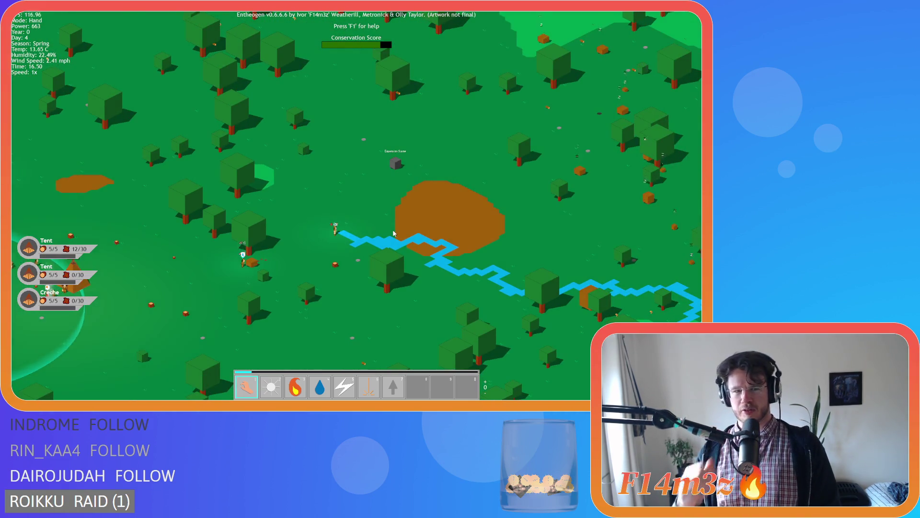
key("a")
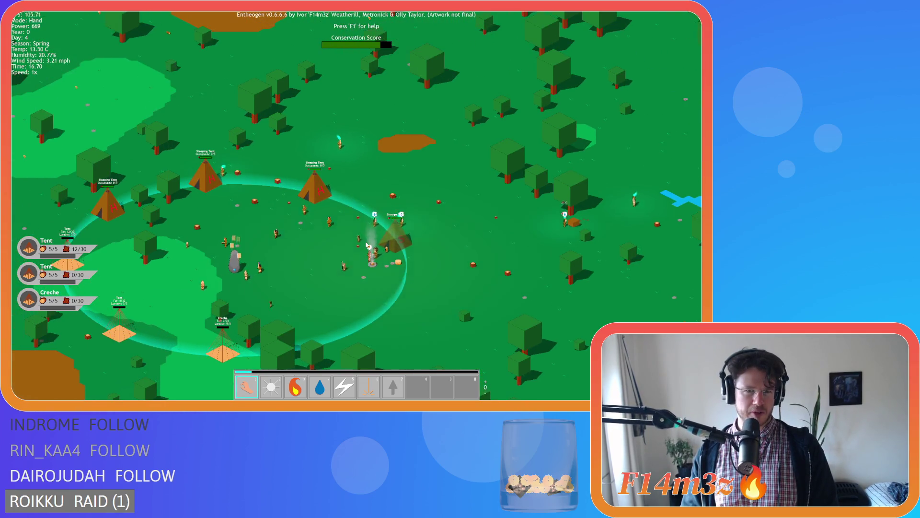
key("d")
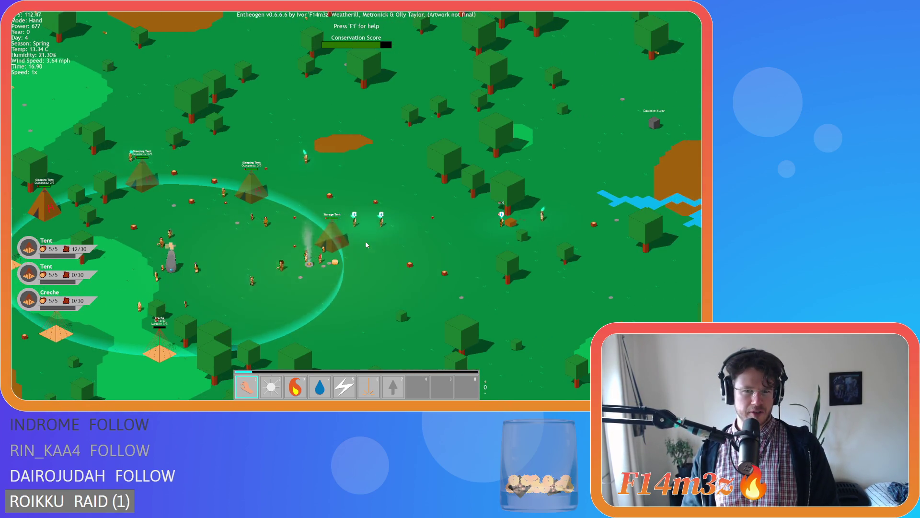
key("d")
key("a")
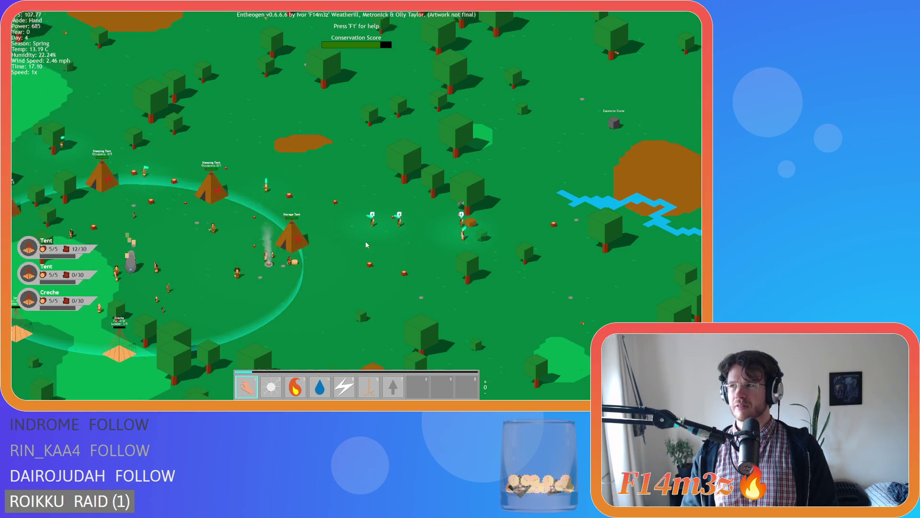
key("a")
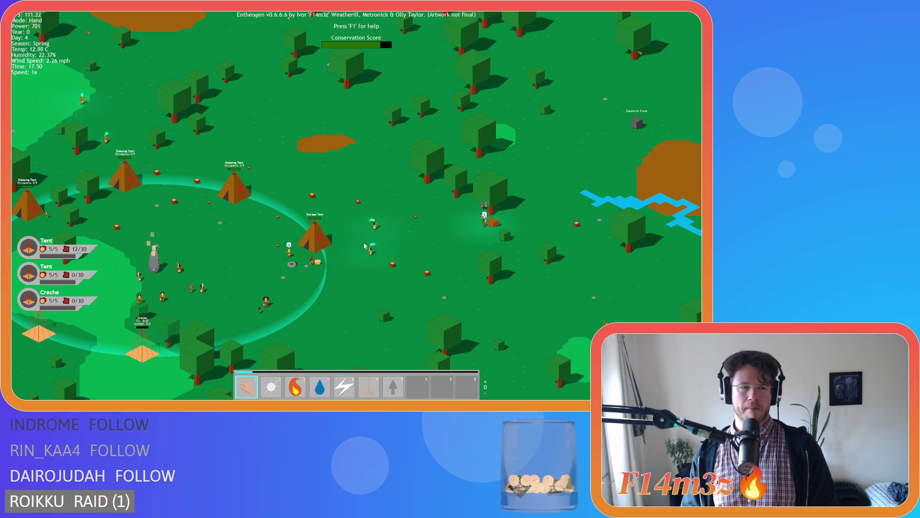
key("a")
key("w")
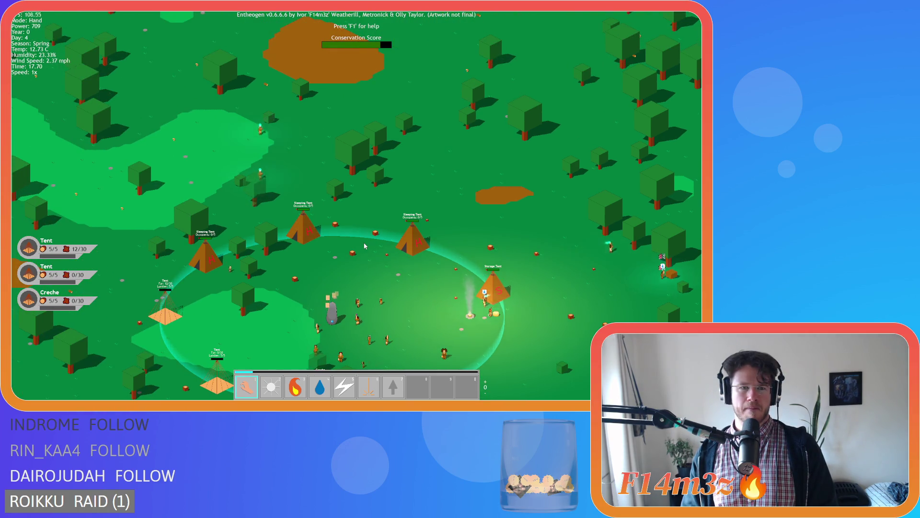
key("d")
key("s")
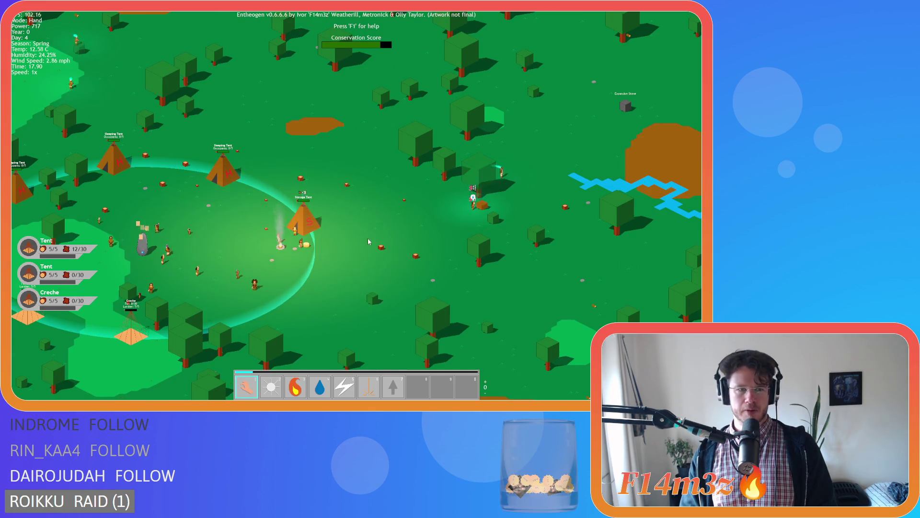
key("a")
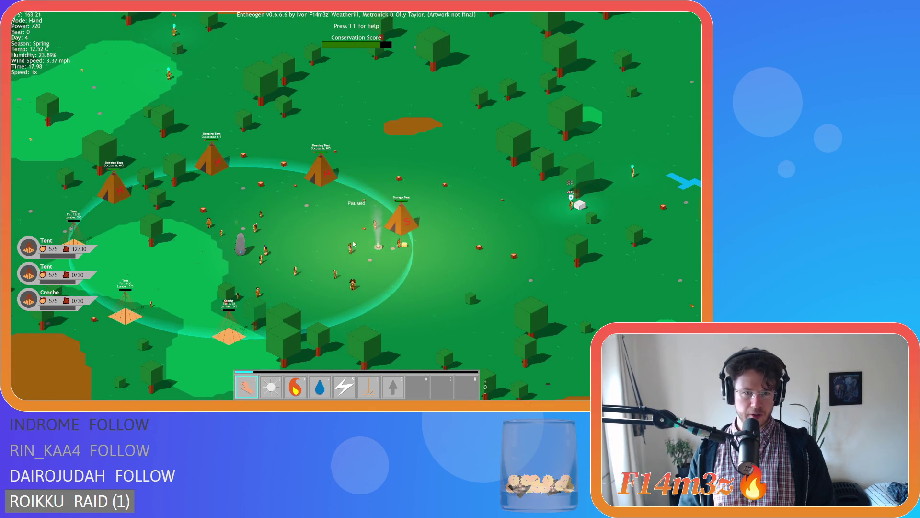
- Zoom over the camp, then pan north past the river toward the lake, sand and sea
scroll(273, 264, "up", 5)
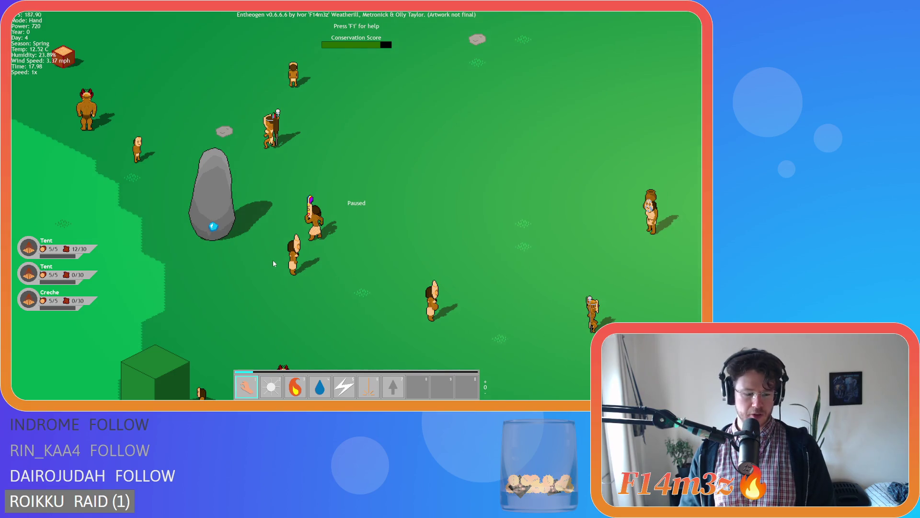
scroll(275, 262, "down", 5)
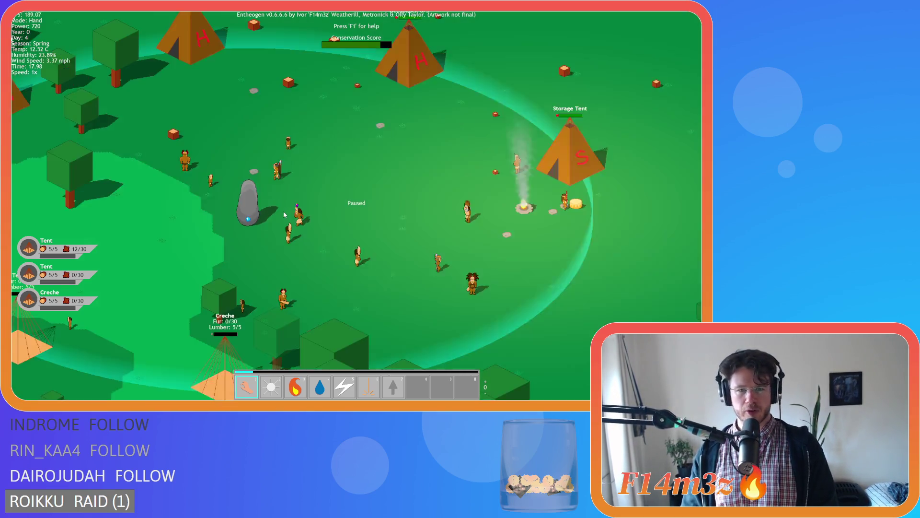
scroll(284, 215, "down", 5)
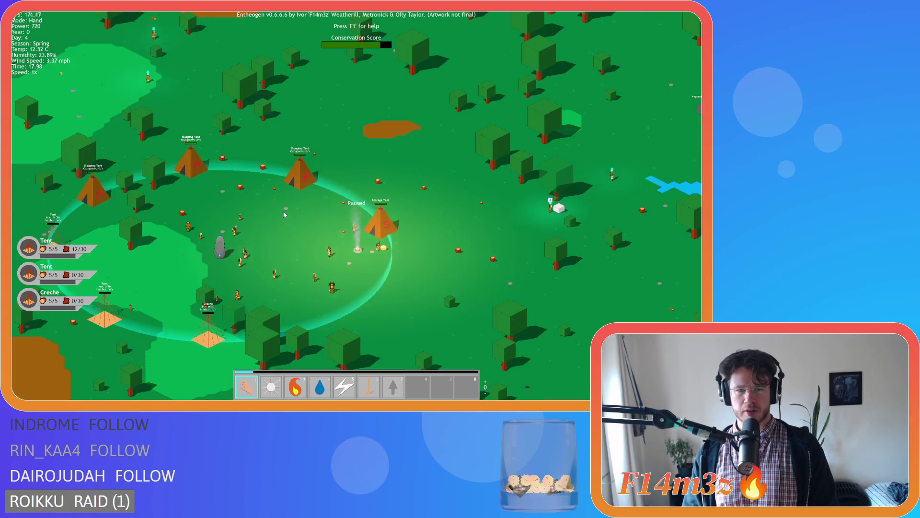
key("w")
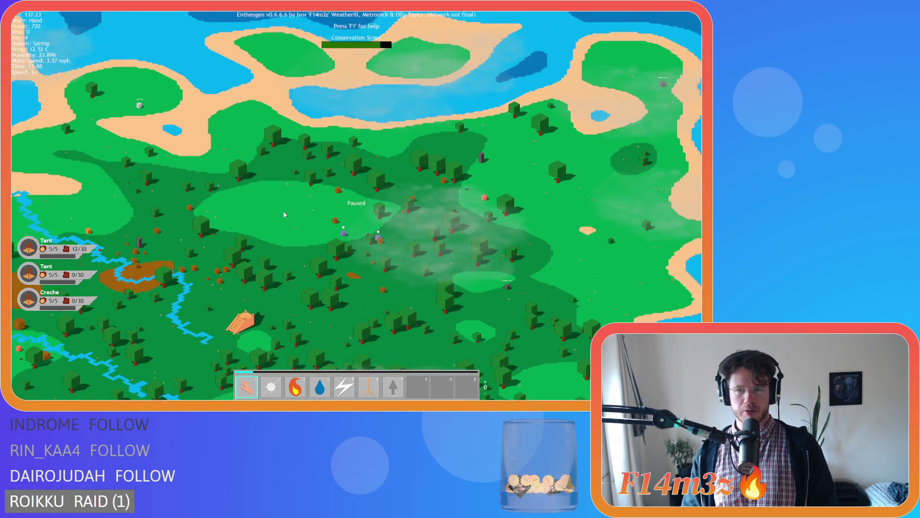
key("s")
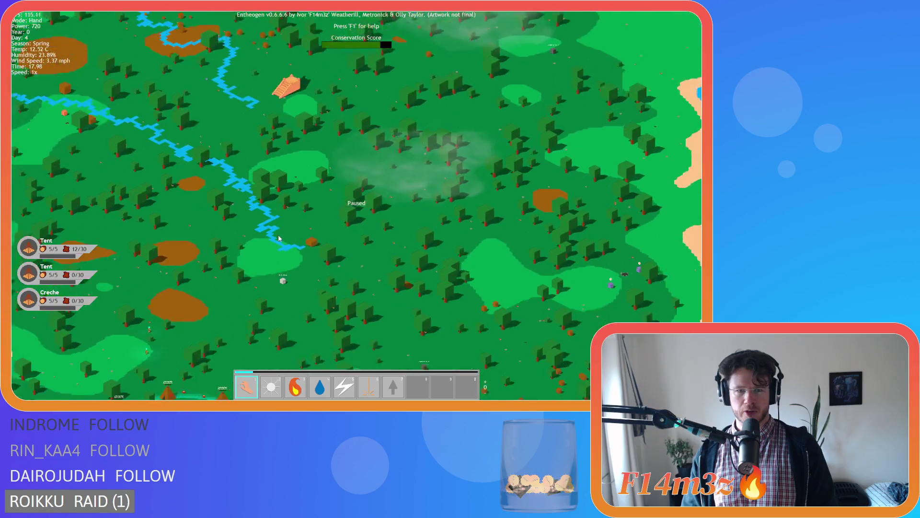
key("s")
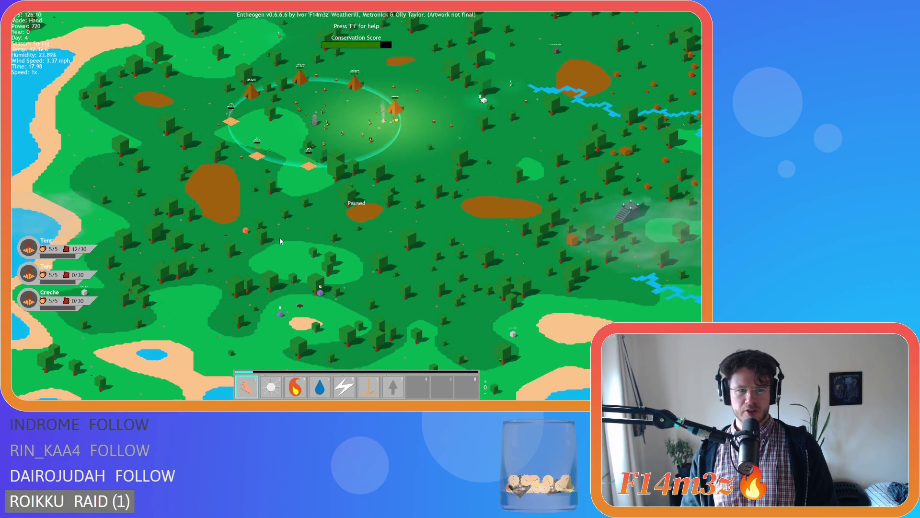
key("w")
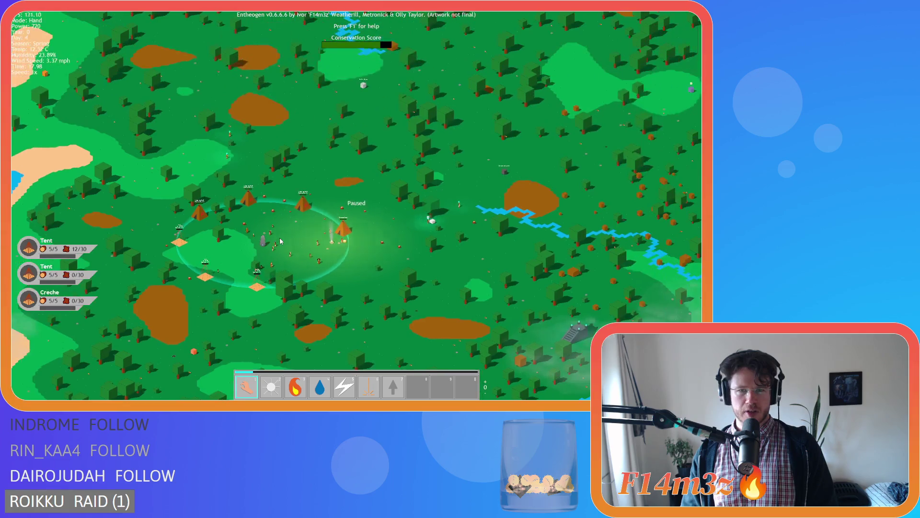
key("w")
key("d")
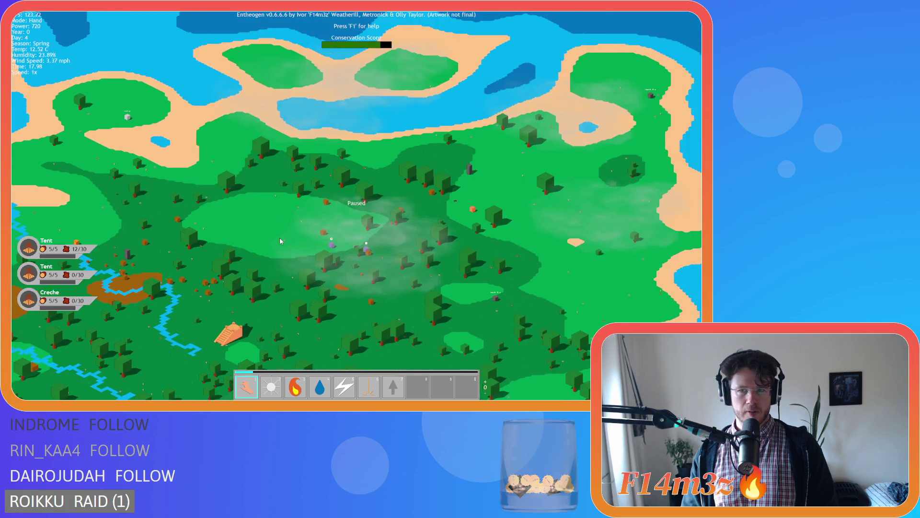
- Recentre the tent village and zoom repeatedly to a close view of the Expansion Stone
scroll(280, 237, "up", 5)
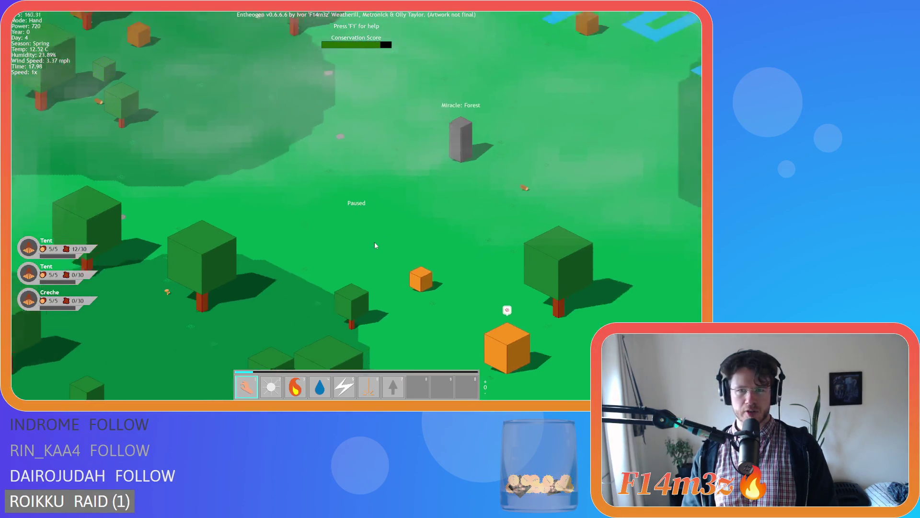
scroll(375, 246, "down", 5)
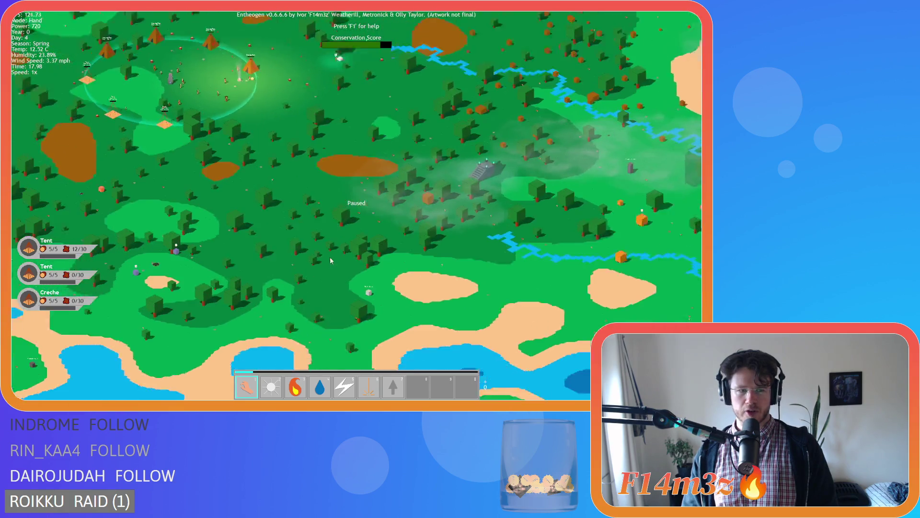
key("a")
key("w")
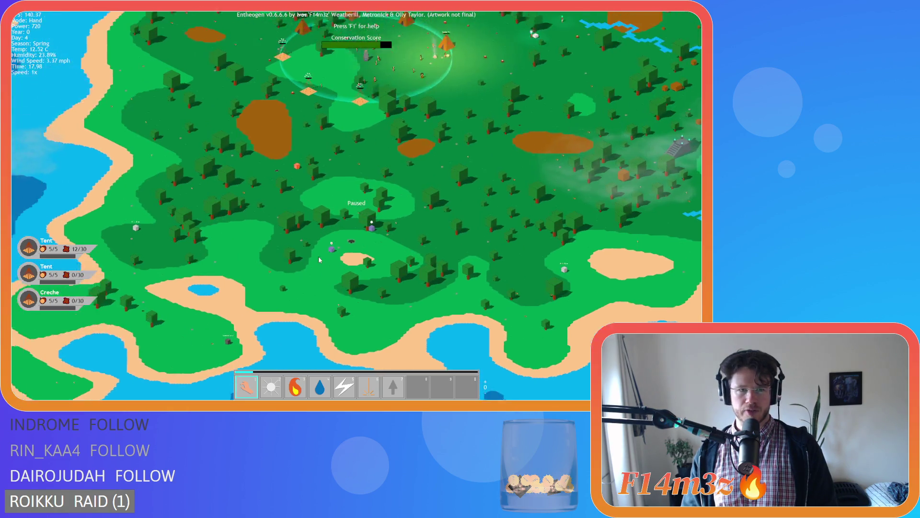
scroll(319, 259, "down", 5)
scroll(340, 203, "up", 8)
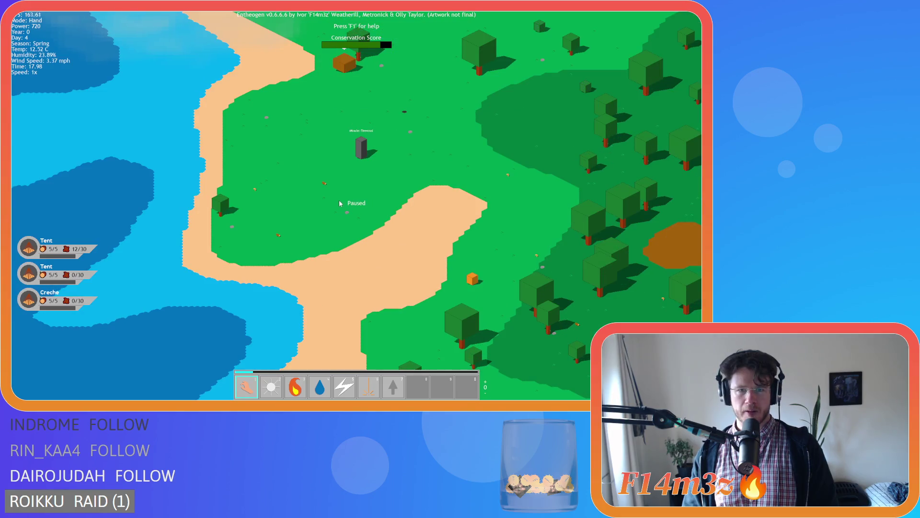
scroll(340, 203, "down", 3)
scroll(341, 192, "up", 3)
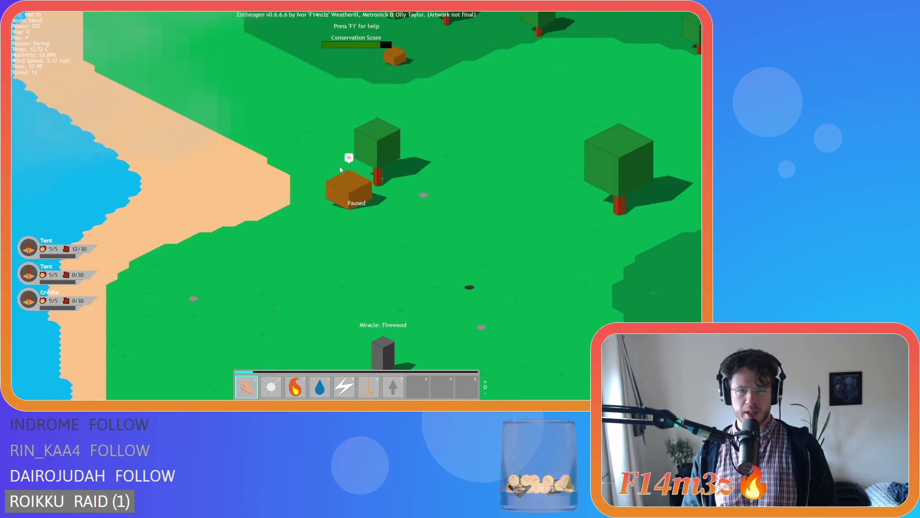
scroll(339, 165, "down", 6)
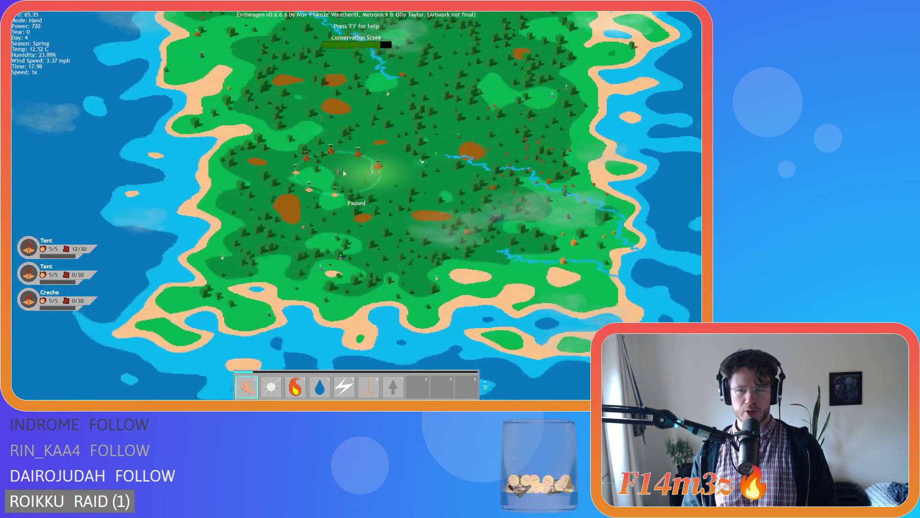
scroll(374, 181, "up", 3)
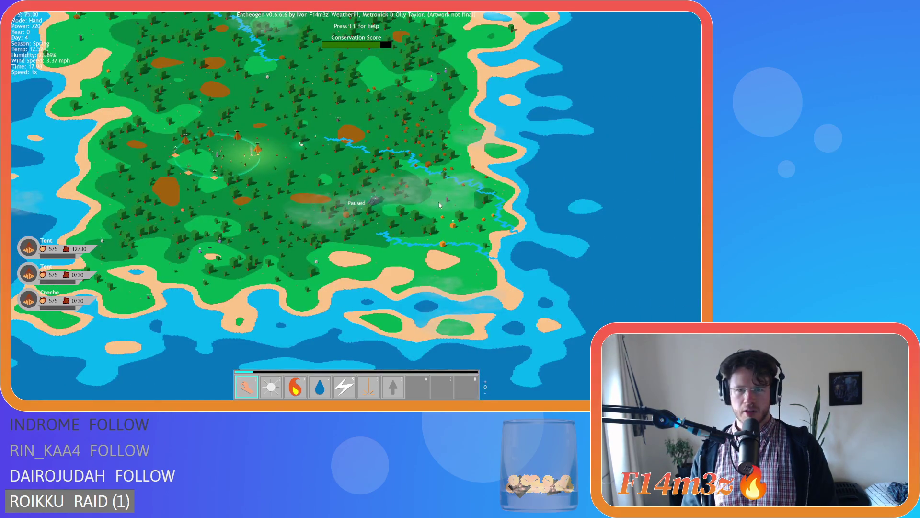
scroll(440, 205, "up", 5)
scroll(446, 210, "down", 6)
scroll(440, 226, "up", 6)
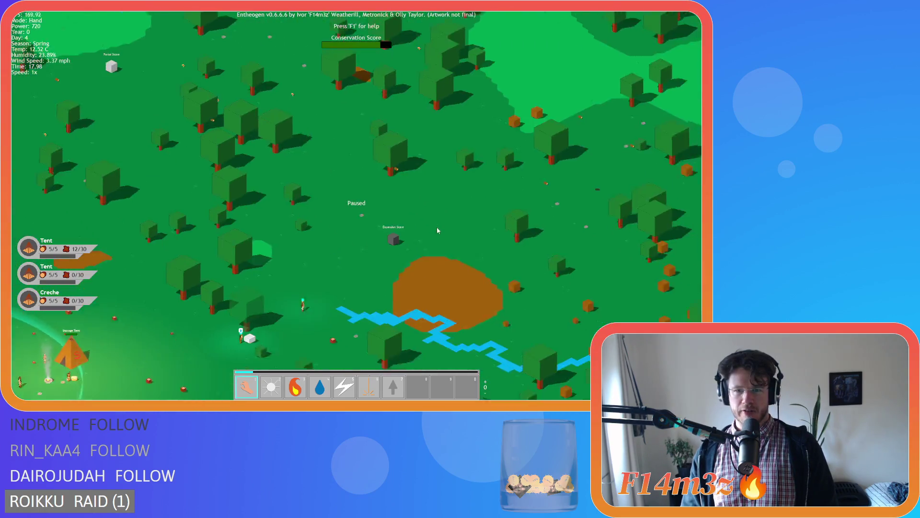
scroll(440, 230, "up", 4)
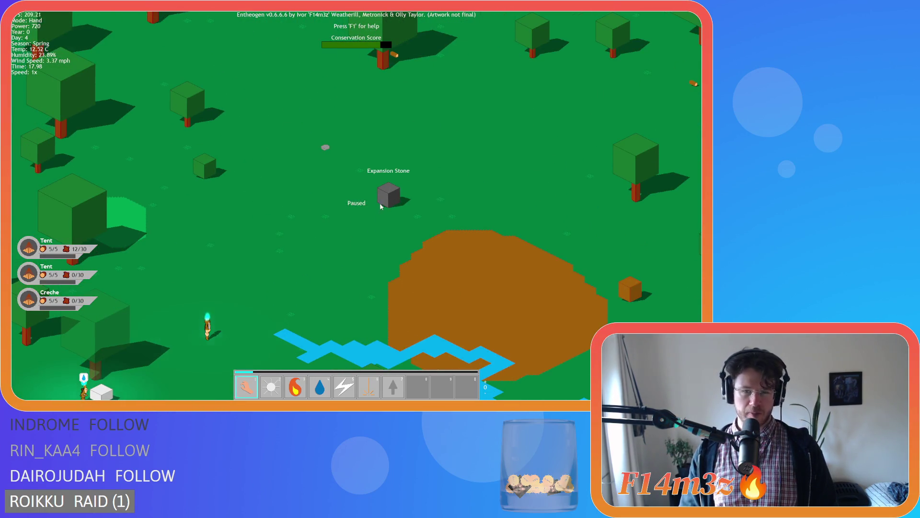
scroll(381, 211, "down", 6)
- Zoom in and out over the running camp and bring the tent village to centre
scroll(301, 207, "up", 4)
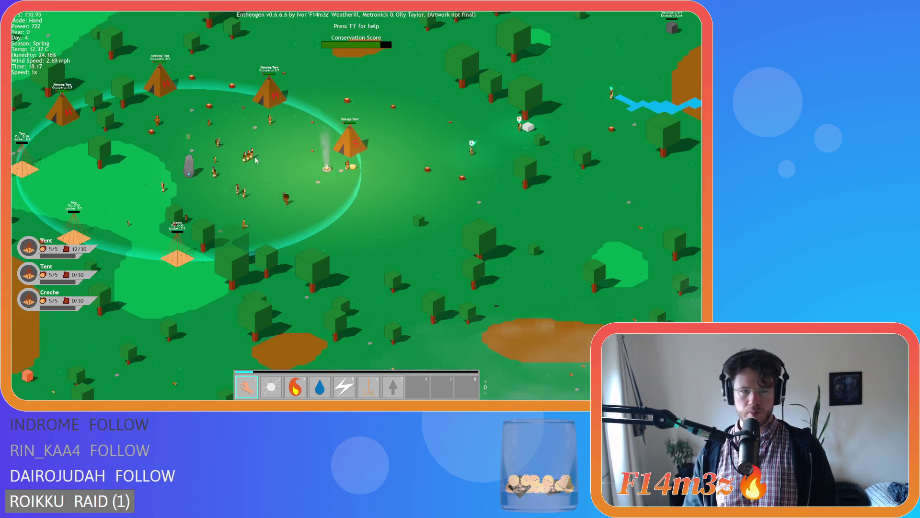
scroll(256, 160, "down", 4)
scroll(228, 200, "up", 4)
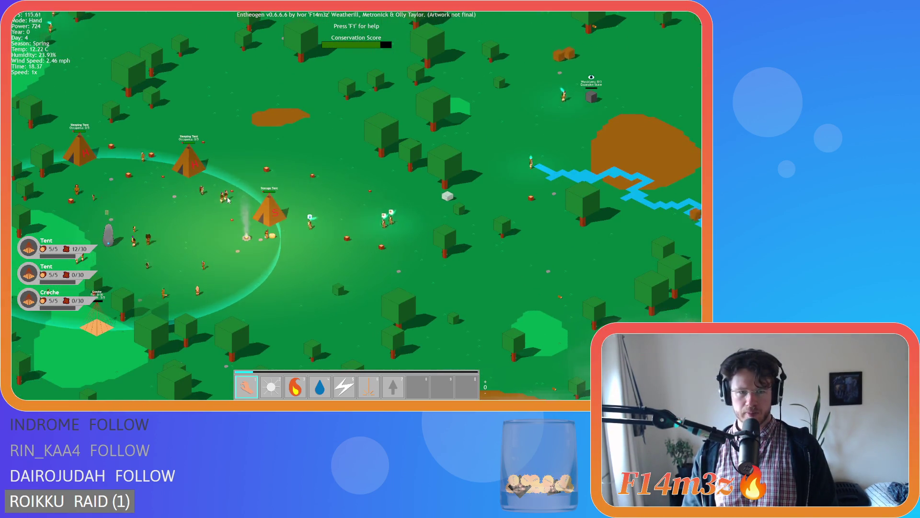
scroll(228, 200, "down", 4)
scroll(259, 216, "up", 3)
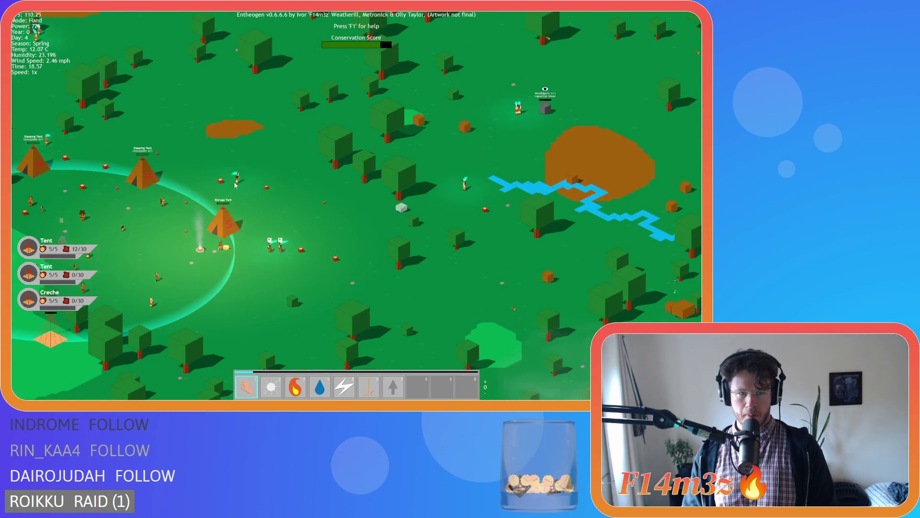
key("w")
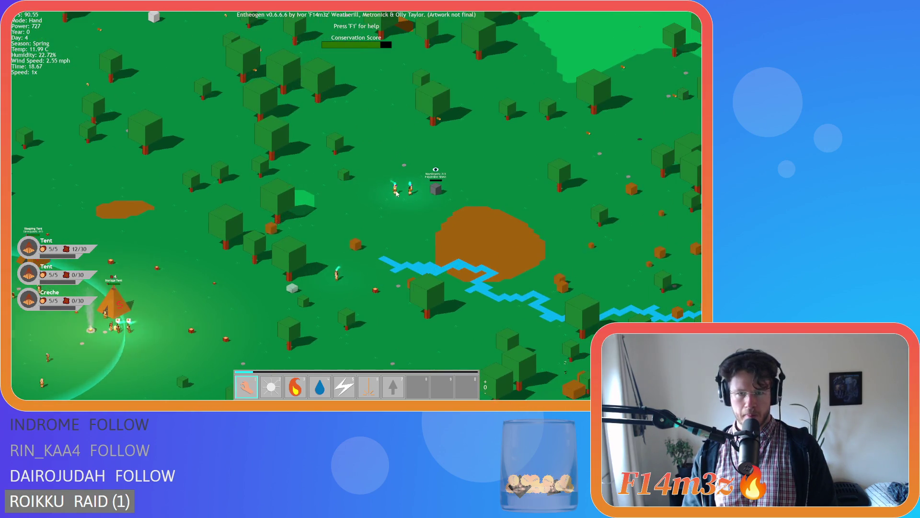
key("s")
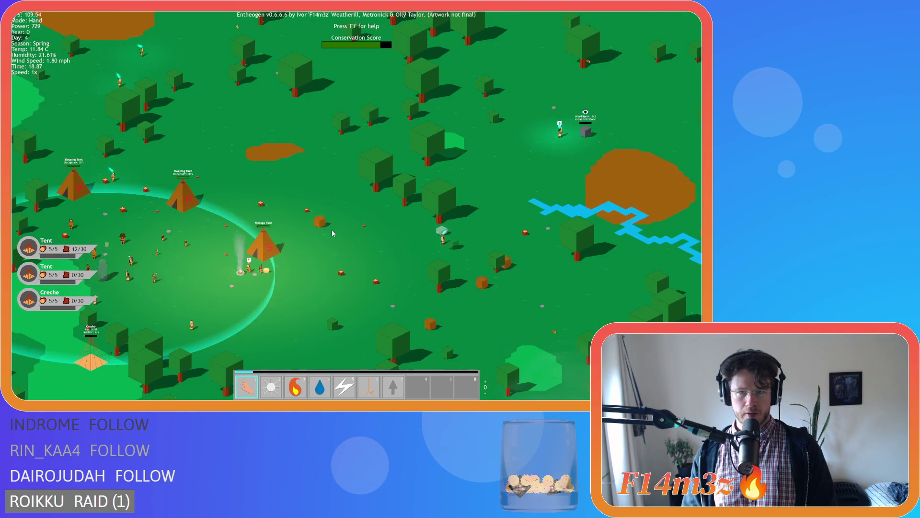
scroll(331, 229, "up", 5)
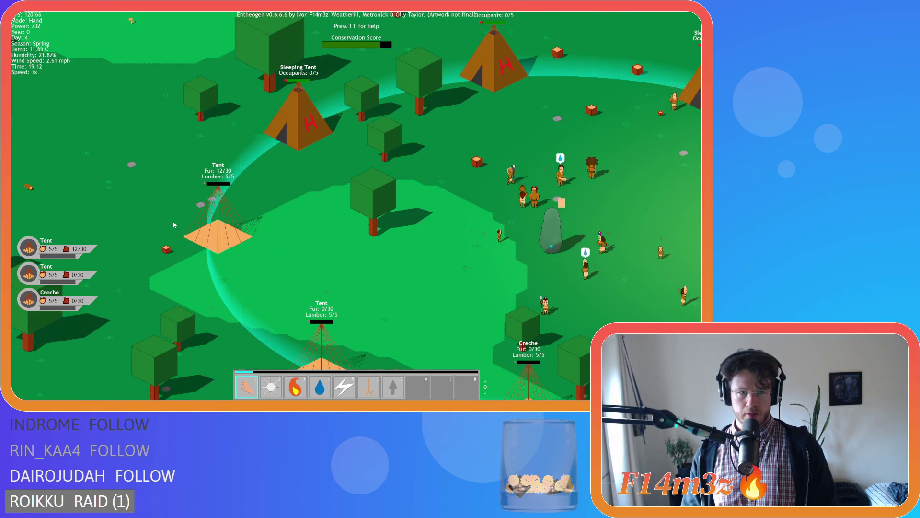
scroll(173, 224, "down", 5)
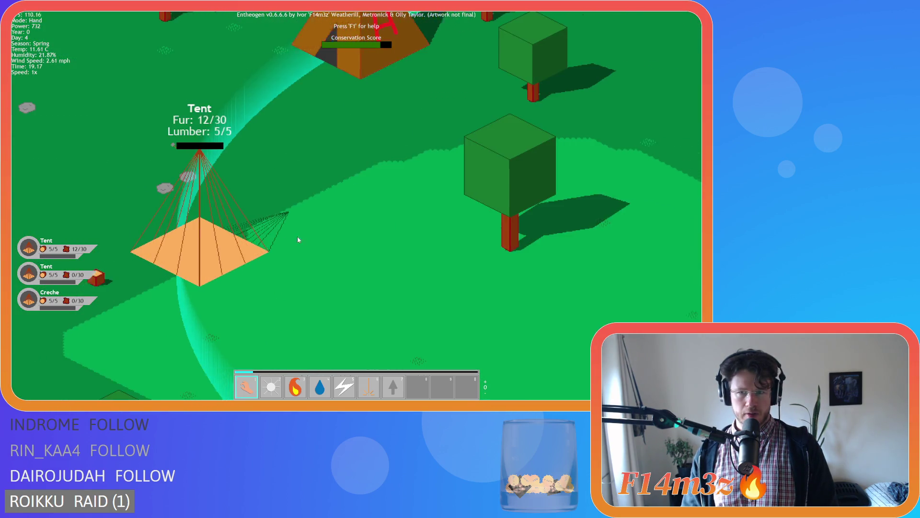
- Check the tribe's stored supplies in the inventory, close it, and pan over the village
key("i")
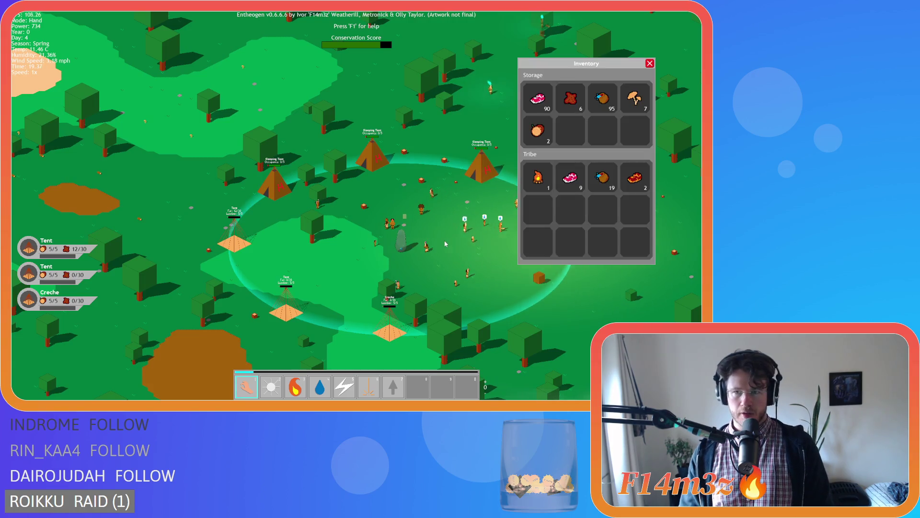
key("i")
key("d")
key("s")
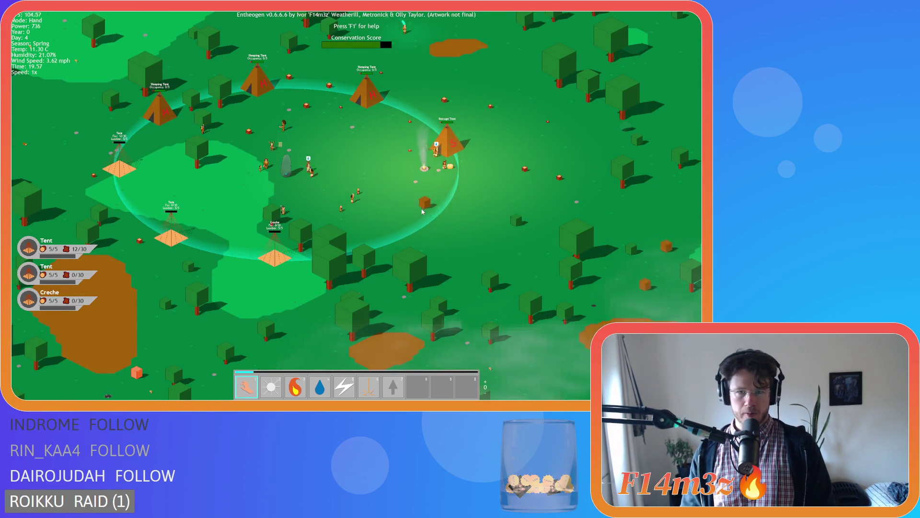
key("w")
key("d")
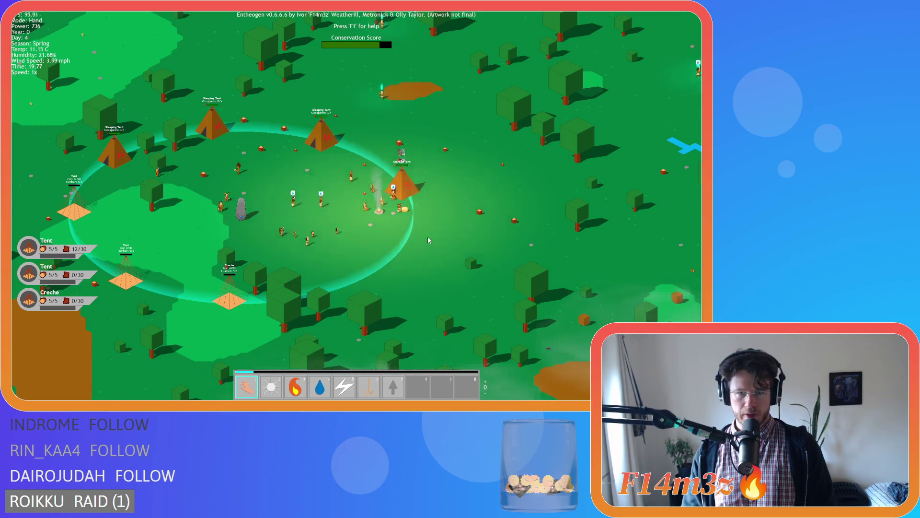
scroll(428, 239, "up", 5)
- Glance at the inventory again, then pan up toward the storage tent
key("i")
key("i")
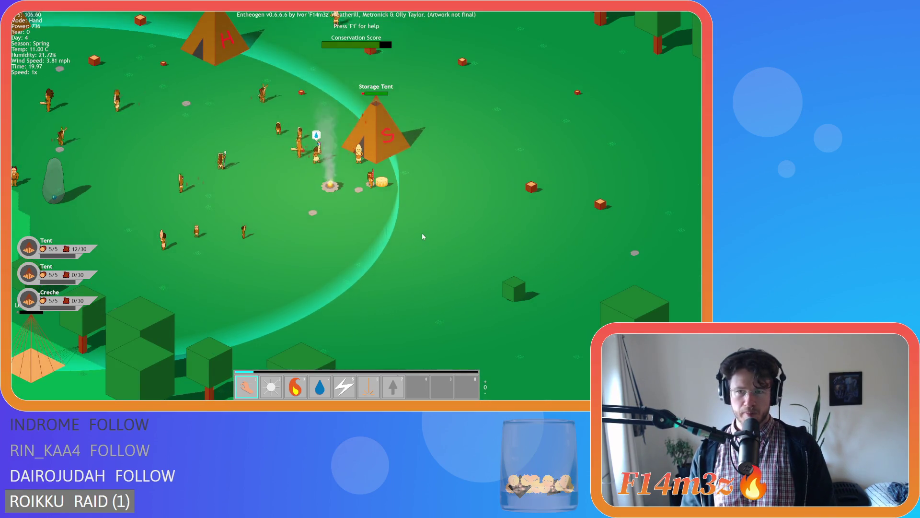
scroll(422, 235, "down", 5)
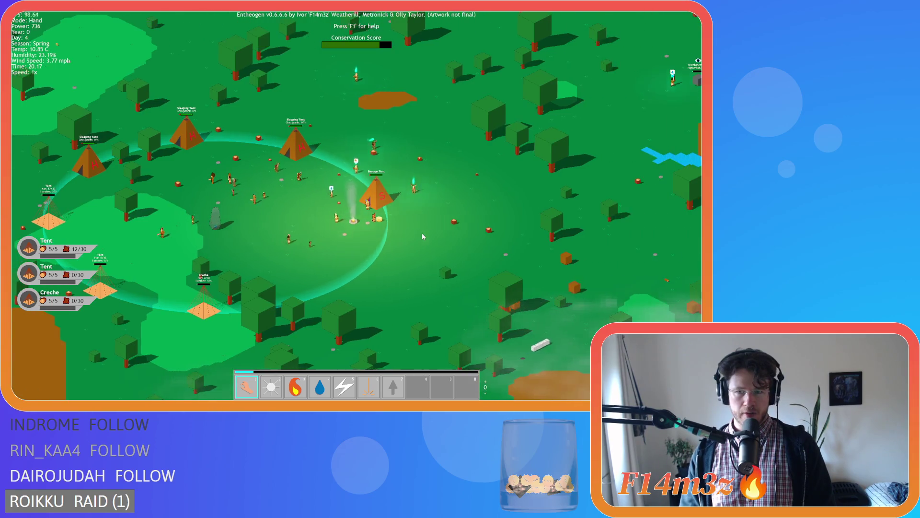
key("s")
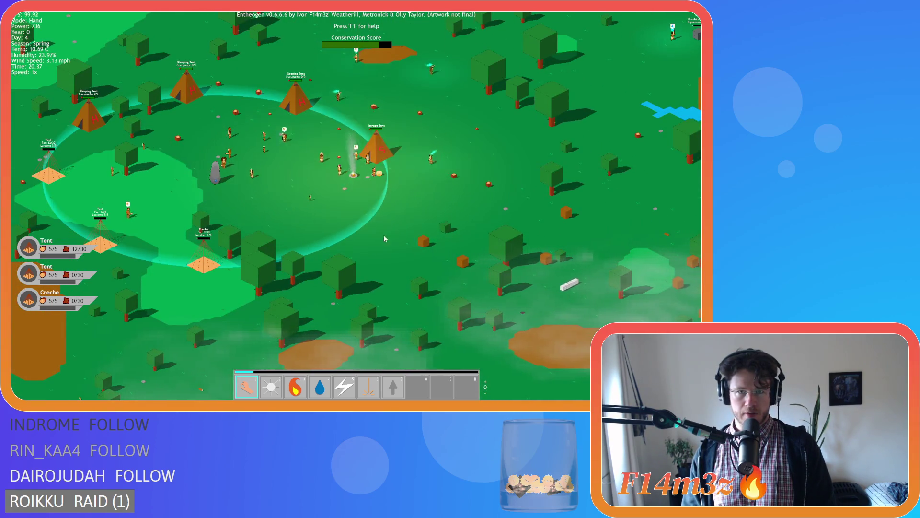
scroll(364, 232, "up", 5)
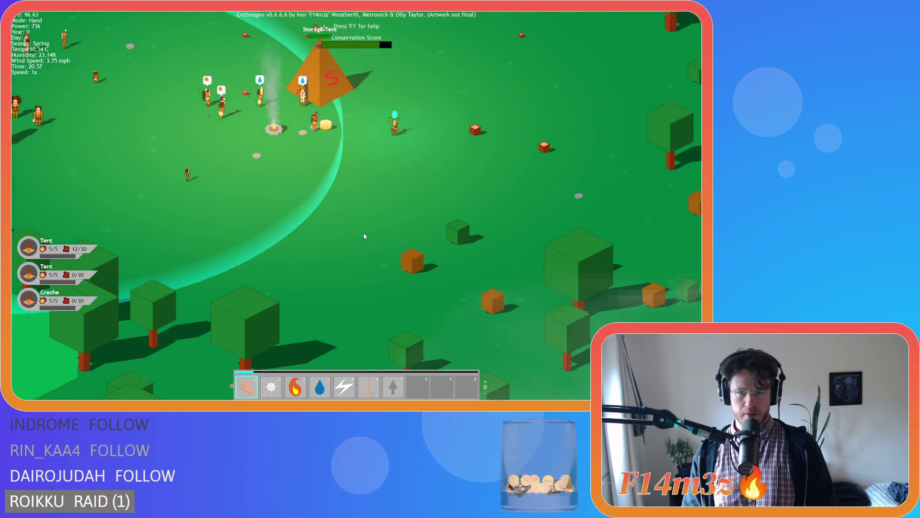
key("w")
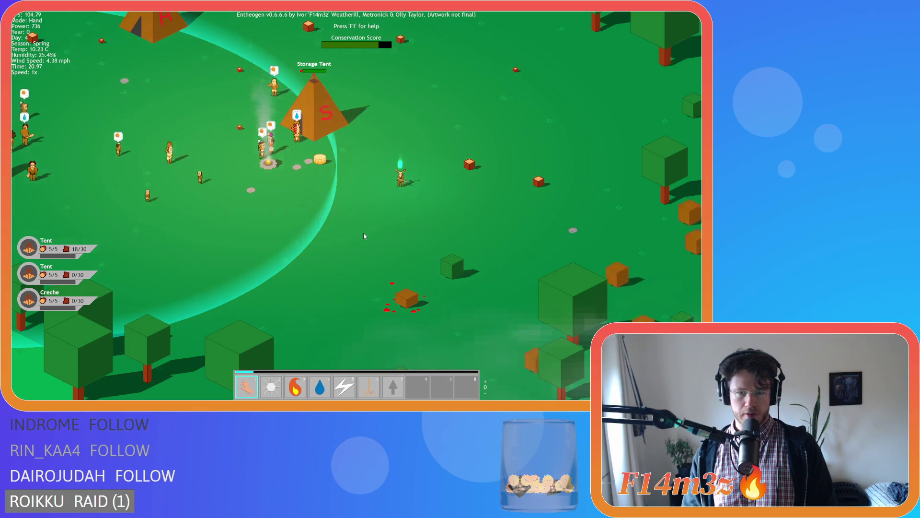
- Pan right across the forest and pause with the two glowing villagers centred in the clearing
key("s")
key("d")
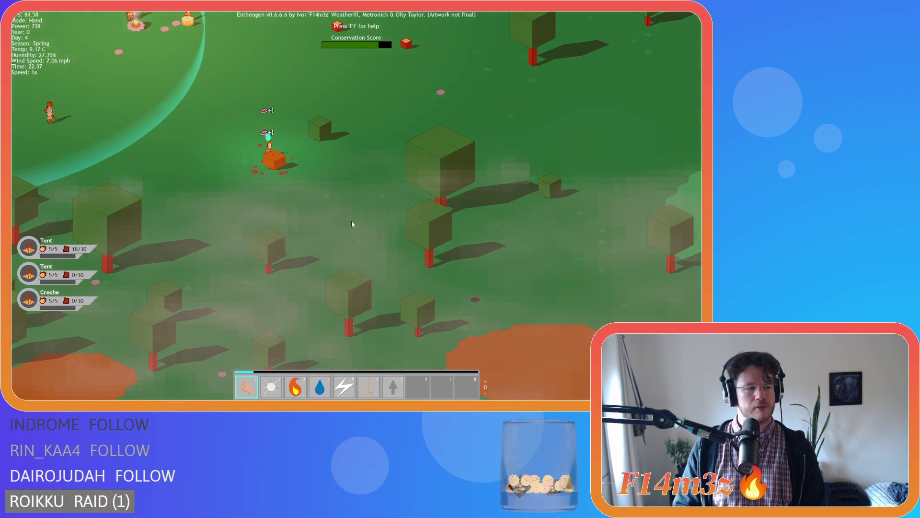
key("d")
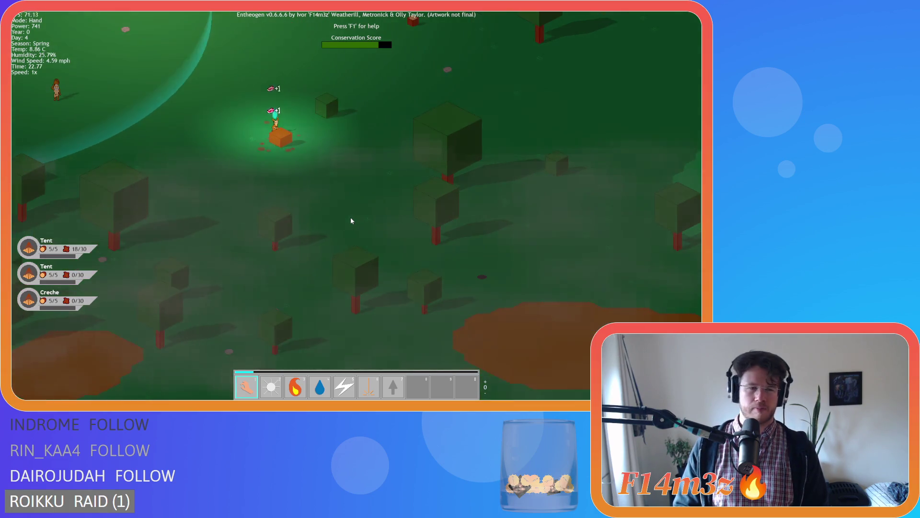
key("space")
scroll(350, 220, "down", 5)
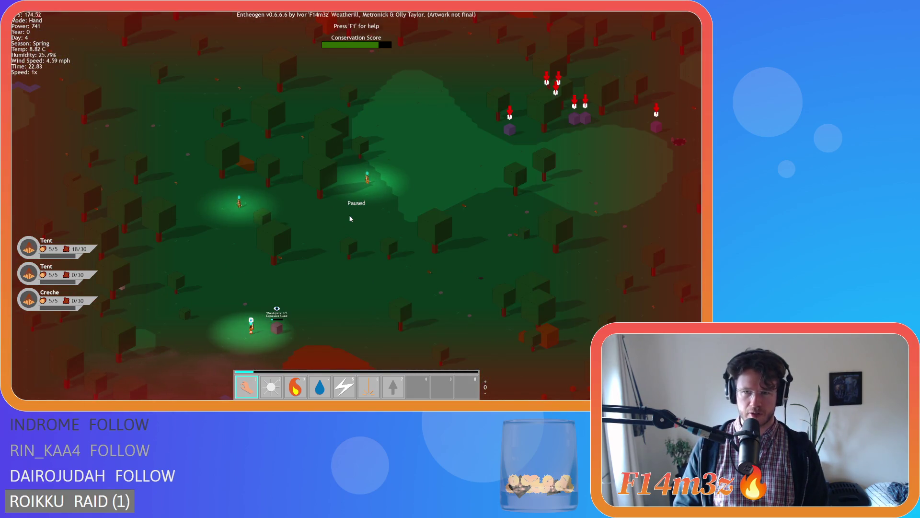
scroll(349, 219, "up", 3)
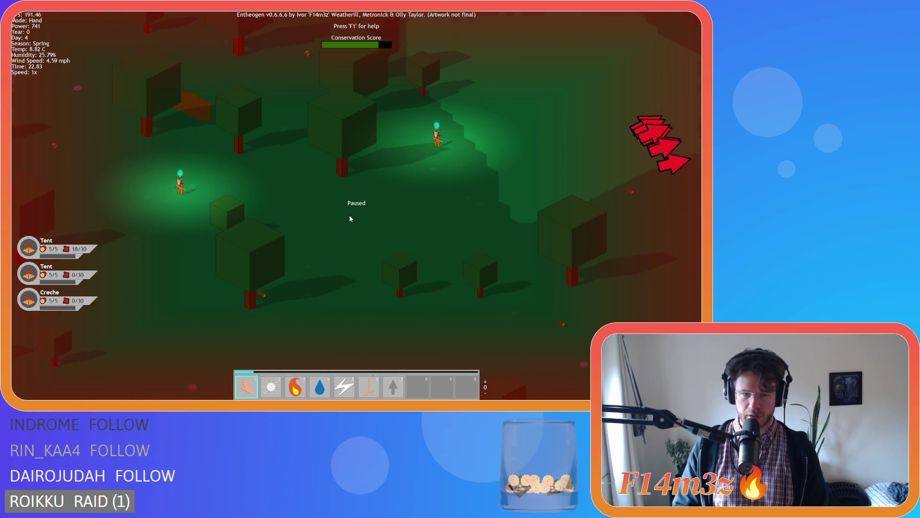
scroll(350, 221, "down", 3)
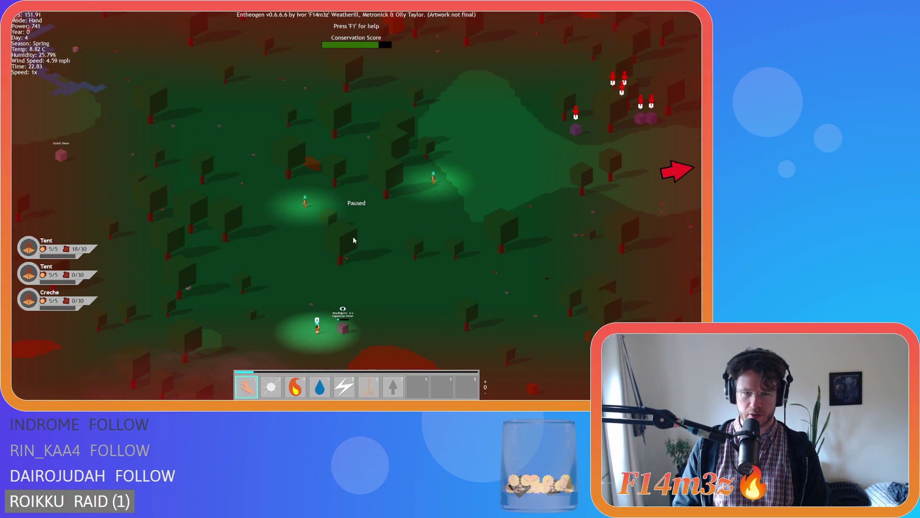
scroll(352, 237, "up", 4)
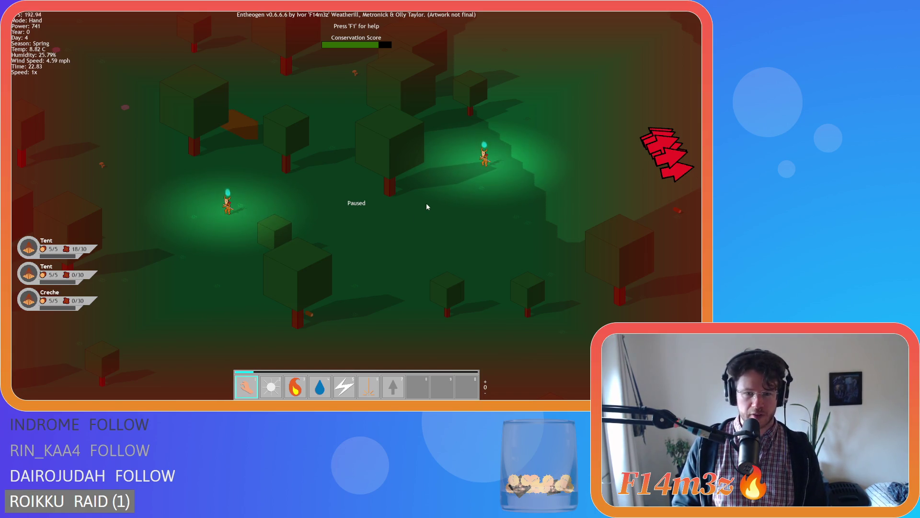
- Cast Divine Intervention (slot 6) on the villager for 100 power, then return to Hand and resume time
key("6")
left_click(426, 203)
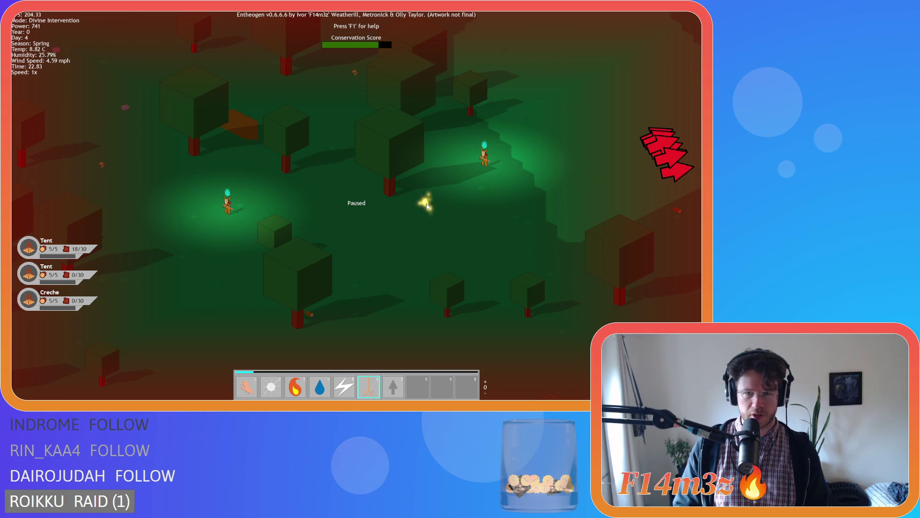
key("w")
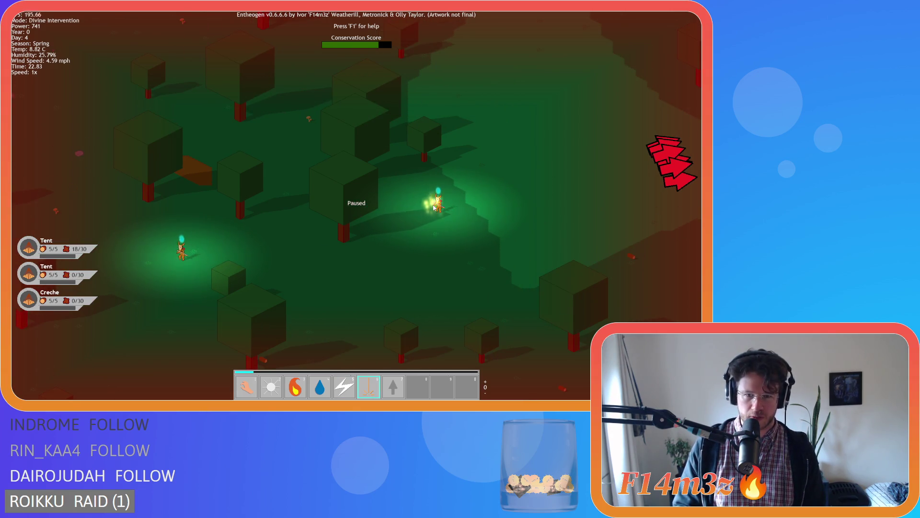
key("a")
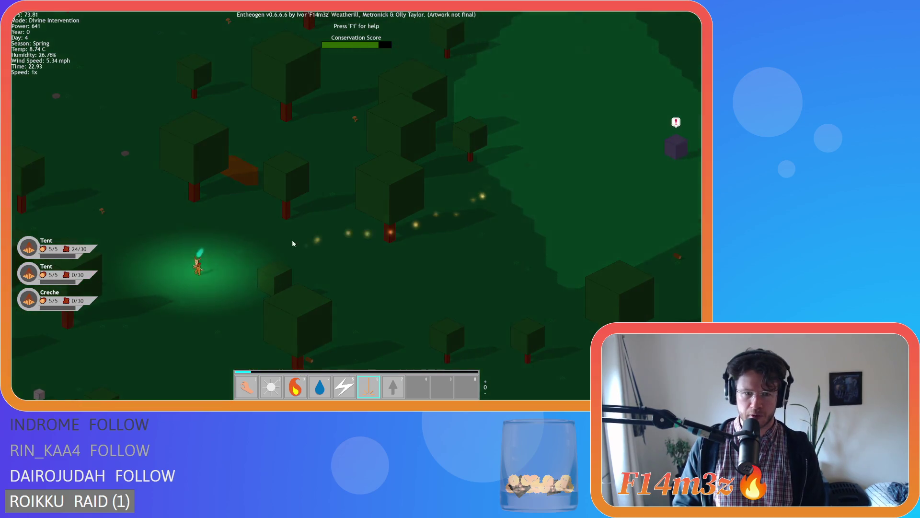
key("1")
- Zoom out and pan past the stone until the tent camp is in view
scroll(181, 280, "down", 3)
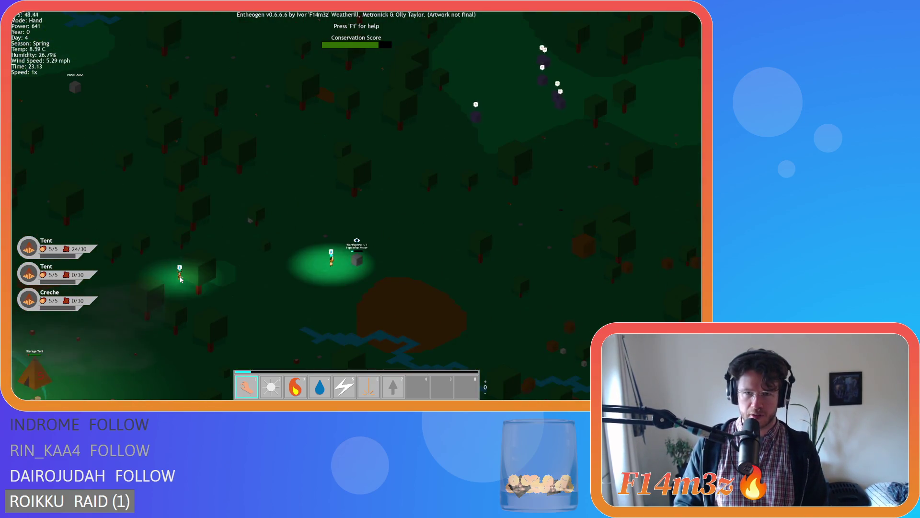
key("s")
key("a")
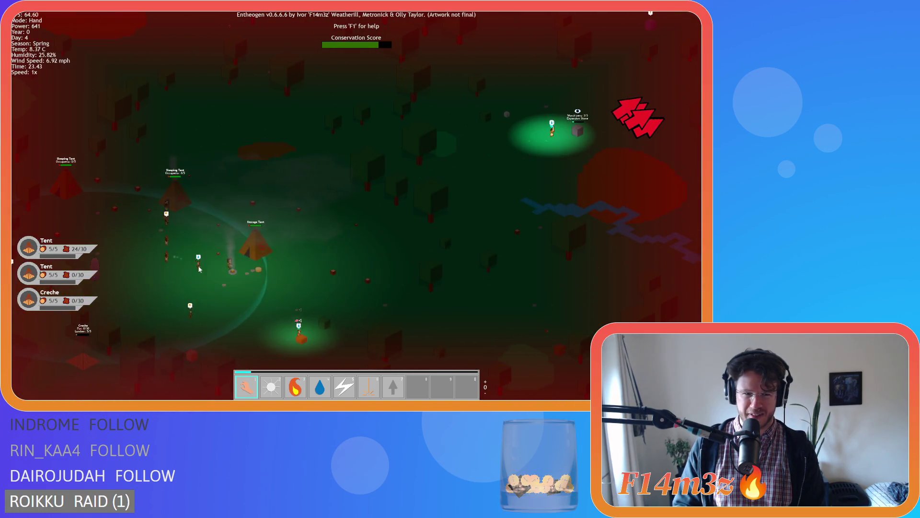
key("w")
key("d")
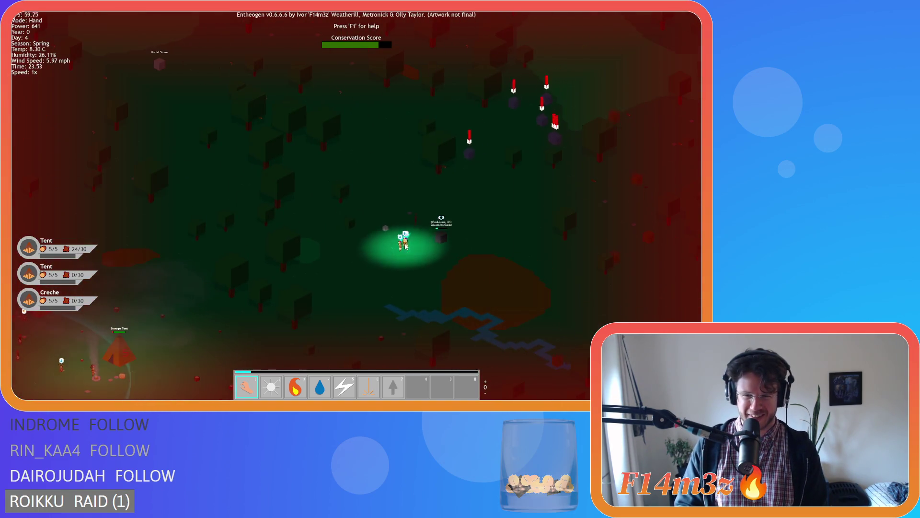
scroll(345, 247, "down", 2)
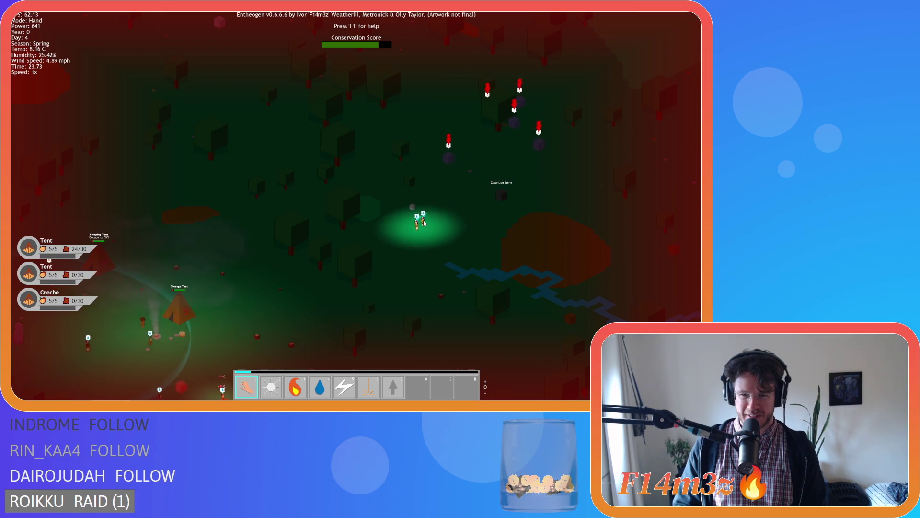
key("s")
key("a")
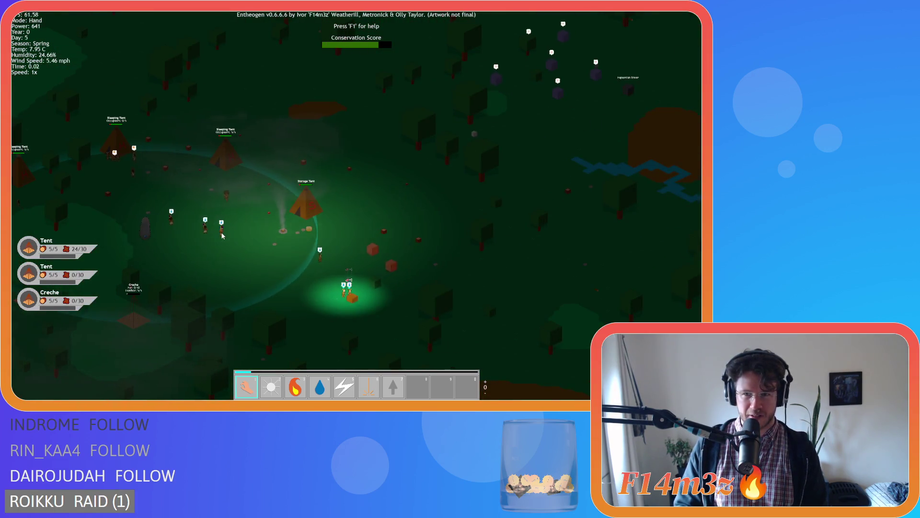
key("w")
key("d")
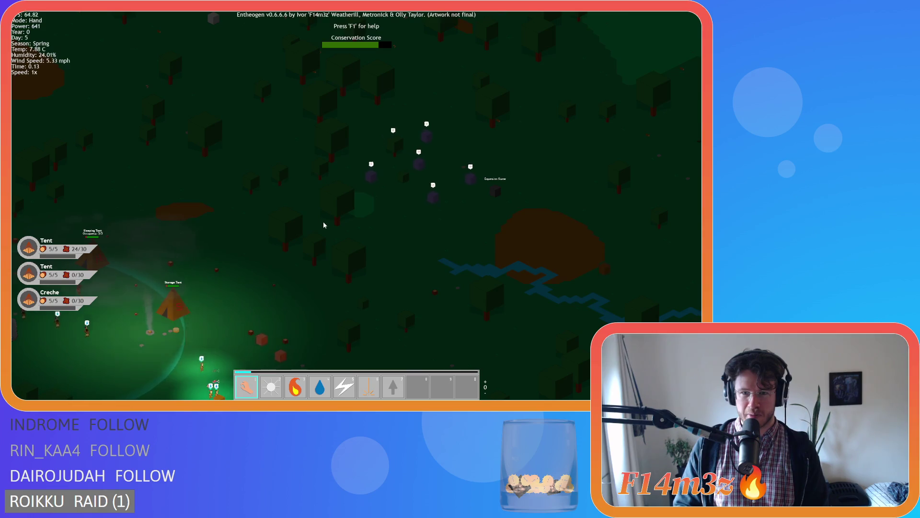
key("a")
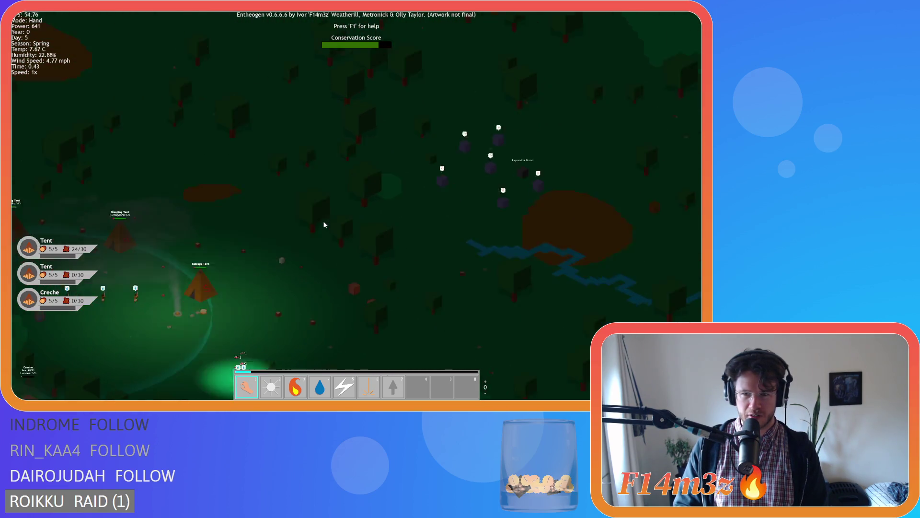
key("d")
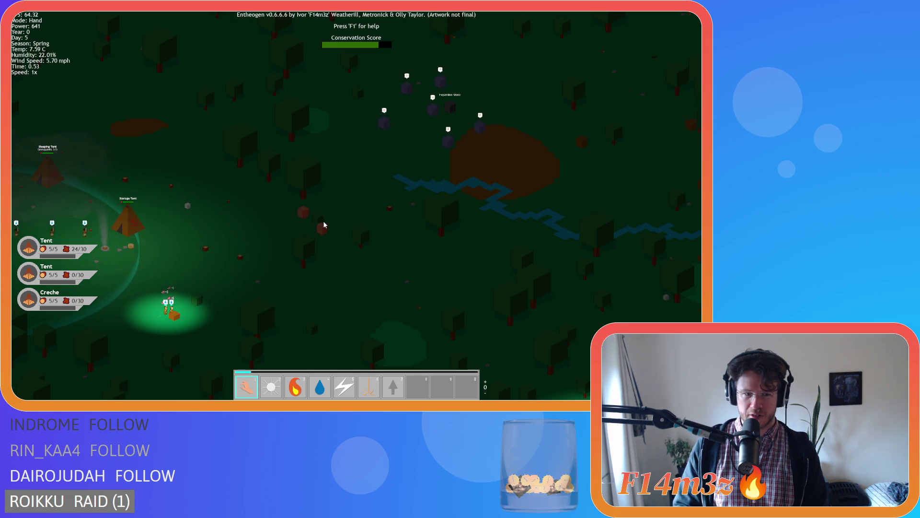
key("d")
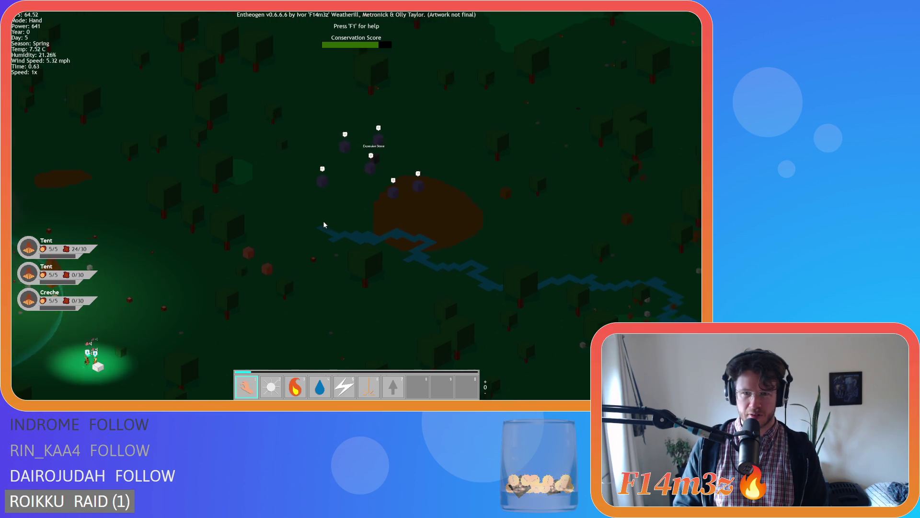
key("d")
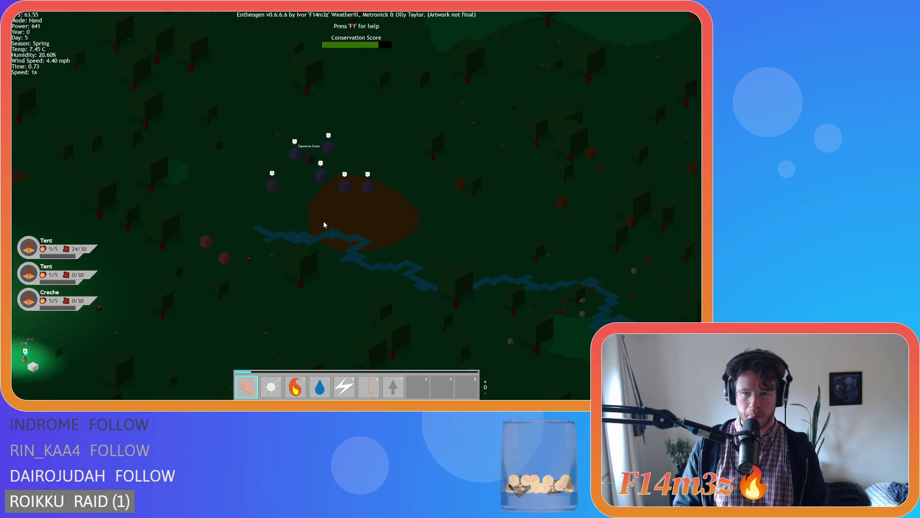
key("d")
key("a")
key("a")
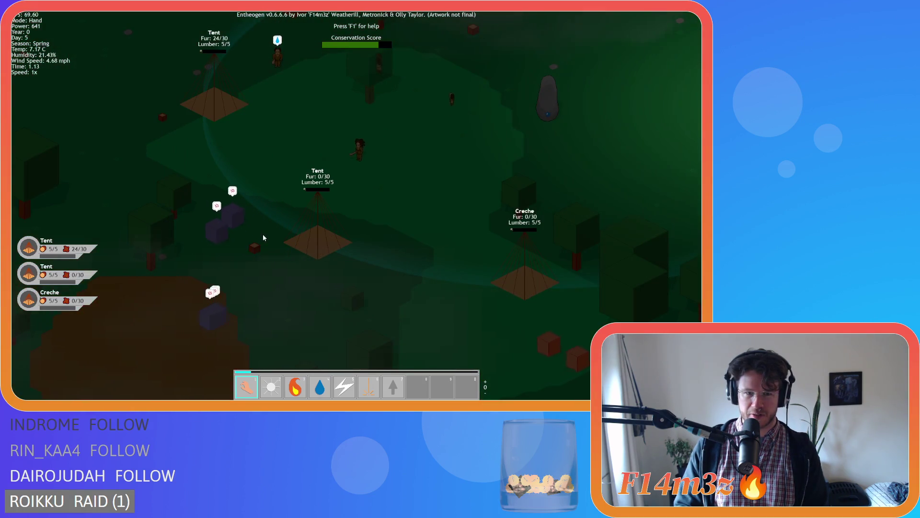
key("d")
key("d")
key("d")
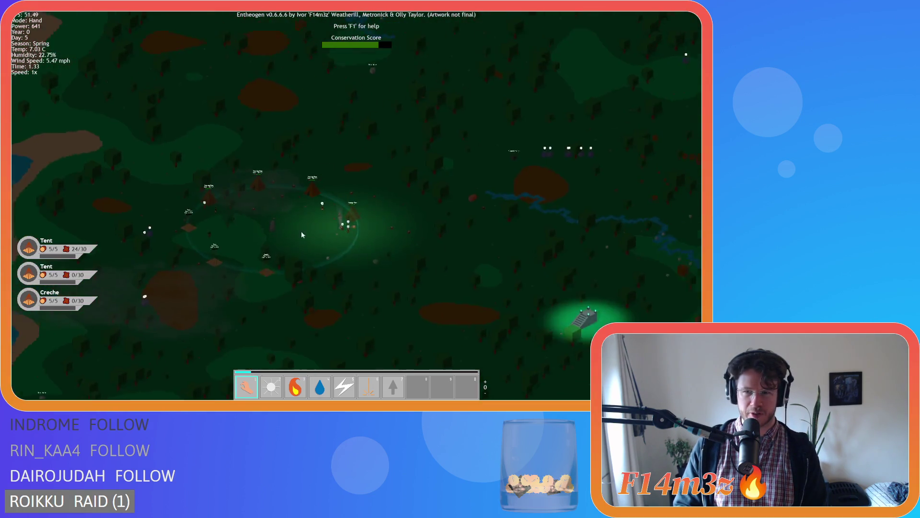
key("d")
key("d")
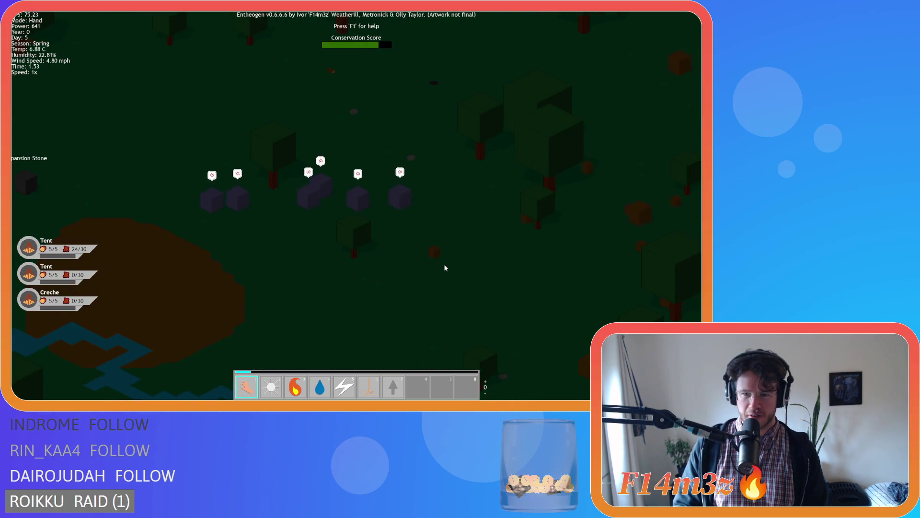
scroll(424, 260, "down", 3)
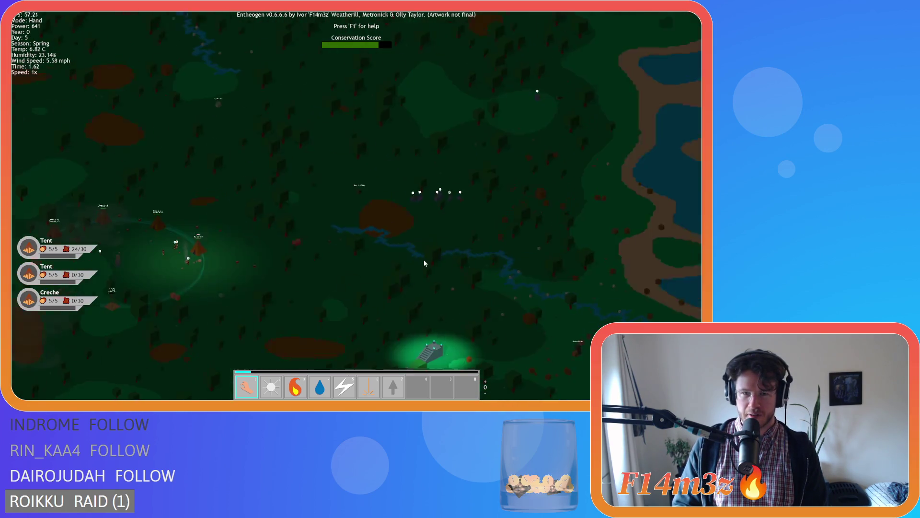
key("e")
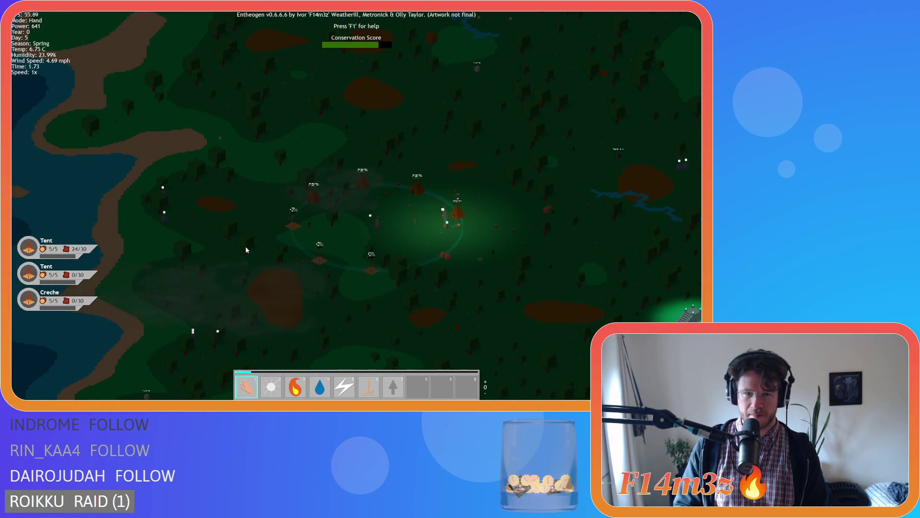
key("d")
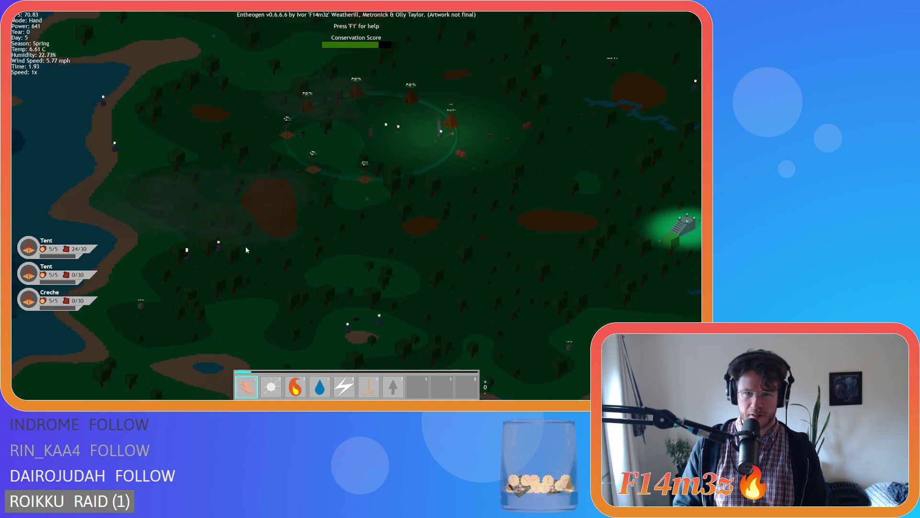
key("w")
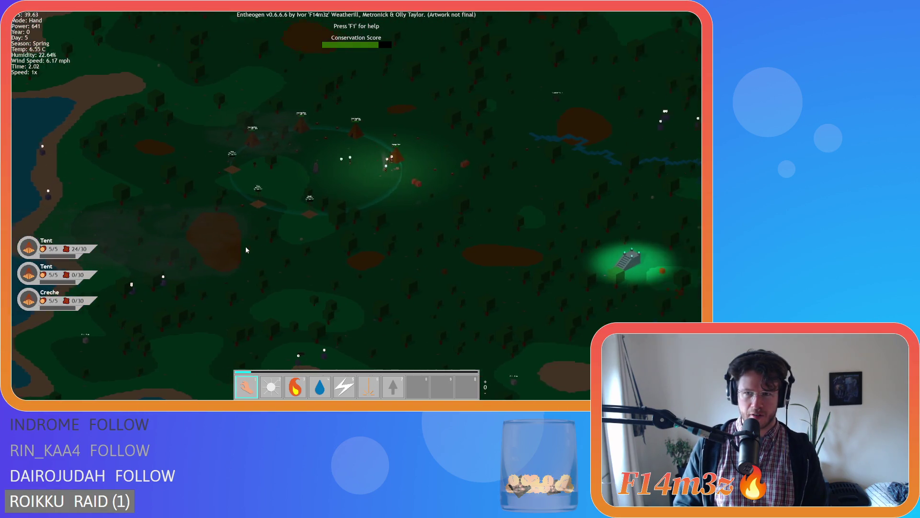
key("d")
scroll(473, 254, "up", 5)
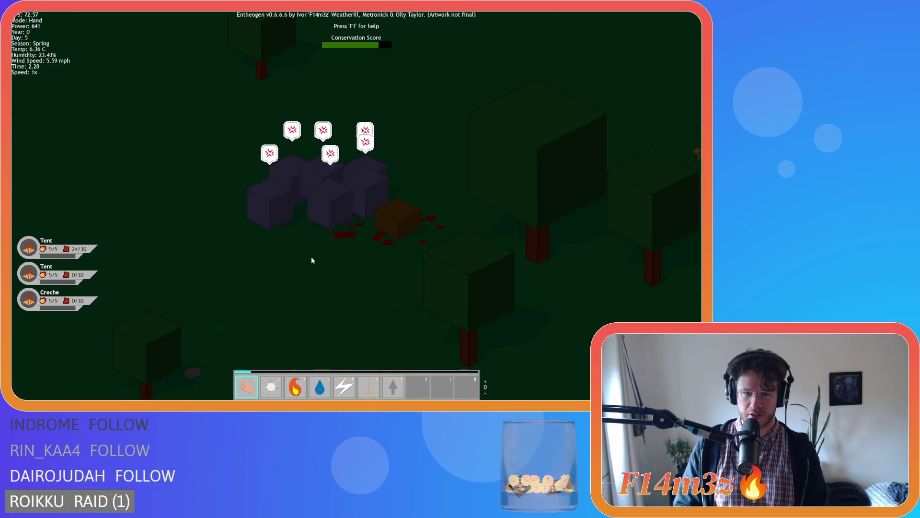
scroll(312, 260, "down", 5)
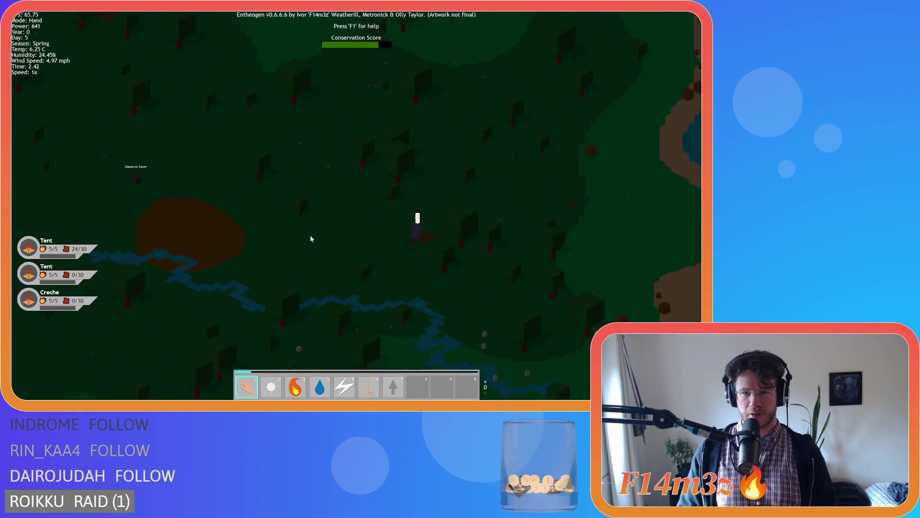
key("a")
key("w")
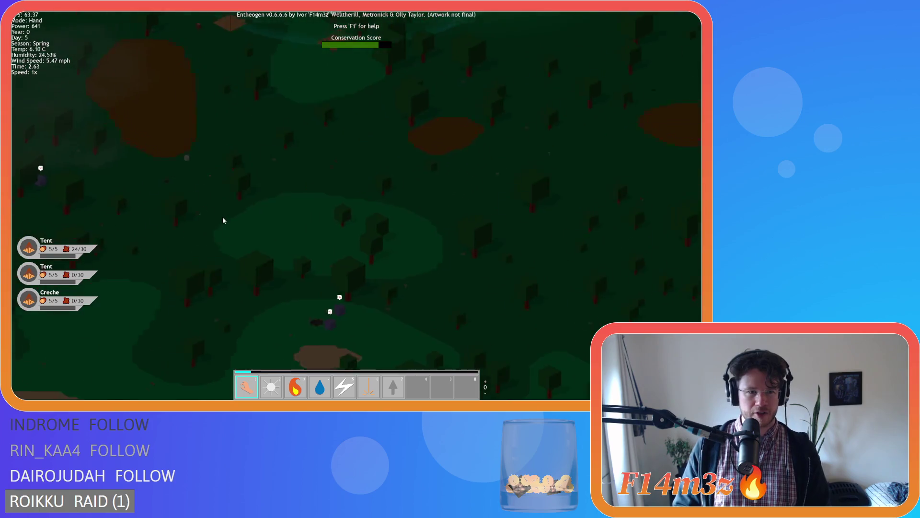
key("s")
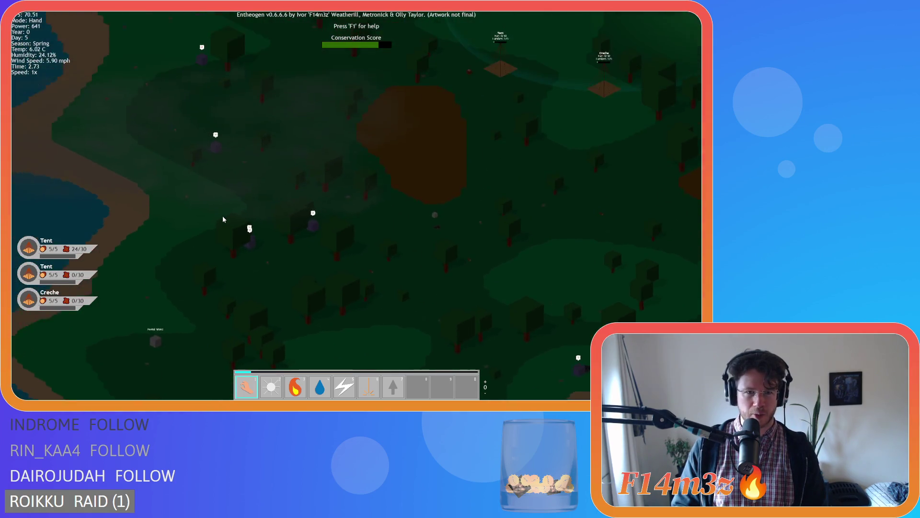
key("s")
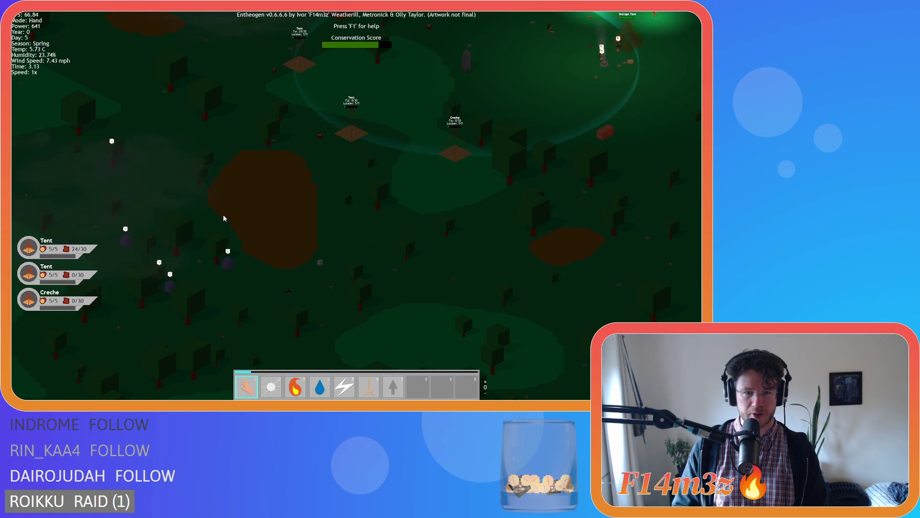
key("d")
key("a")
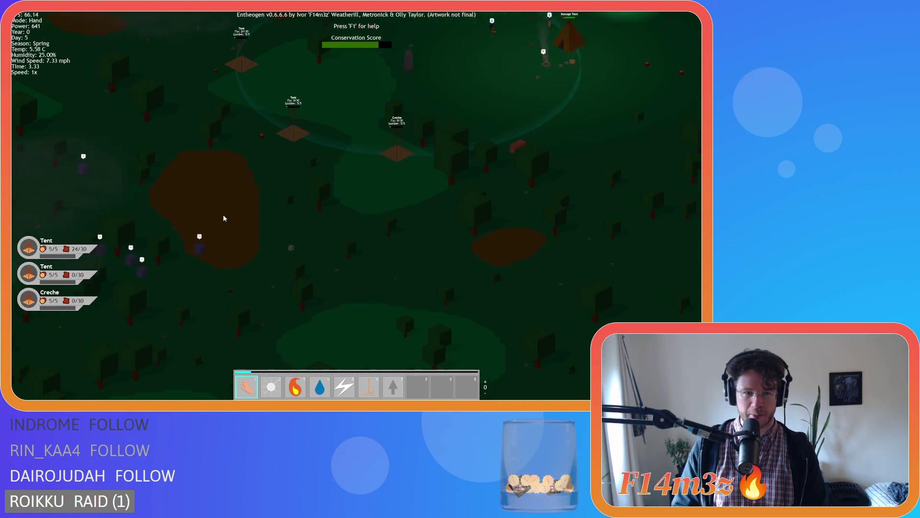
key("d")
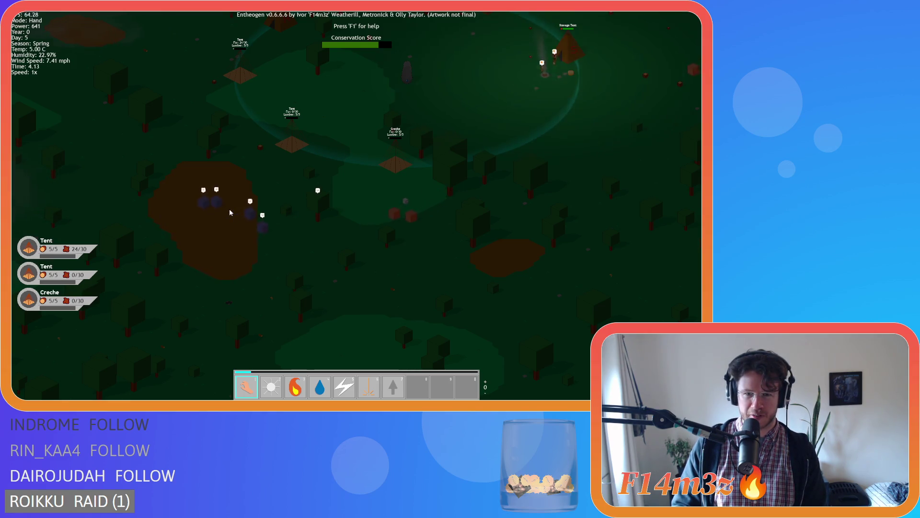
key("a")
key("p")
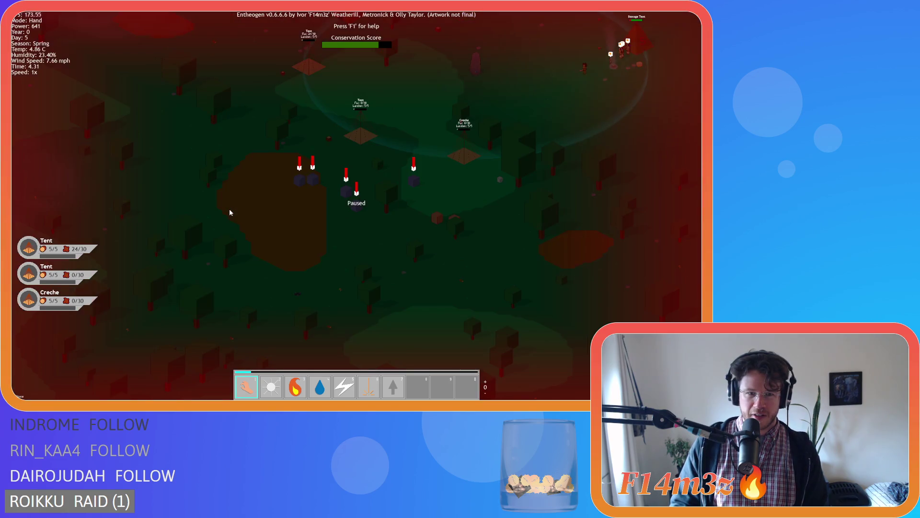
scroll(229, 209, "up", 4)
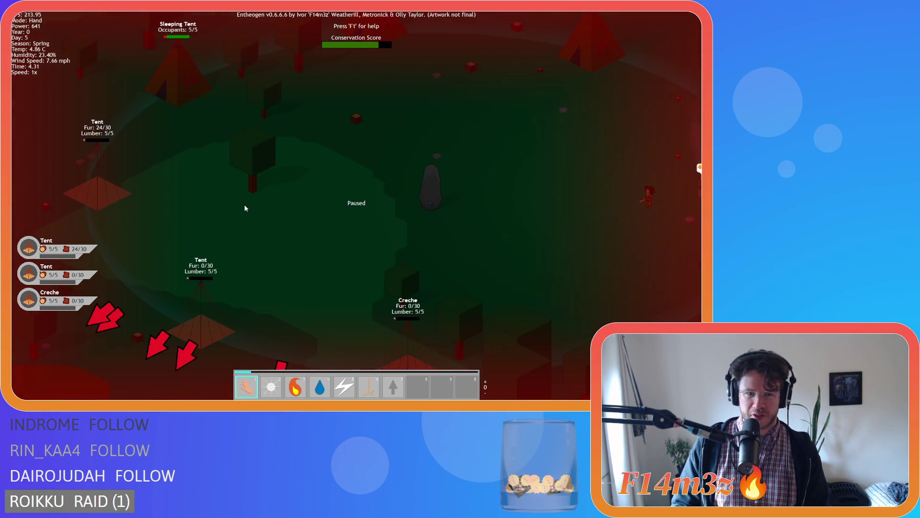
key("a")
key("s")
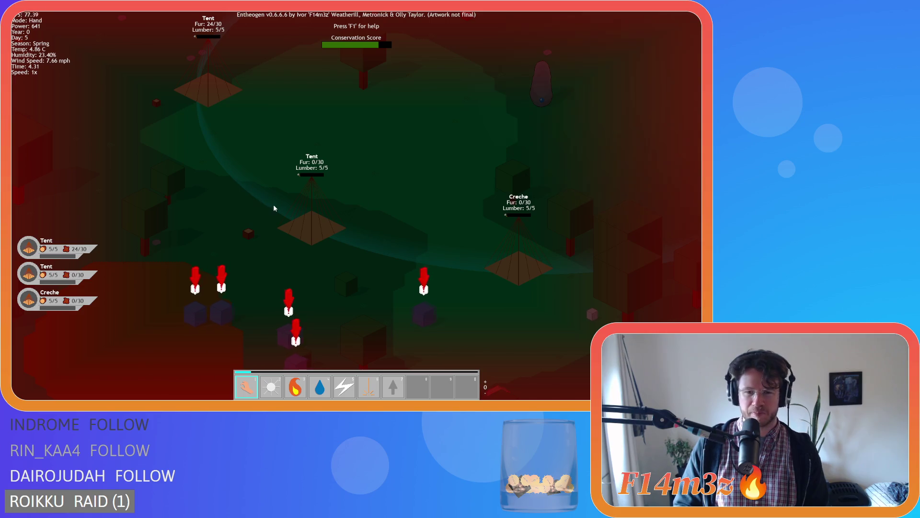
key("d")
key("w")
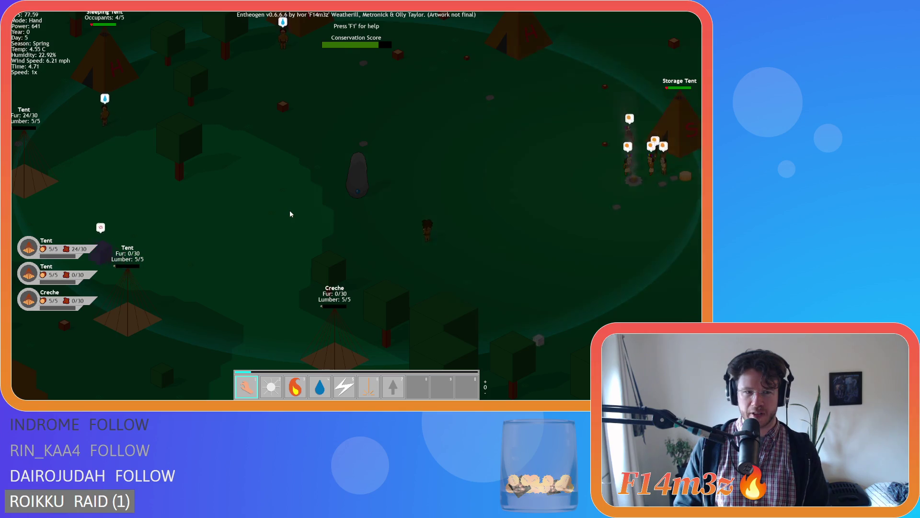
- Pan across the terrain and zoom out until the tents and campfire ring sit centred in the forest
scroll(290, 214, "down", 5)
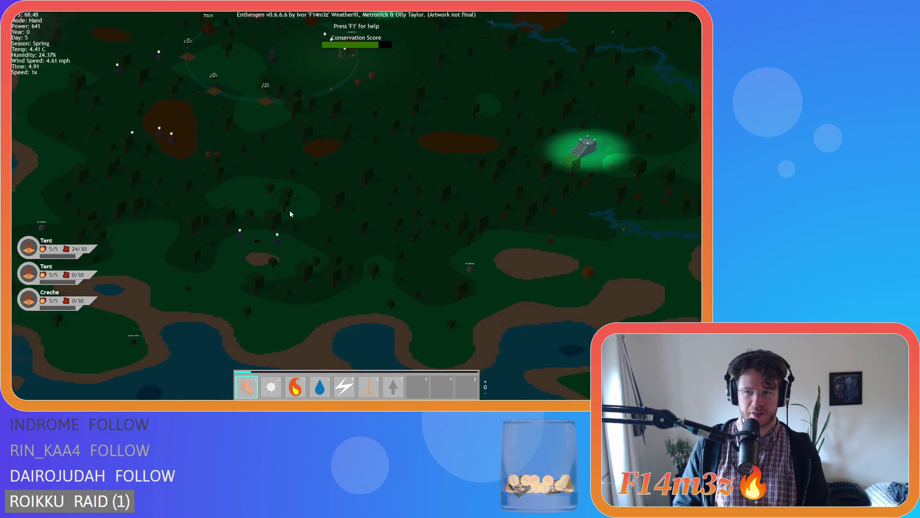
key("d")
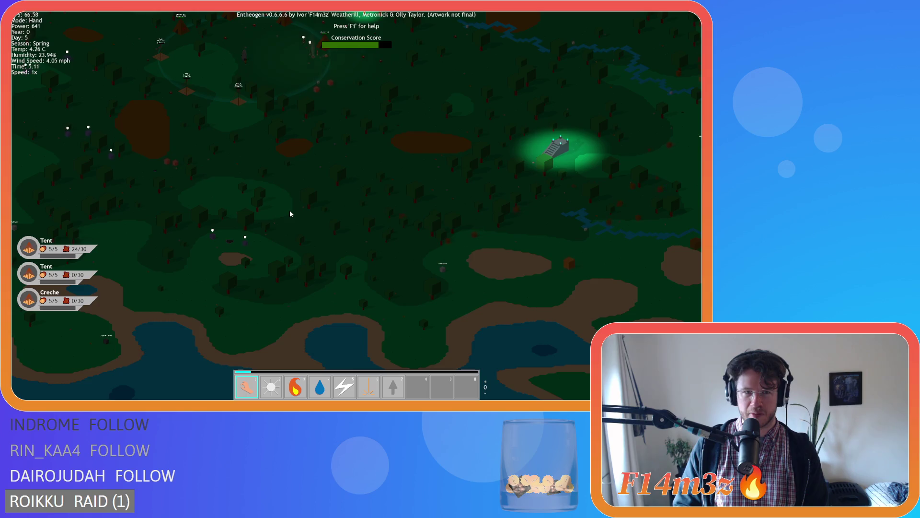
scroll(290, 214, "up", 5)
key("a")
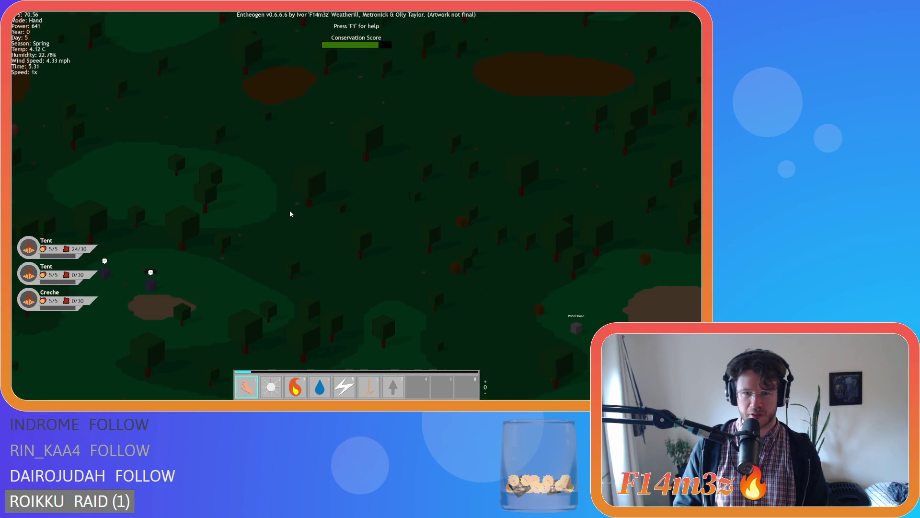
key("w")
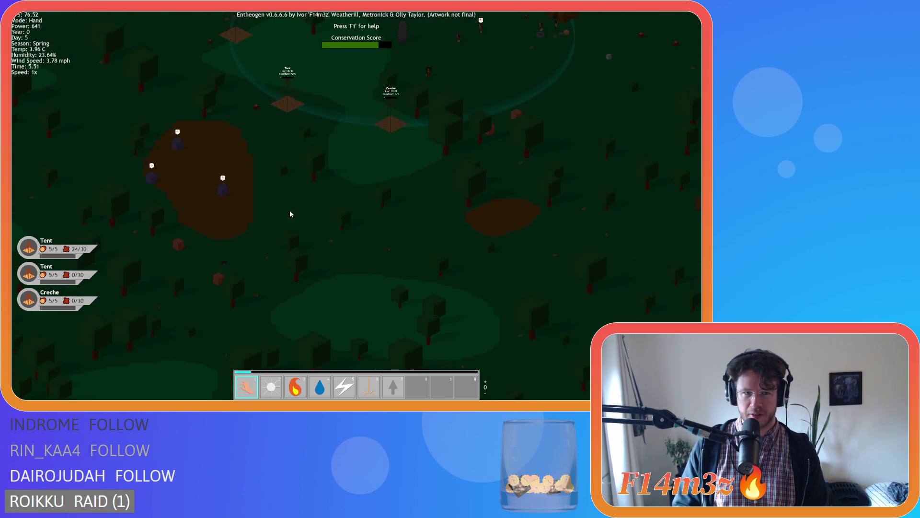
key("s")
key("d")
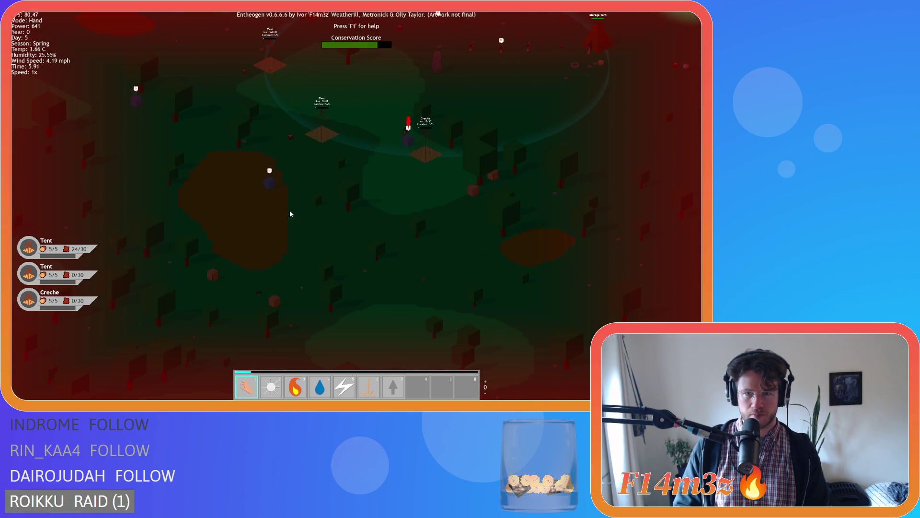
scroll(290, 214, "down", 5)
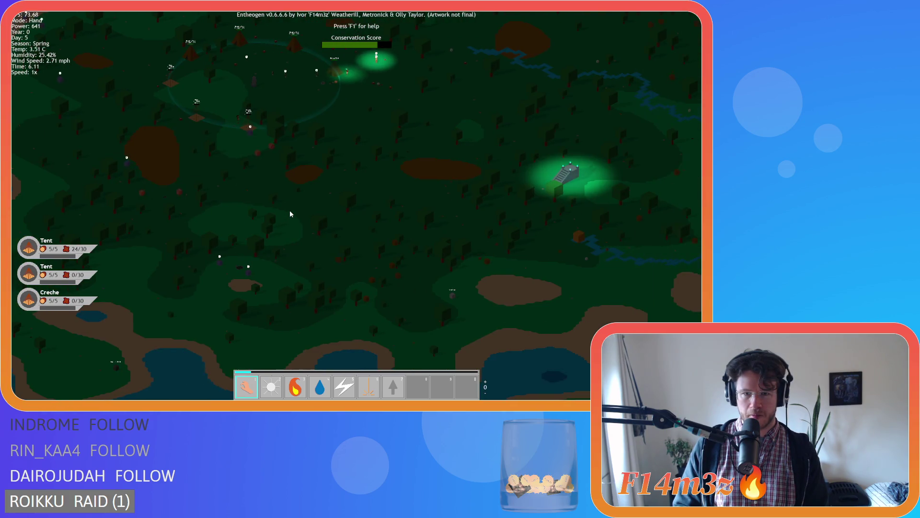
key("a")
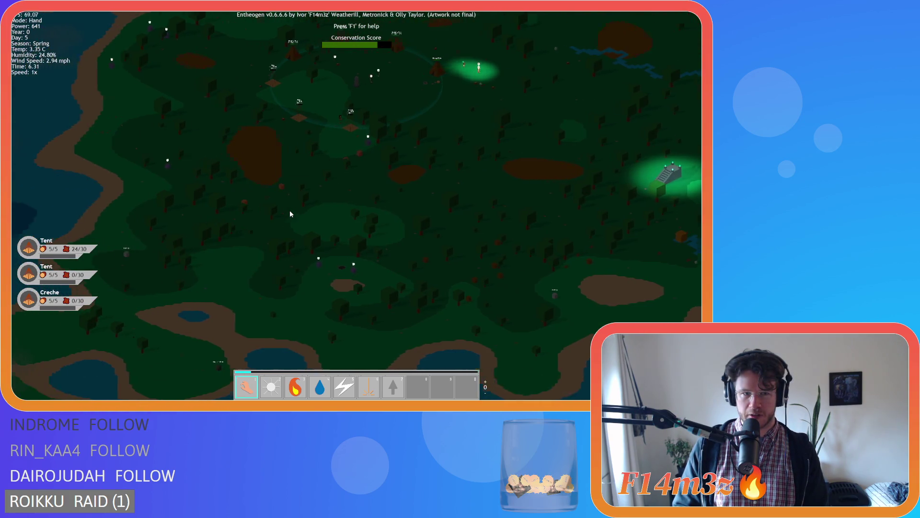
key("w")
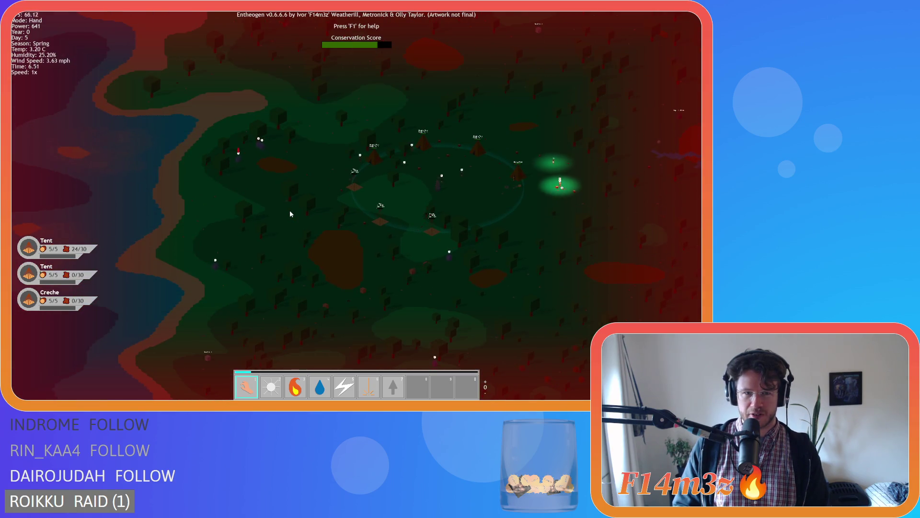
key("d")
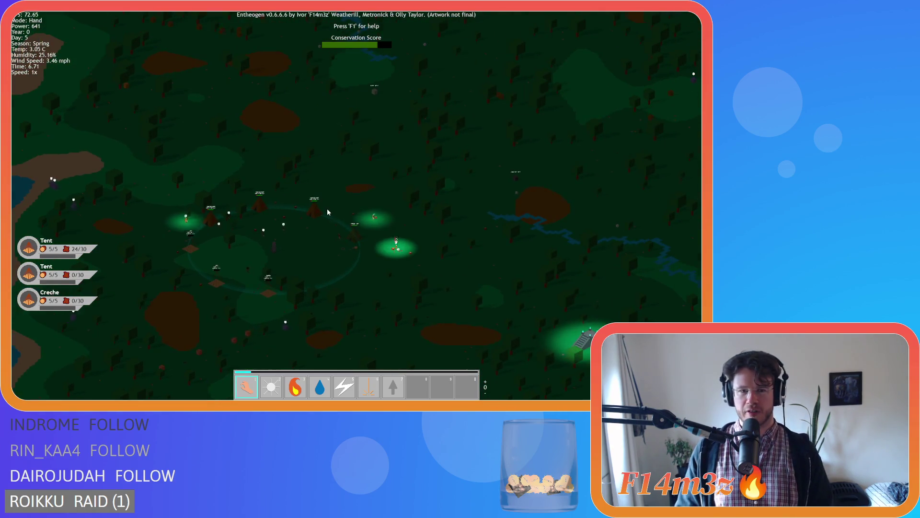
key("a")
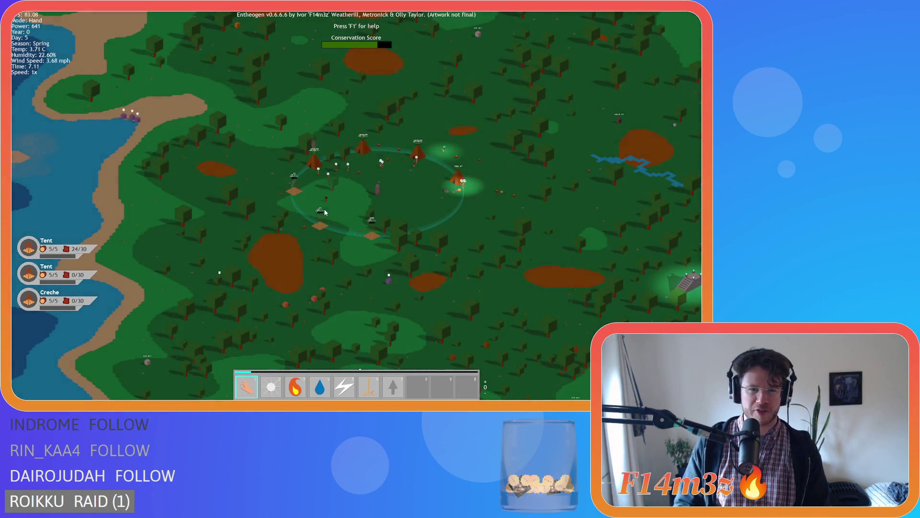
- Recentre the camp, glance west toward the lake shore, and pan back east
key("w")
key("d")
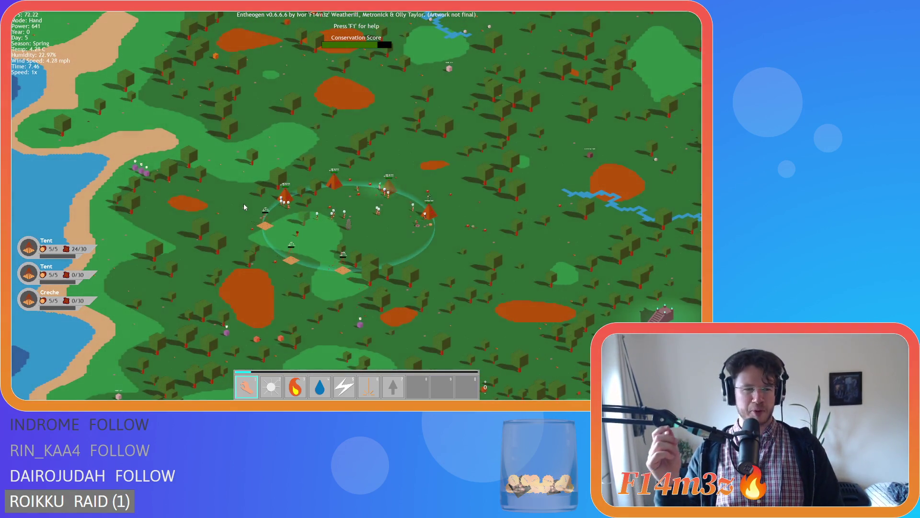
key("a")
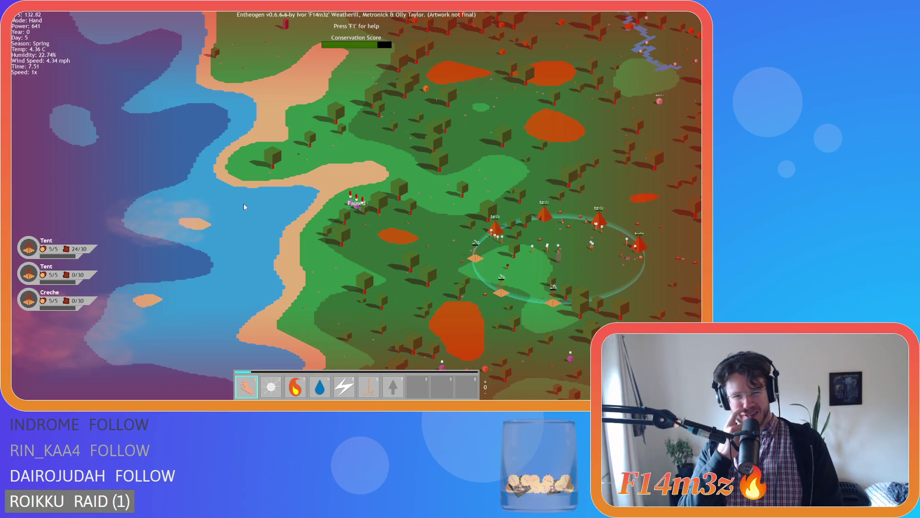
key("d")
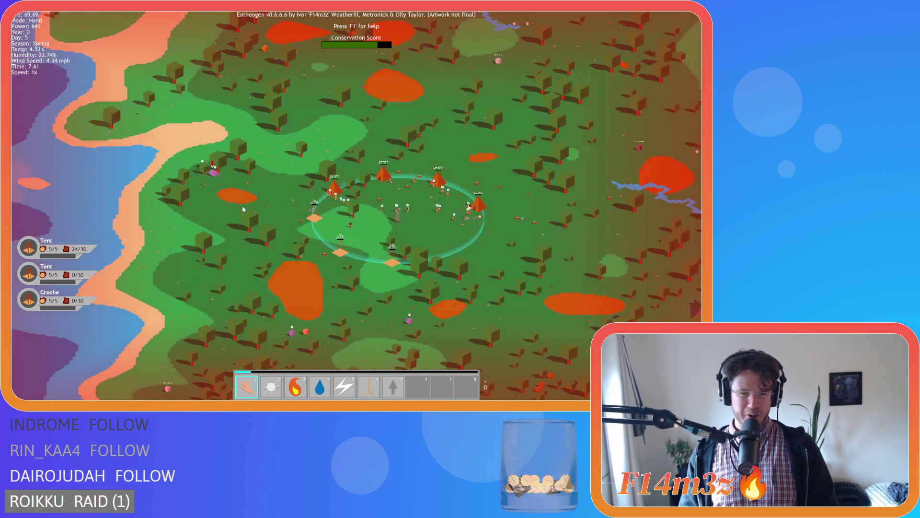
- Zoom out to the whole island and back in on the forest south of the camp
scroll(243, 206, "up", 5)
scroll(243, 207, "down", 5)
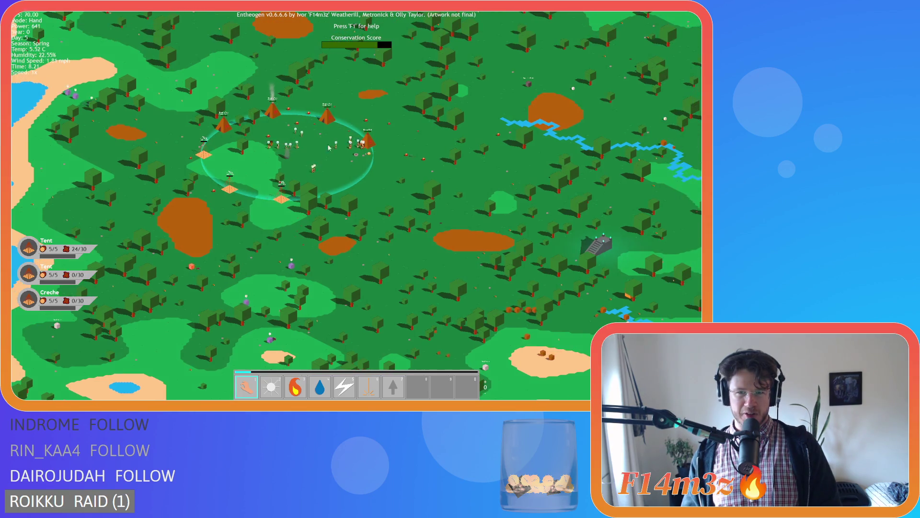
scroll(370, 143, "up", 5)
scroll(370, 144, "down", 5)
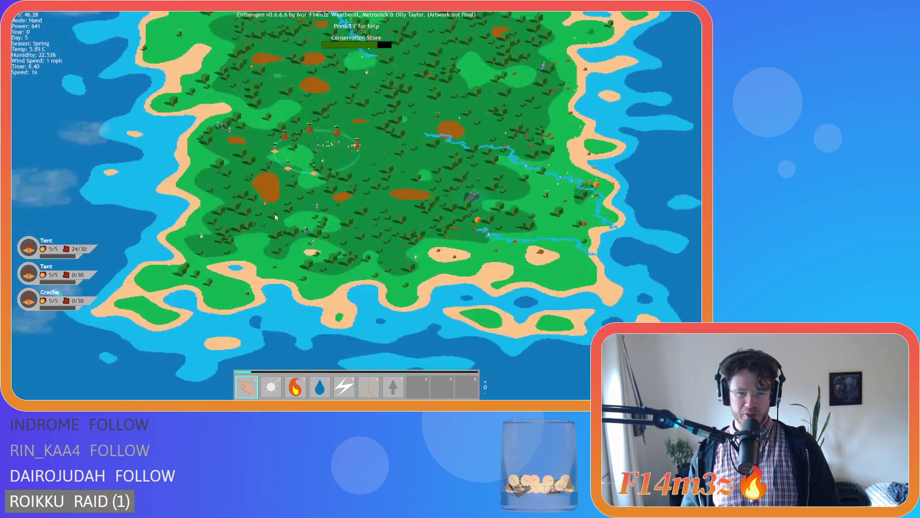
scroll(321, 233, "up", 5)
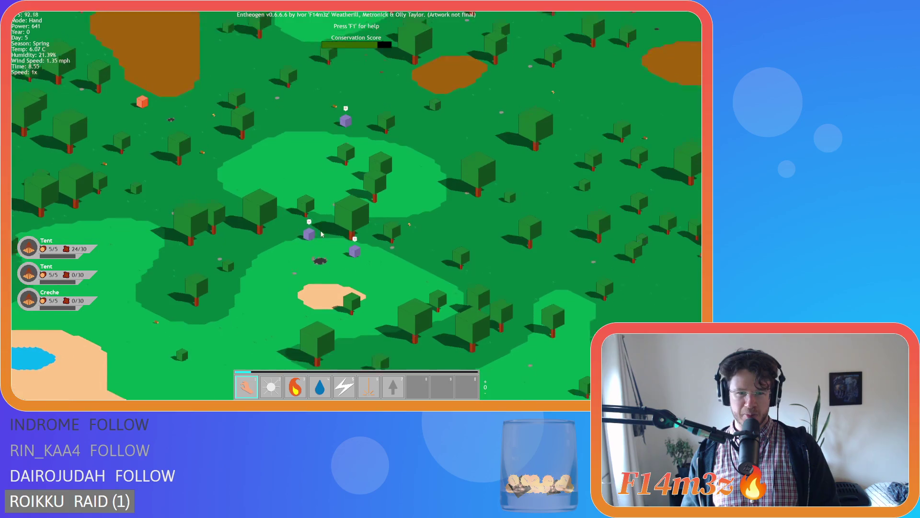
scroll(321, 234, "down", 4)
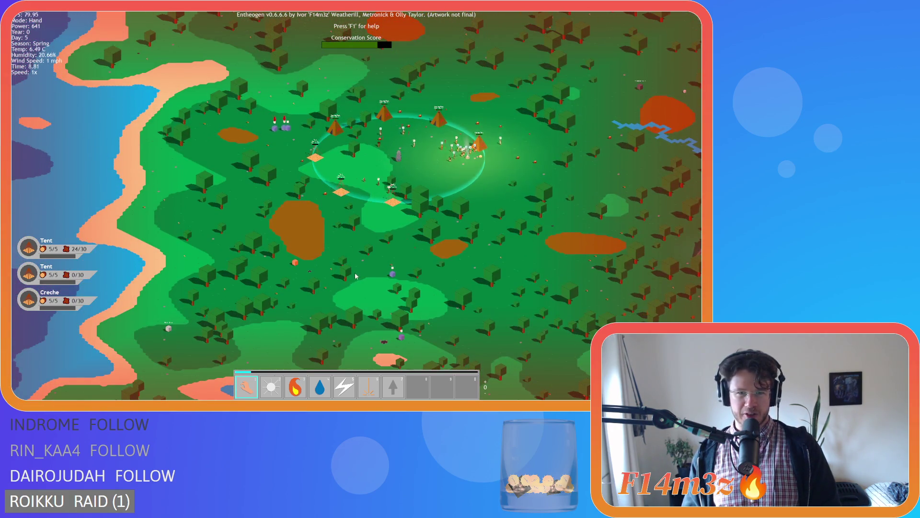
scroll(354, 273, "up", 3)
scroll(296, 255, "down", 2)
scroll(287, 239, "up", 2)
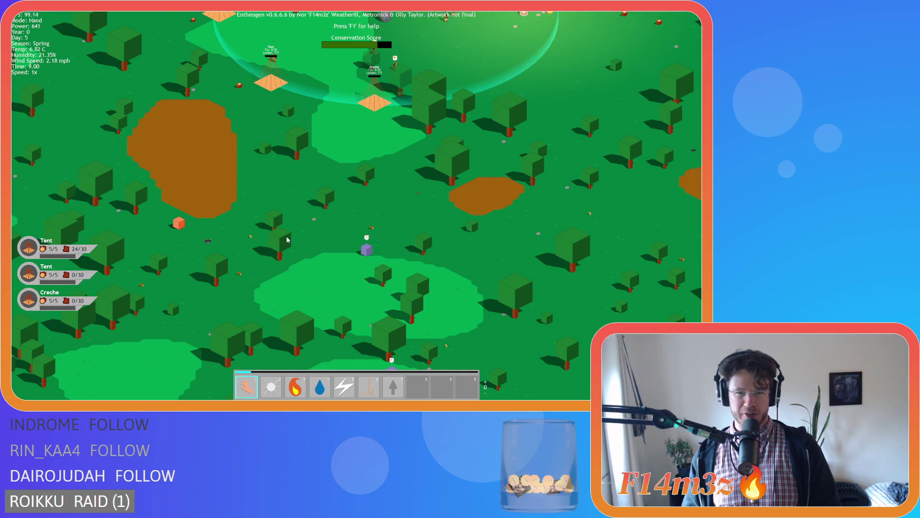
- Pan east, west and north across the camp as villagers deliver materials to the tent sites
key("w")
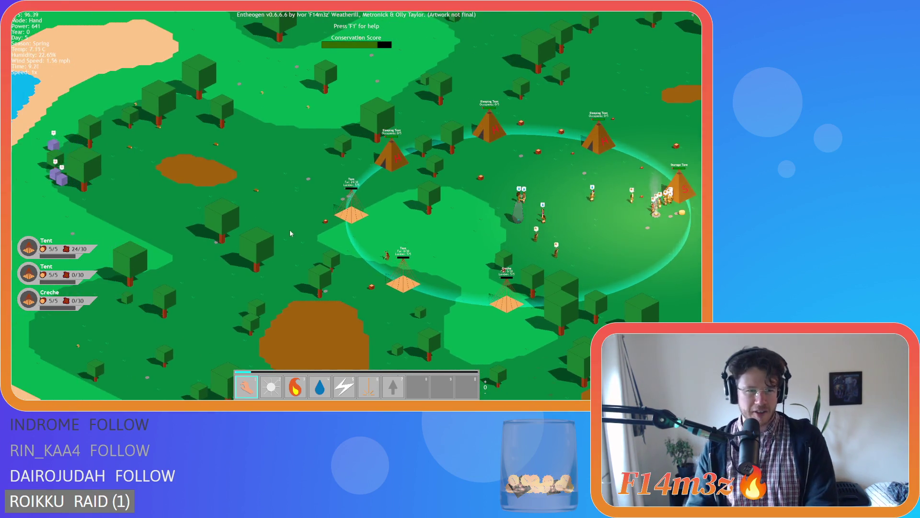
key("d")
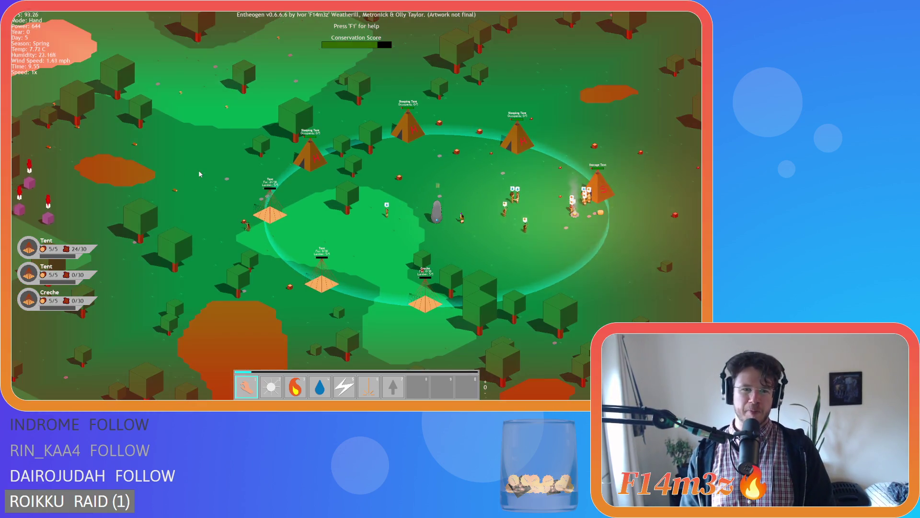
key("s")
key("a")
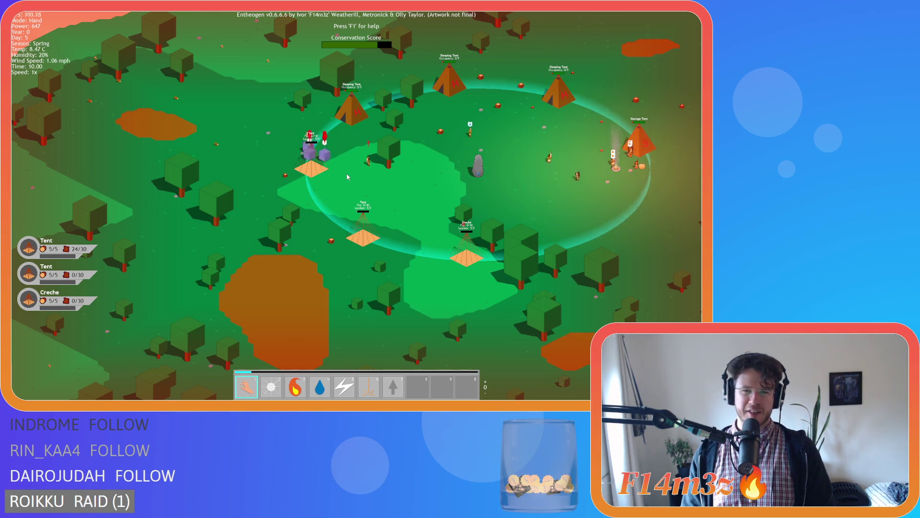
key("d")
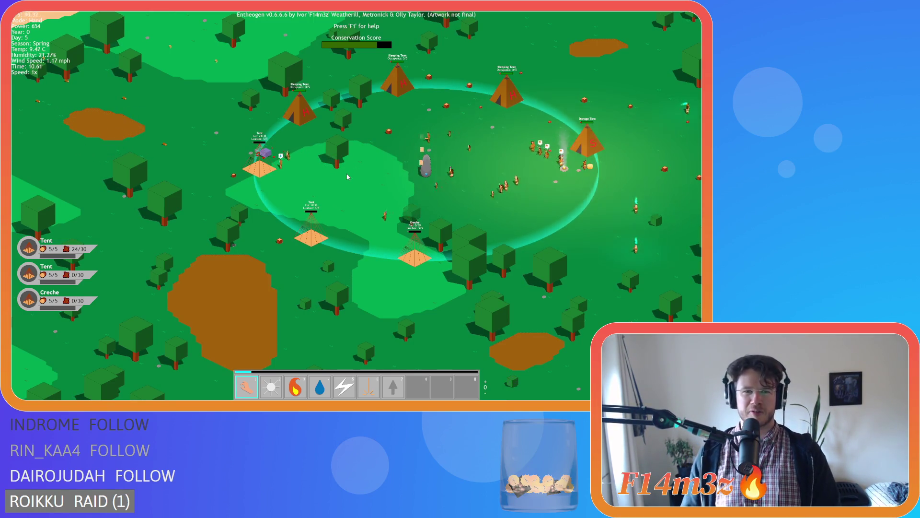
key("a")
key("s")
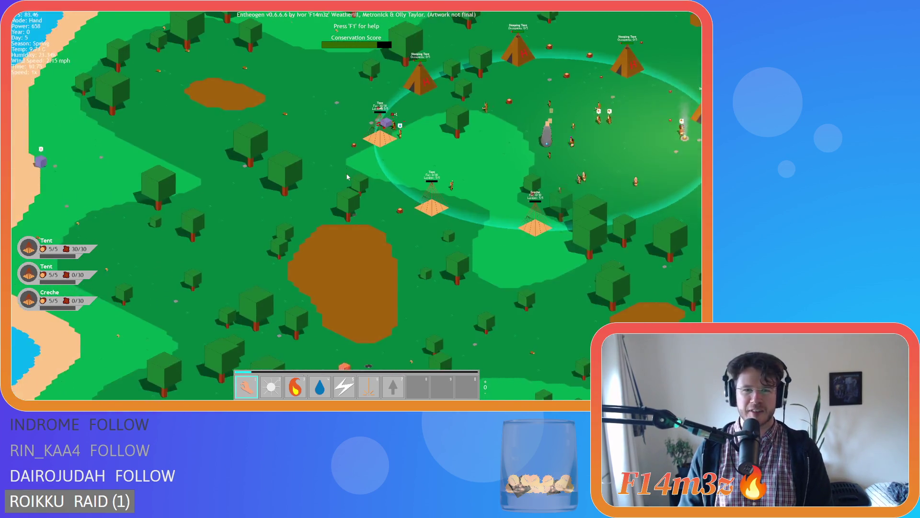
key("w")
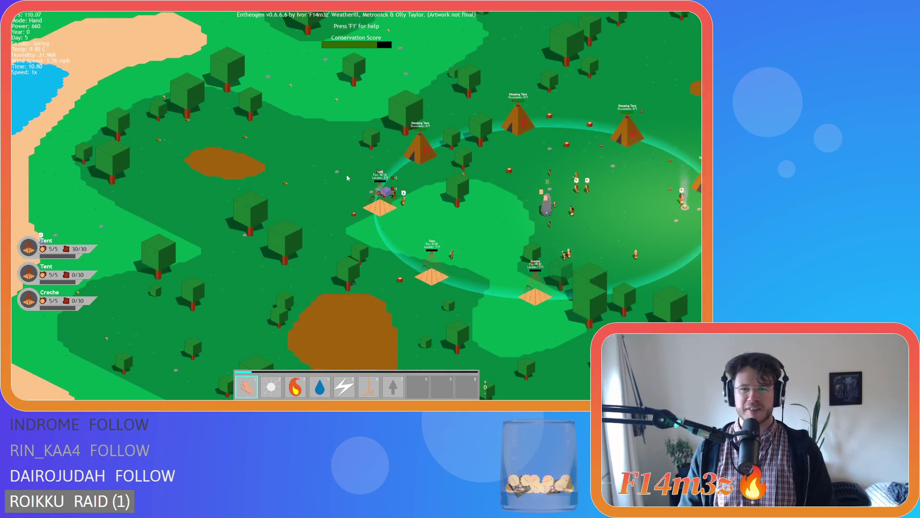
key("s")
key("d")
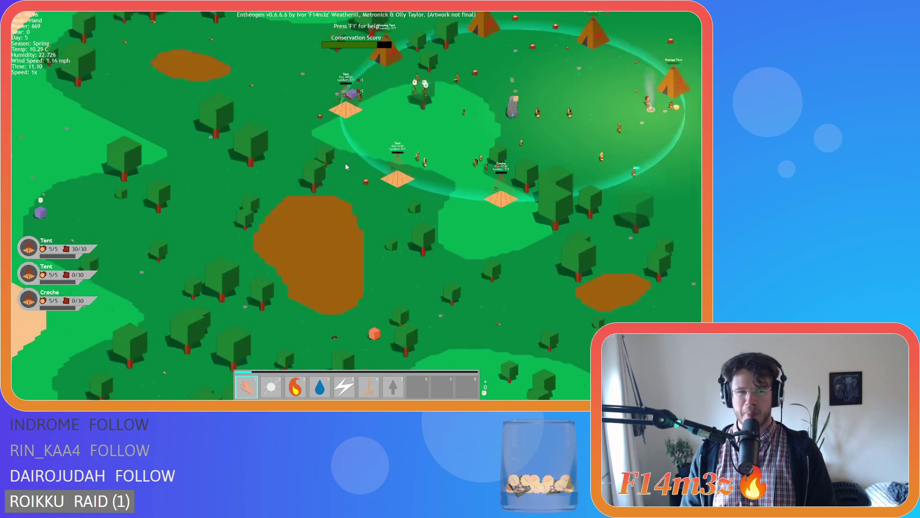
- Nudge back to the camp, survey the southern forest, and zoom out
key("a")
key("s")
key("d")
key("w")
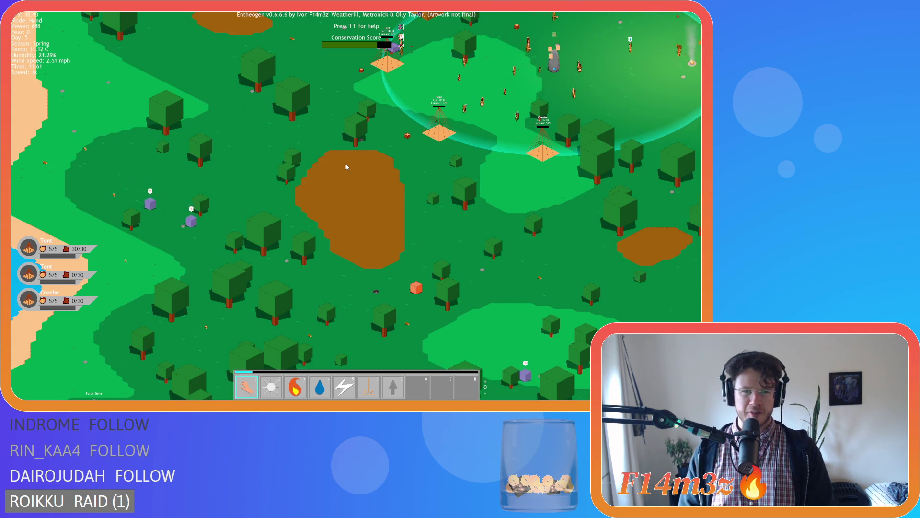
key("d")
key("w")
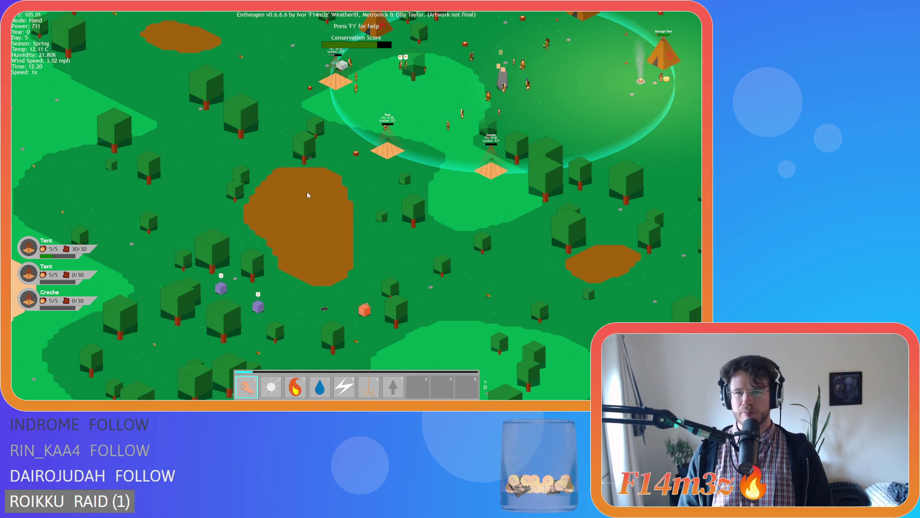
key("s")
key("d")
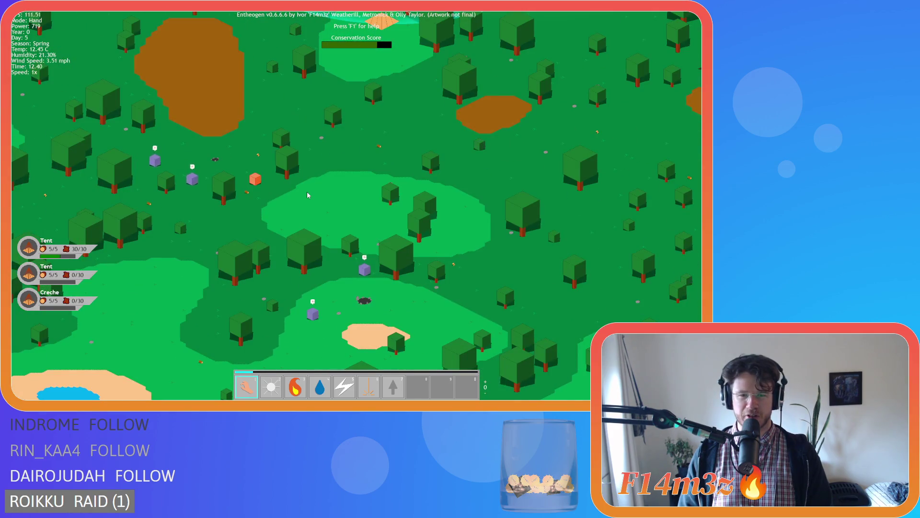
key("w")
key("w")
key("a")
key("d")
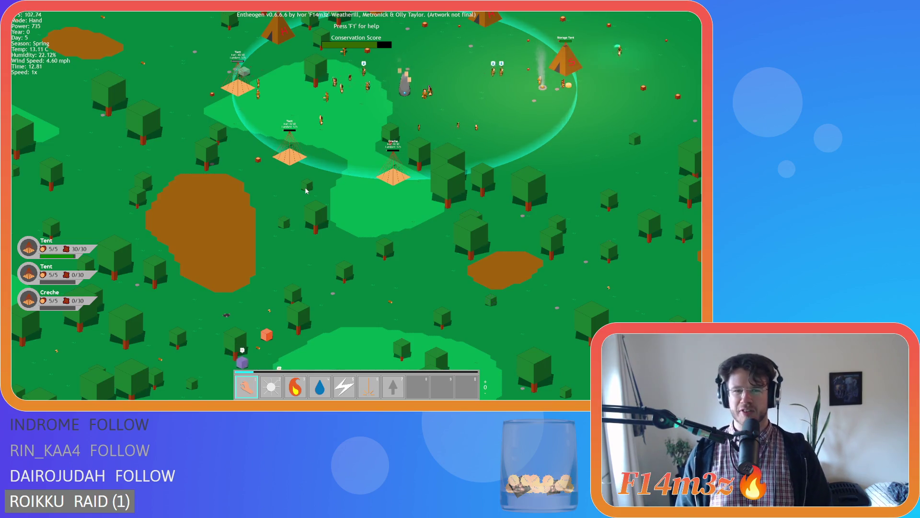
scroll(306, 190, "down", 3)
- Centre the camp, then pan north-east and south across the surrounding forest
key("w")
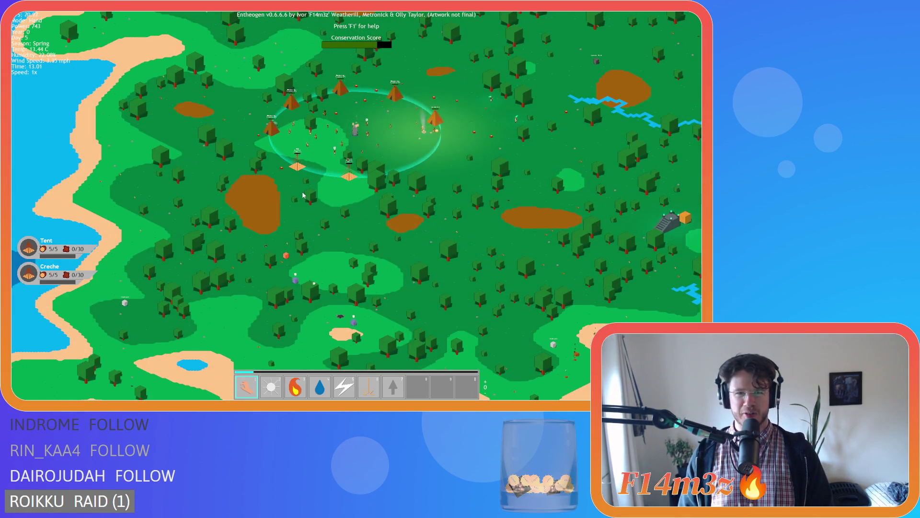
key("w")
key("a")
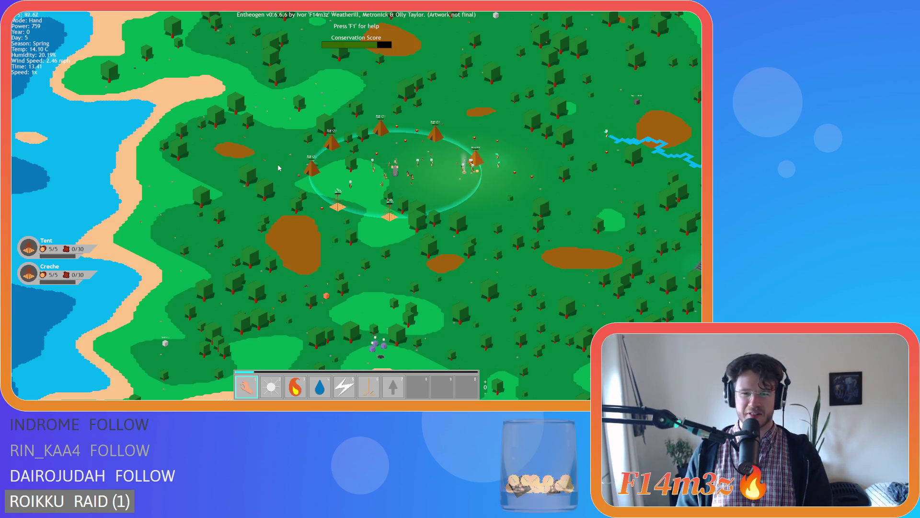
key("w")
key("d")
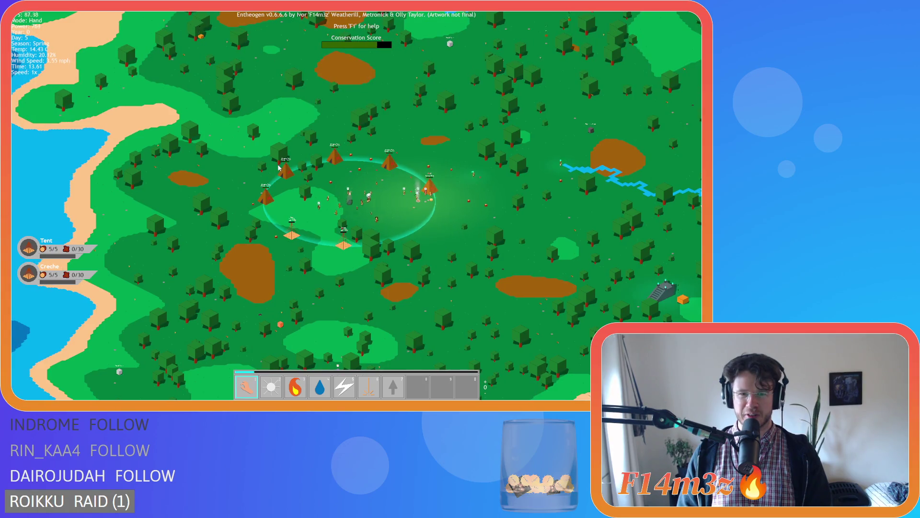
key("s")
key("a")
- Look east along the river, then recentre and zoom in on the tents and campfire
key("d")
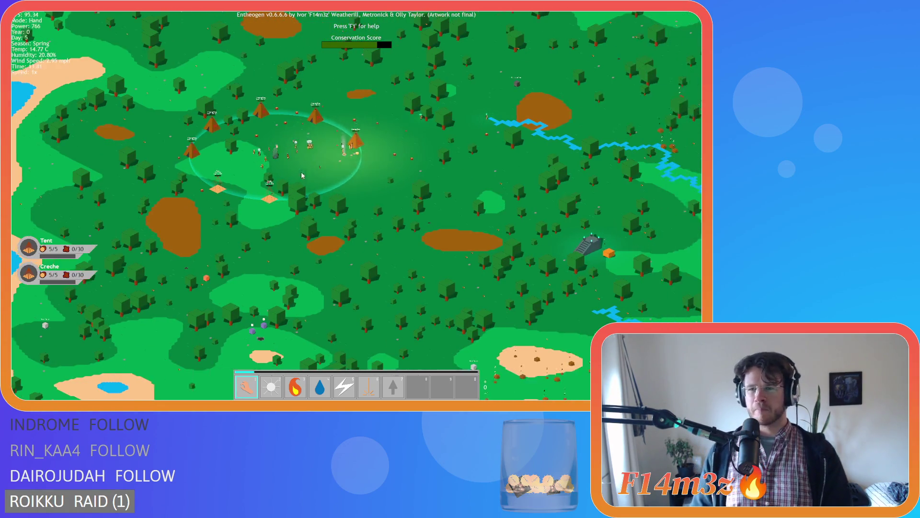
key("w")
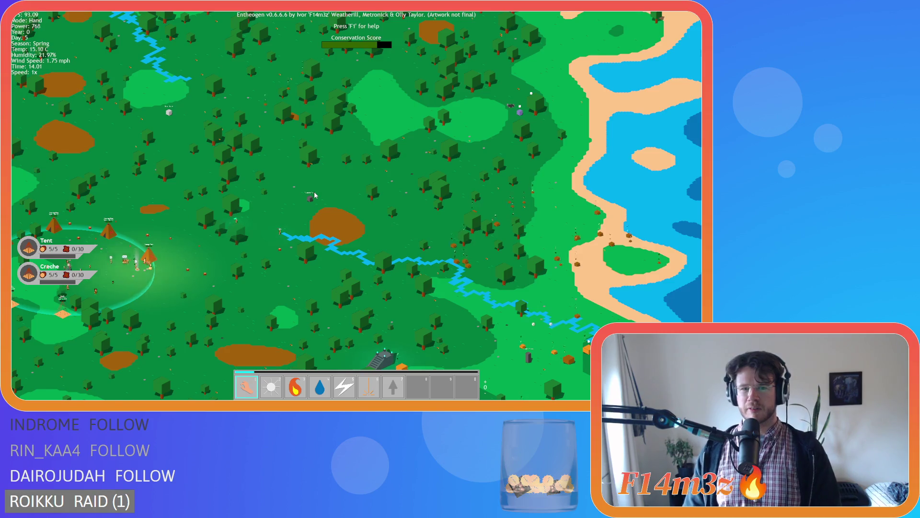
key("a")
key("s")
scroll(312, 198, "up", 5)
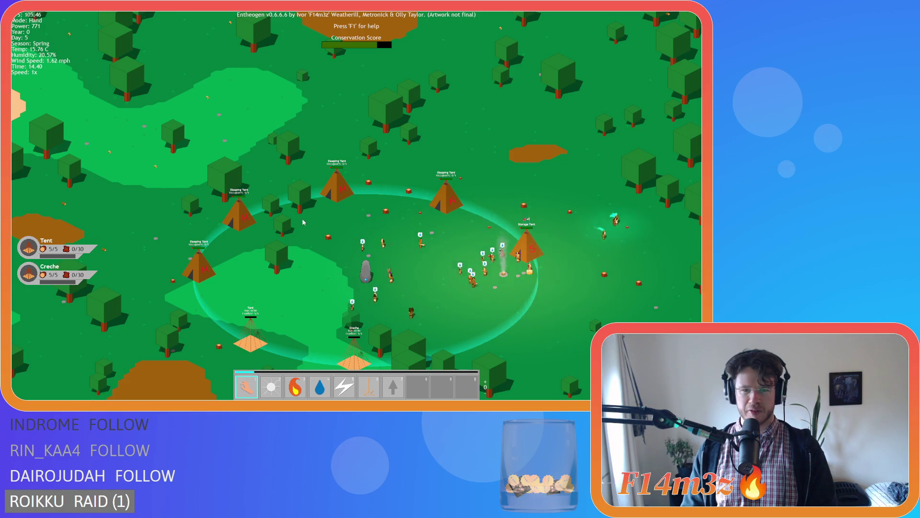
- Glance north-east toward the river, then recentre the camp while adjusting the zoom
scroll(303, 221, "down", 5)
scroll(303, 222, "up", 5)
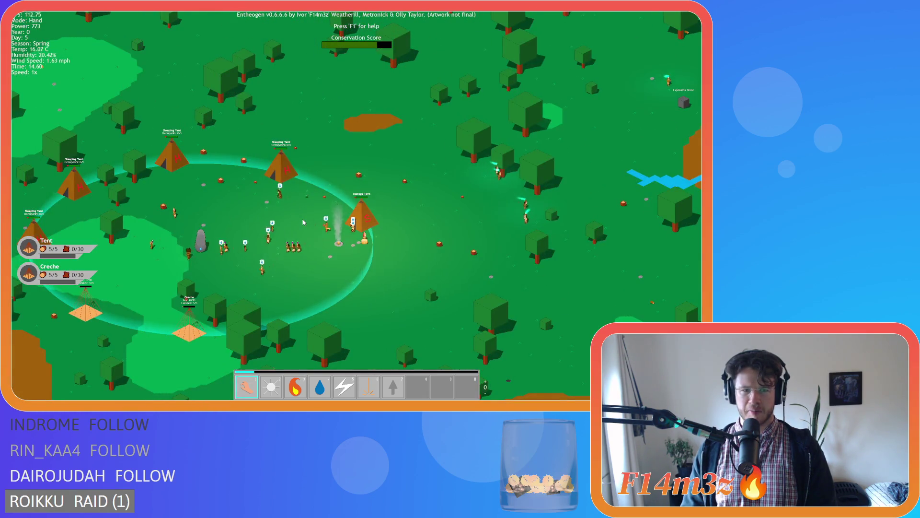
key("d")
key("w")
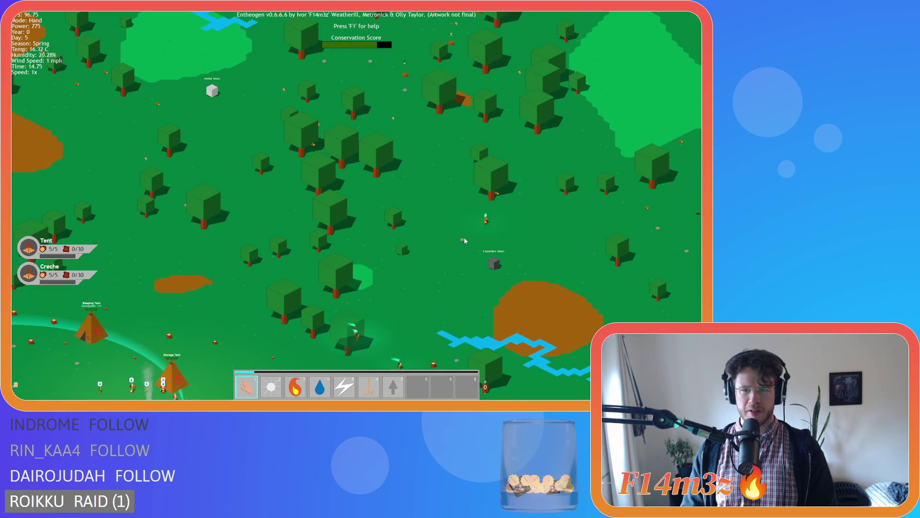
key("s")
key("a")
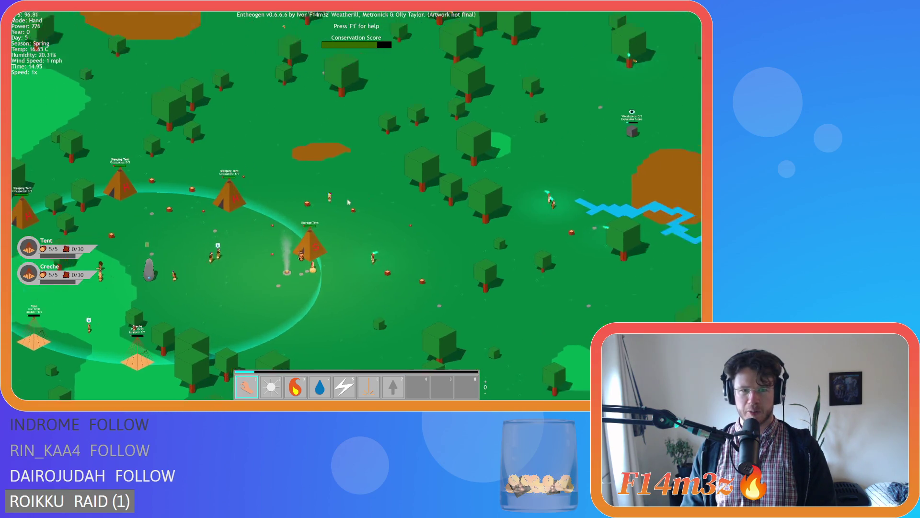
scroll(348, 202, "down", 5)
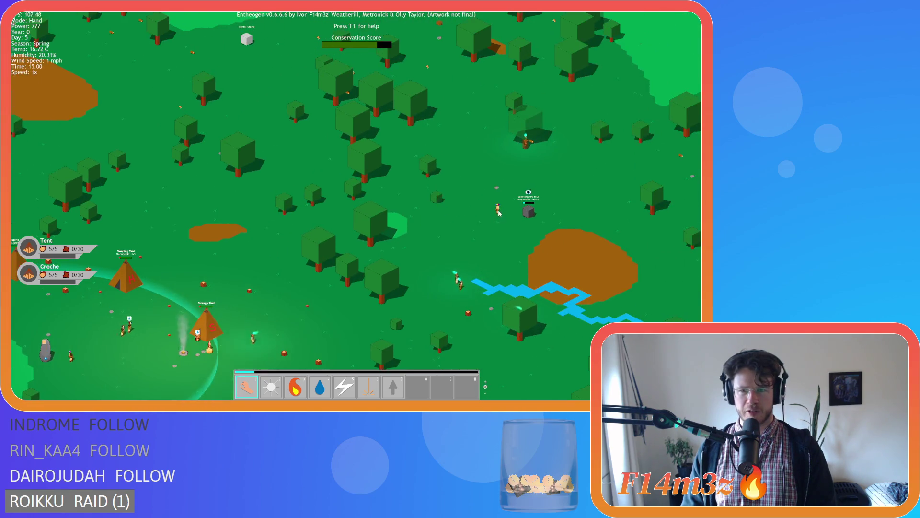
scroll(196, 240, "up", 5)
scroll(261, 231, "down", 3)
scroll(361, 200, "up", 3)
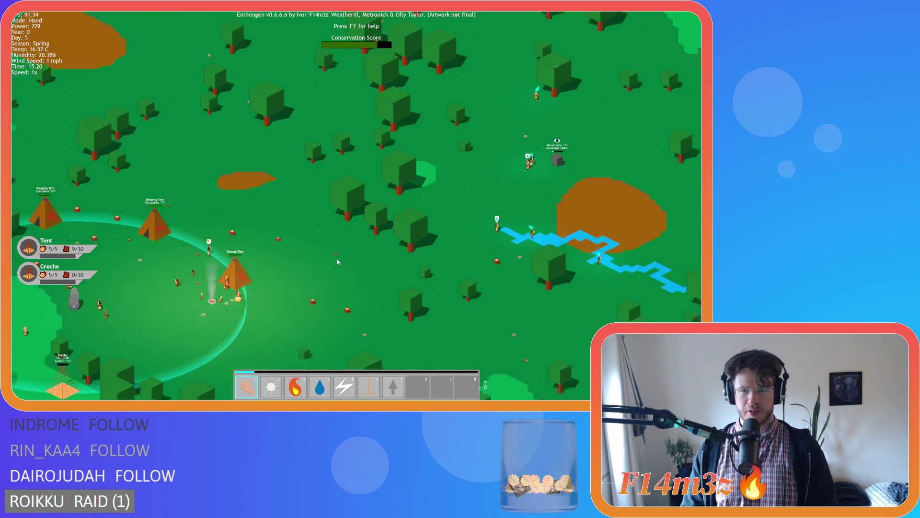
- Carry a villager away, then move the view east along the river past the worshipper
left_click_drag(361, 201, 427, 142)
key("d")
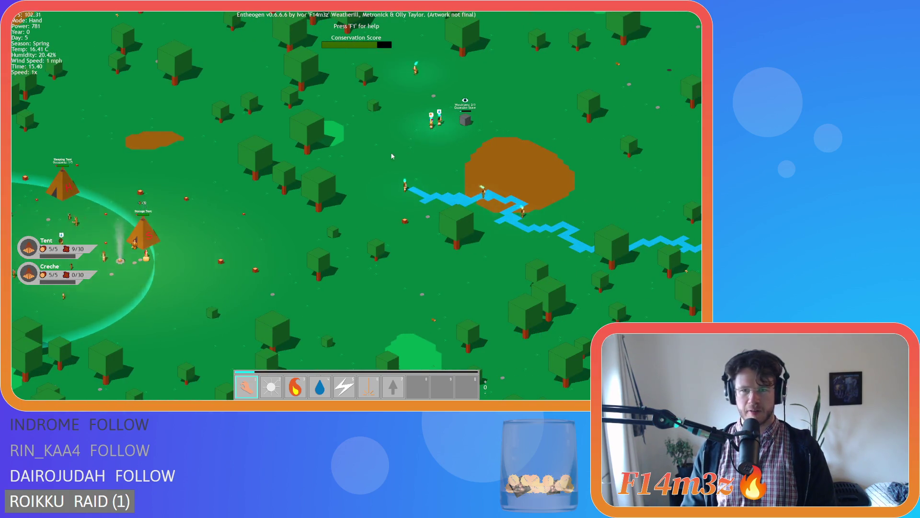
key("d")
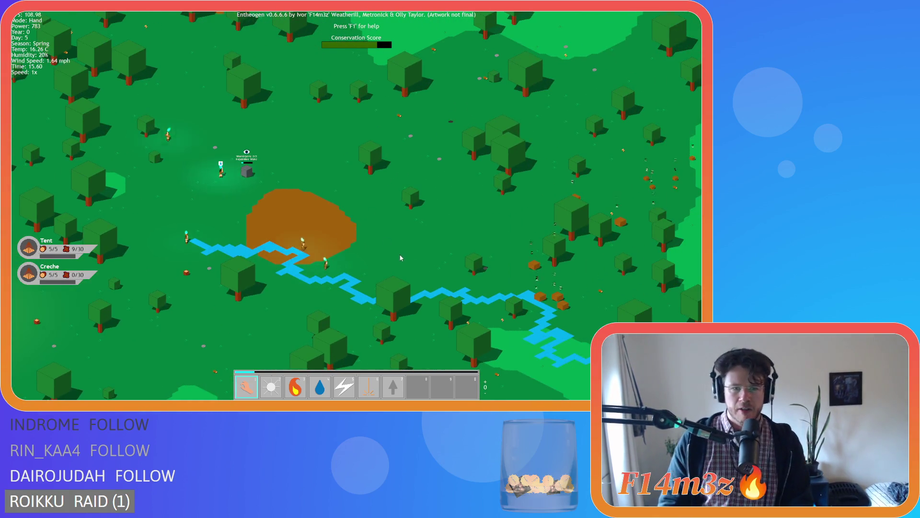
scroll(426, 267, "up", 3)
key("d")
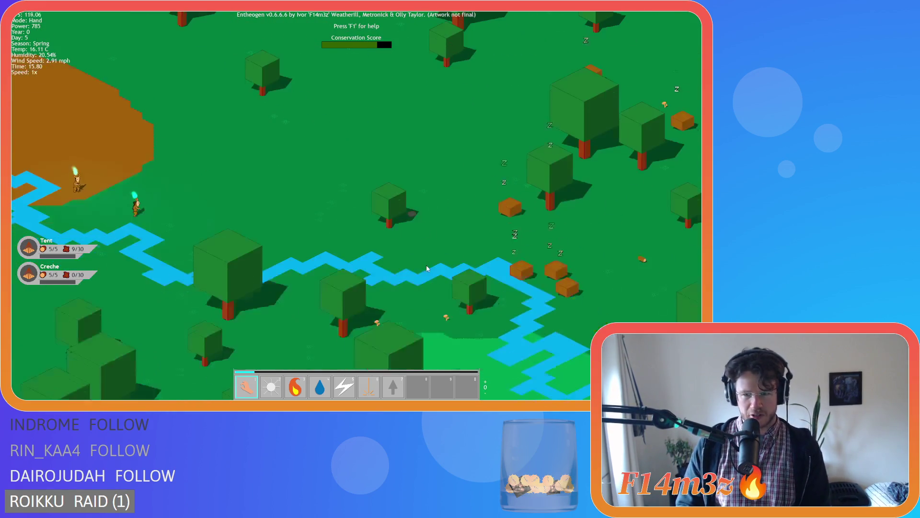
scroll(427, 264, "down", 5)
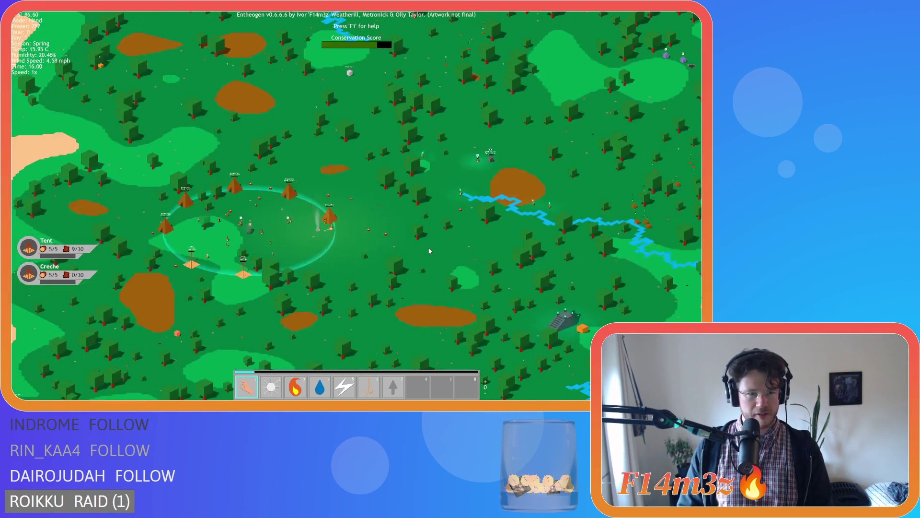
- Follow the river eastward from the village, zooming in and back out
key("d")
scroll(430, 251, "up", 5)
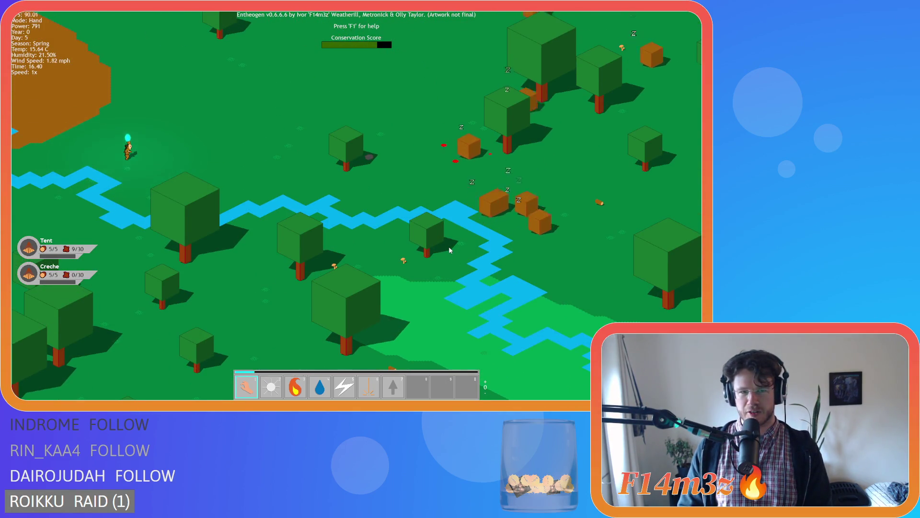
key("d")
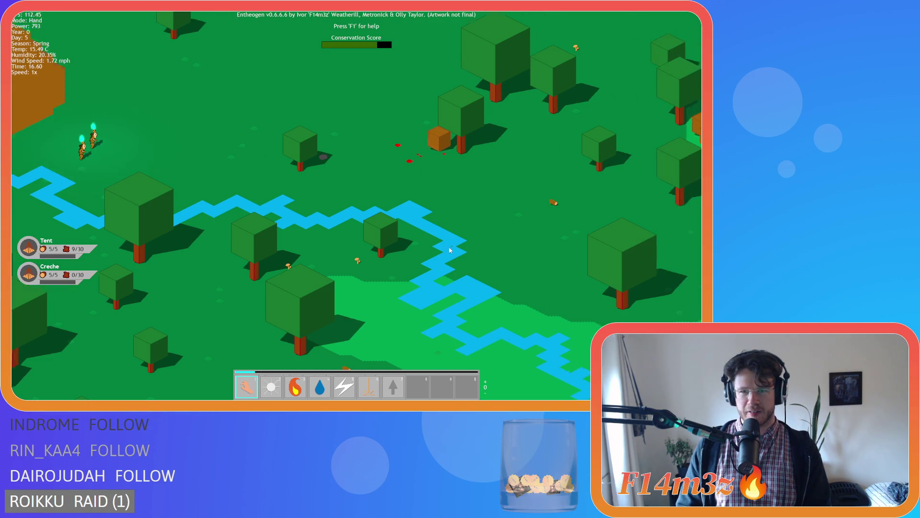
scroll(449, 250, "down", 10)
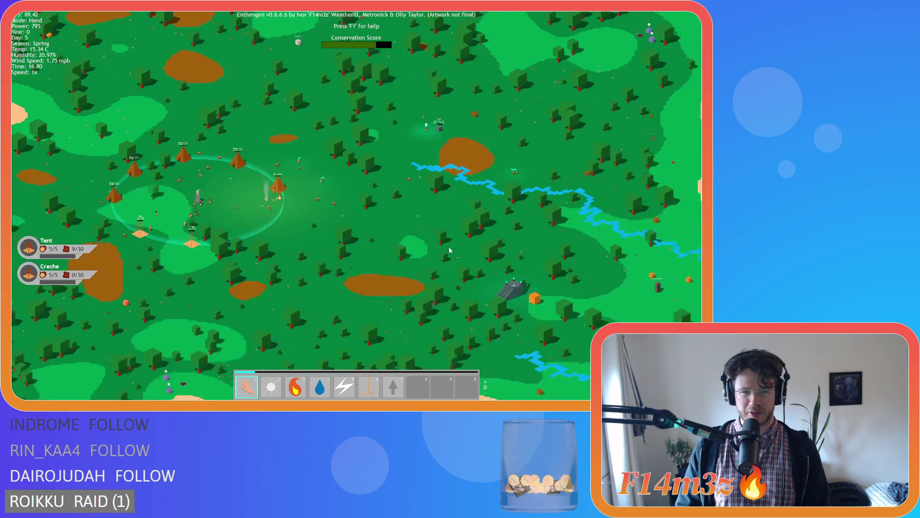
- Sweep south to the shoreline, then east along the coast to the stone stairs
key("s")
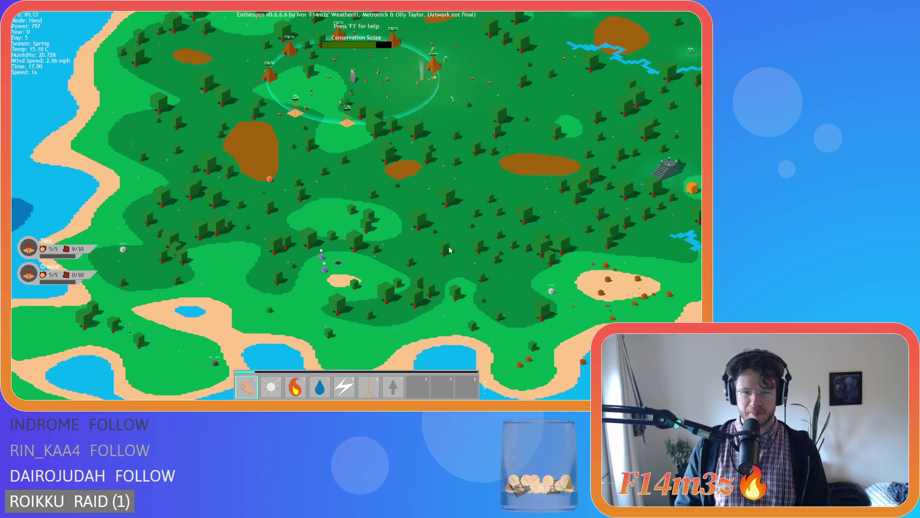
key("s")
key("d")
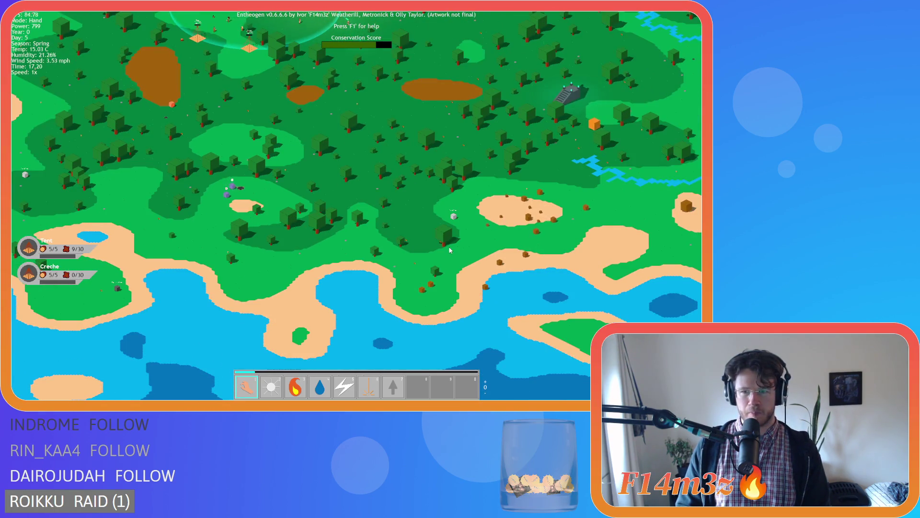
key("w")
key("d")
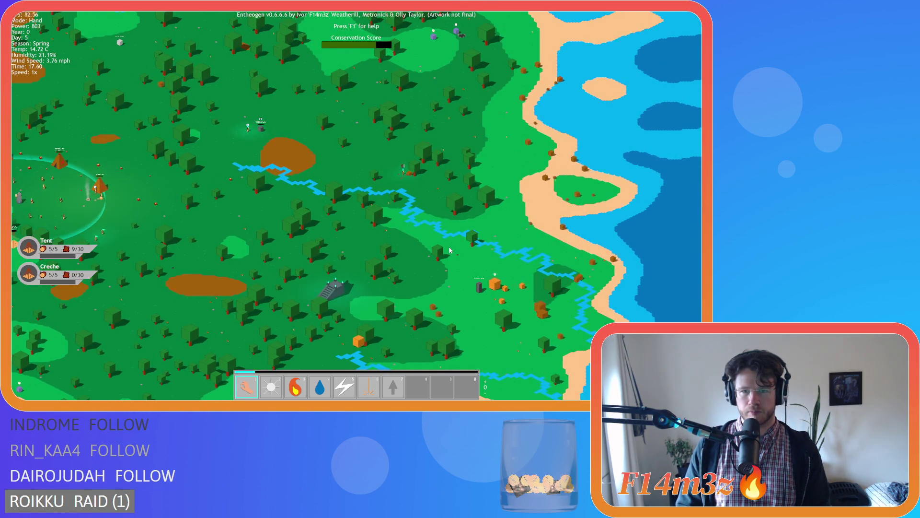
scroll(451, 250, "up", 3)
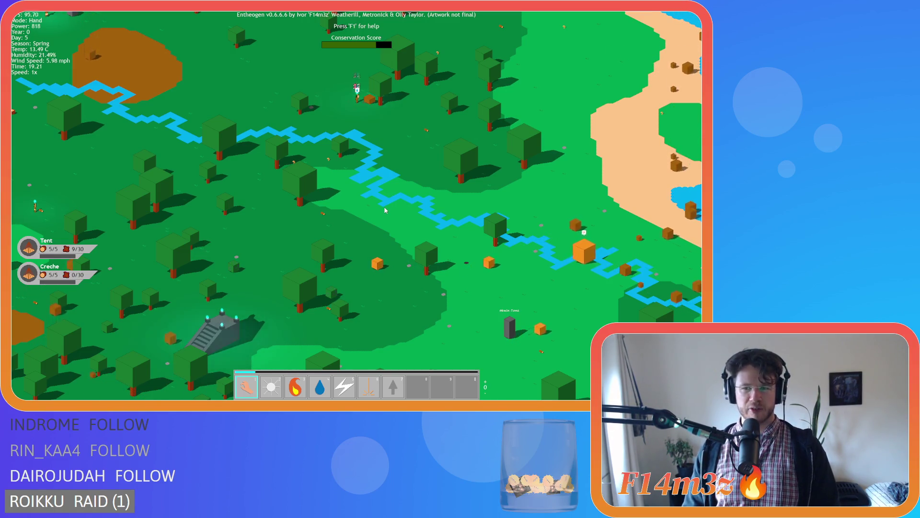
- Zoom in and out repeatedly over the purple cubes by the coast
scroll(389, 263, "up", 5)
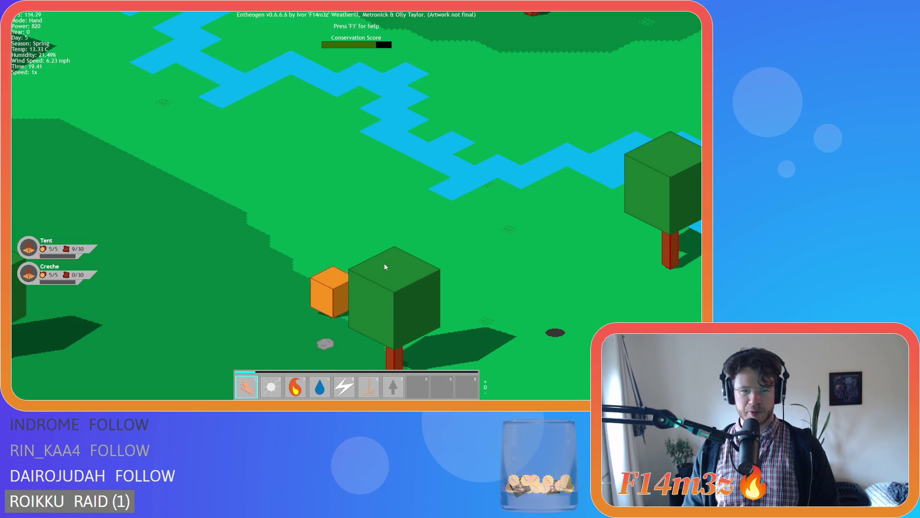
scroll(384, 262, "down", 5)
scroll(385, 267, "down", 5)
scroll(386, 263, "up", 2)
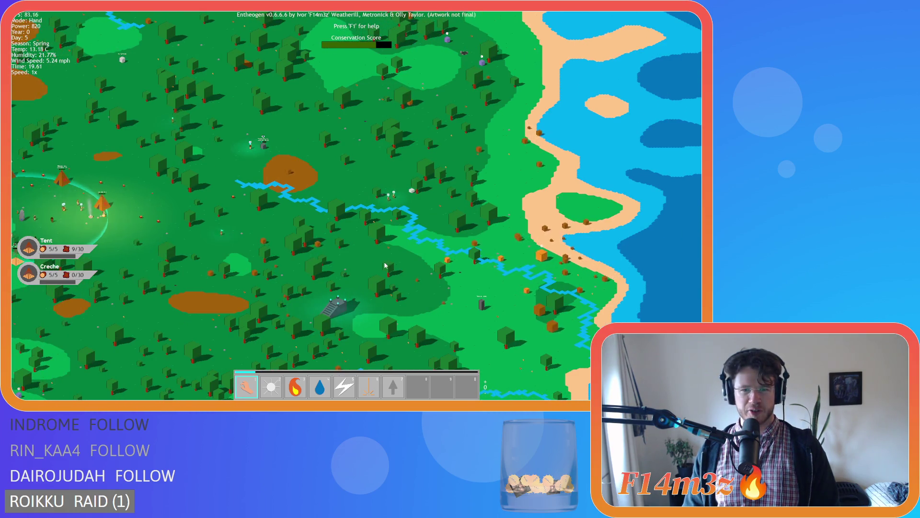
scroll(385, 261, "up", 5)
scroll(386, 261, "down", 6)
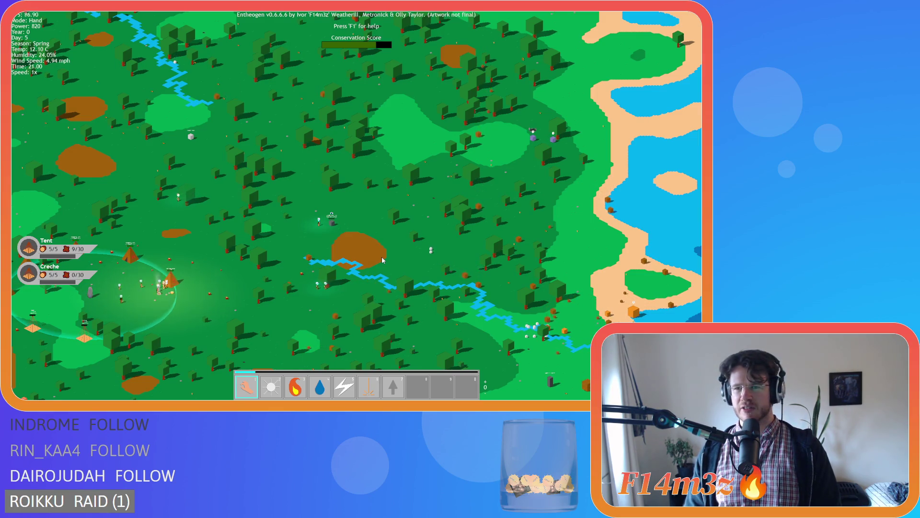
- Sweep south-west over the forest, then back east to centre the river and worshipper
key("a")
key("s")
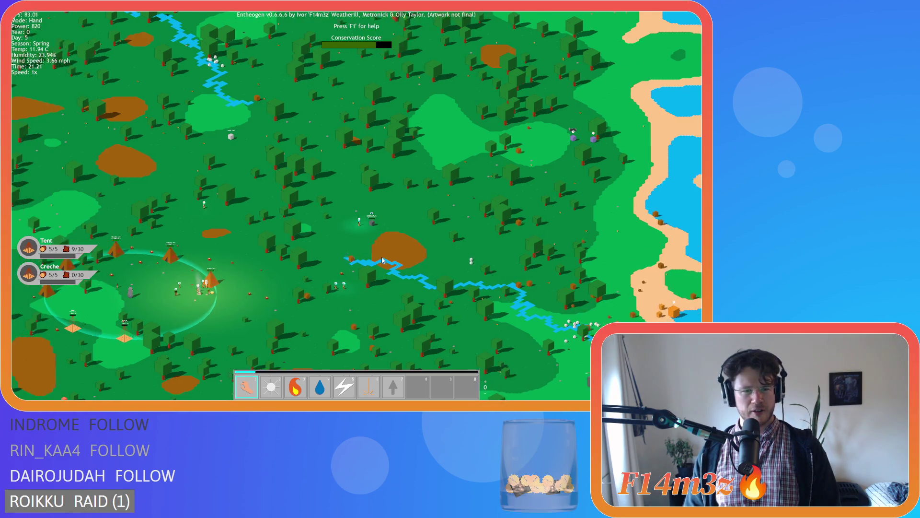
key("d")
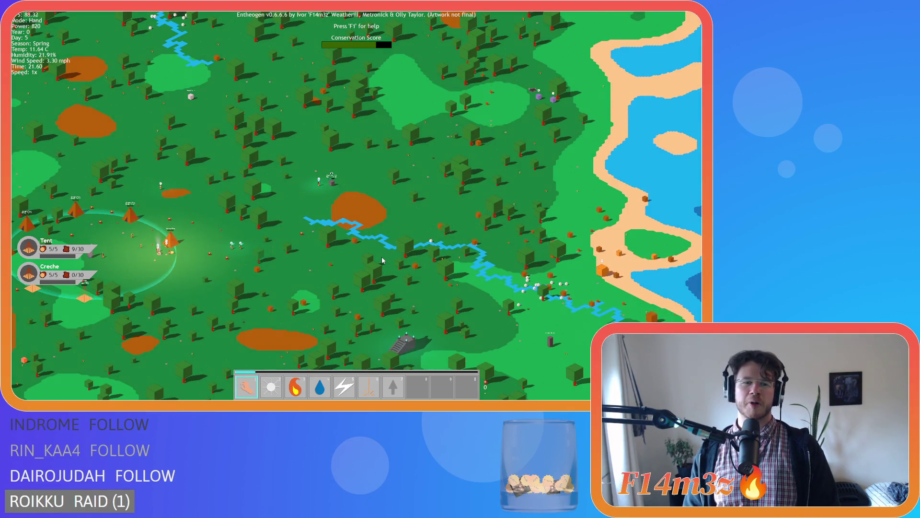
scroll(382, 260, "up", 5)
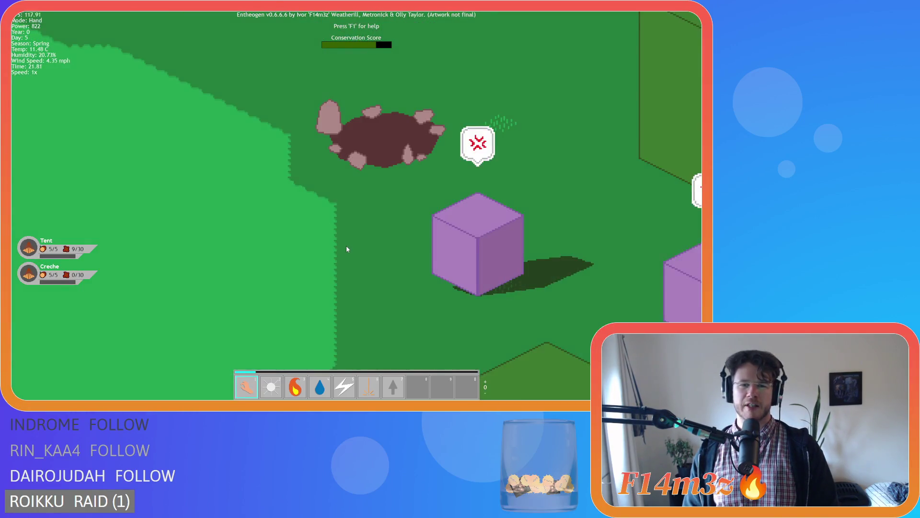
scroll(347, 247, "down", 8)
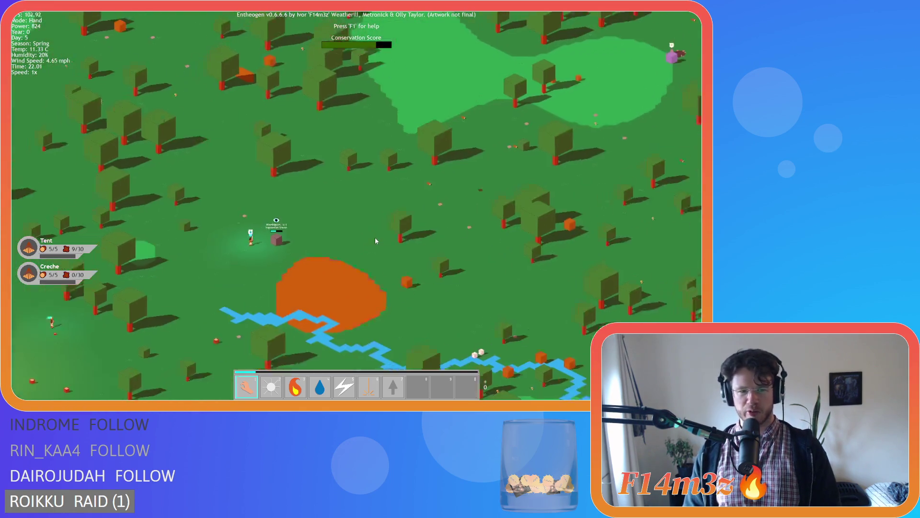
scroll(378, 240, "up", 5)
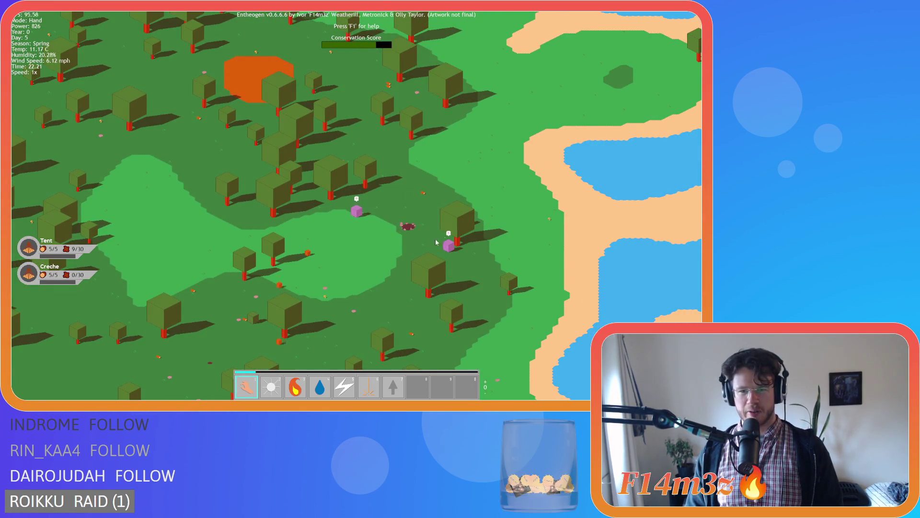
scroll(405, 186, "down", 3)
scroll(400, 260, "up", 3)
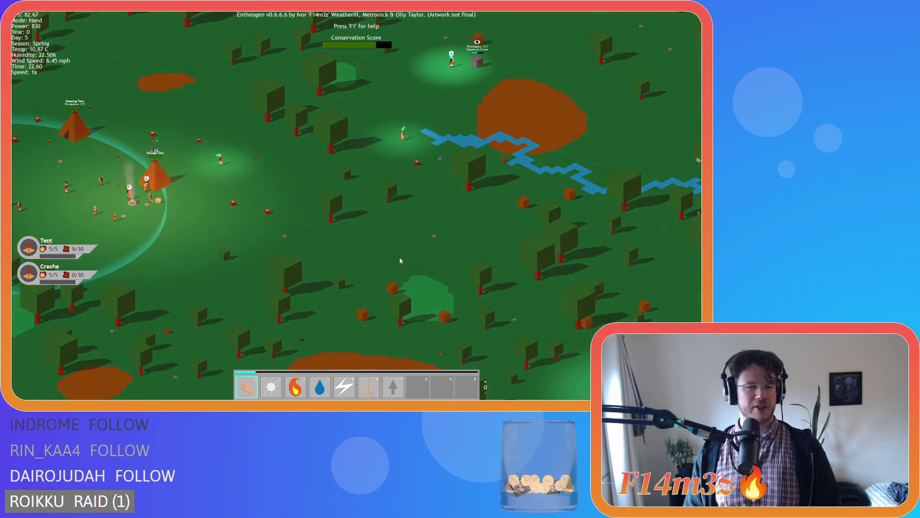
key("w+d")
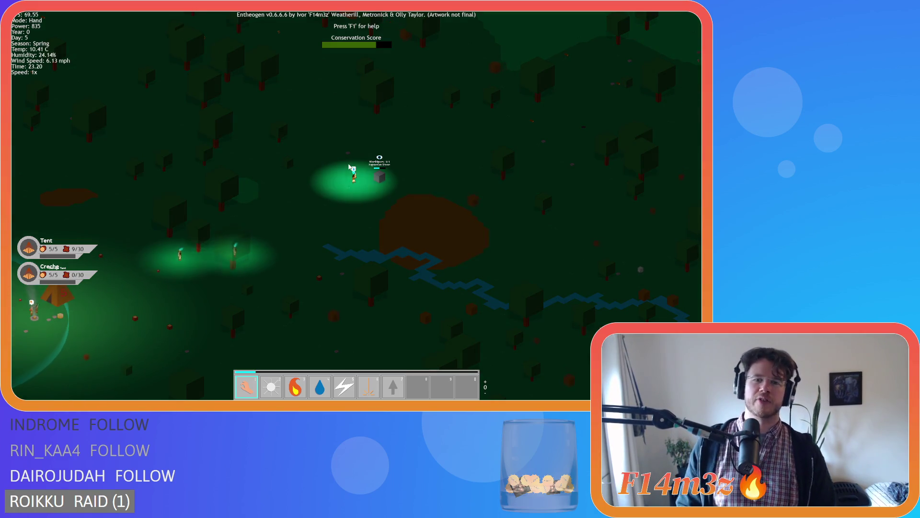
- Centre on the tent camp, check the western and storage tents, then zoom out over the village
key("s+a")
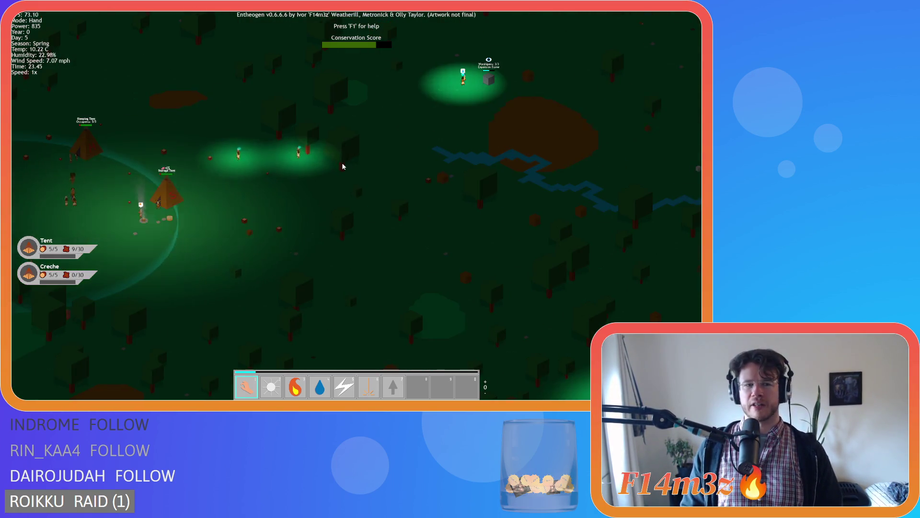
key("s+a")
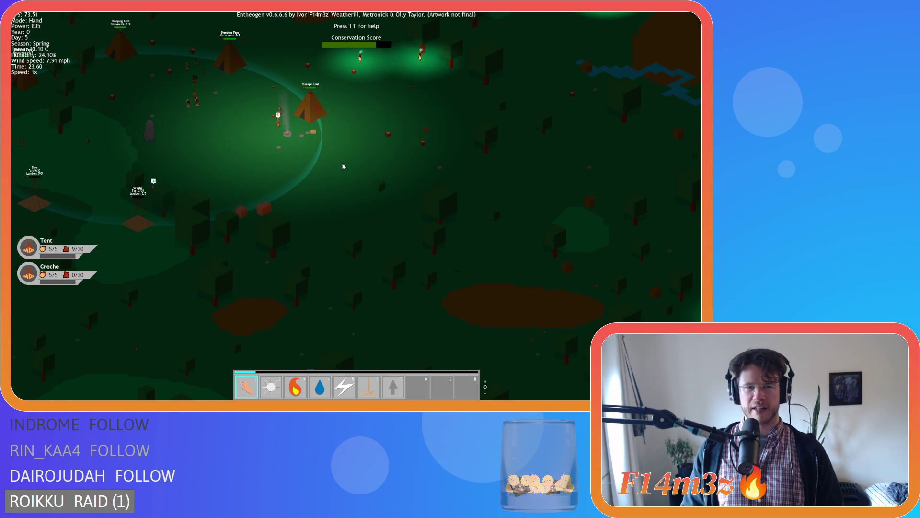
key("a")
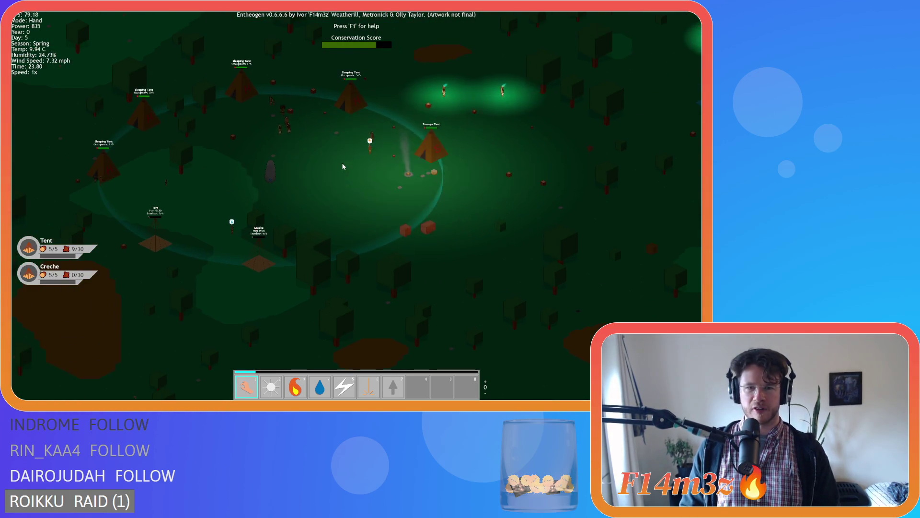
key("w+d")
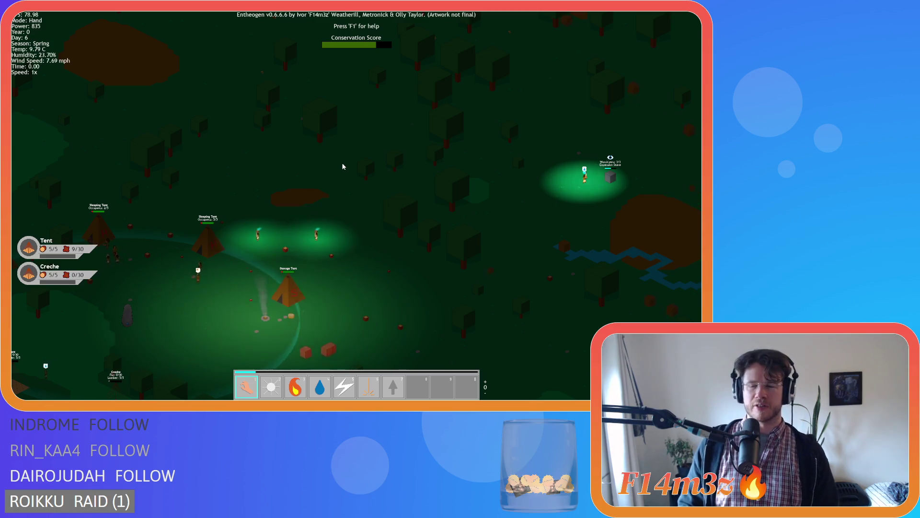
scroll(342, 166, "down", 5)
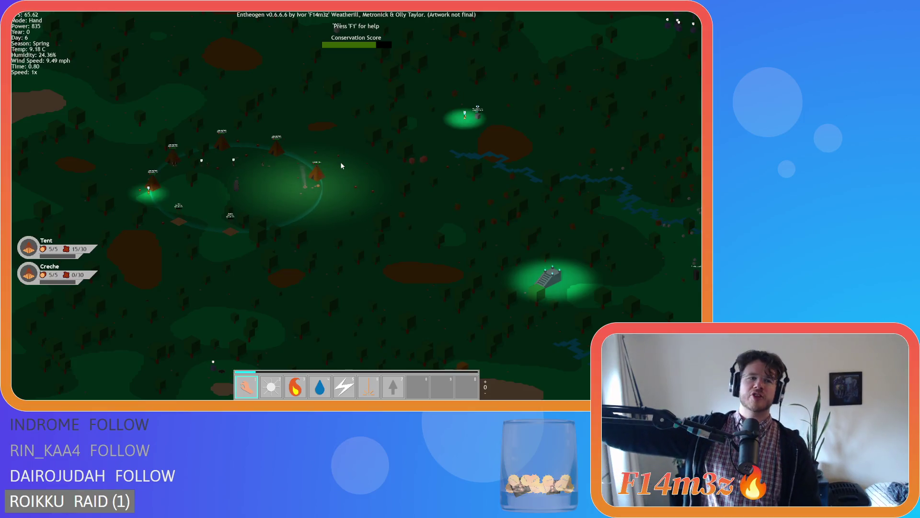
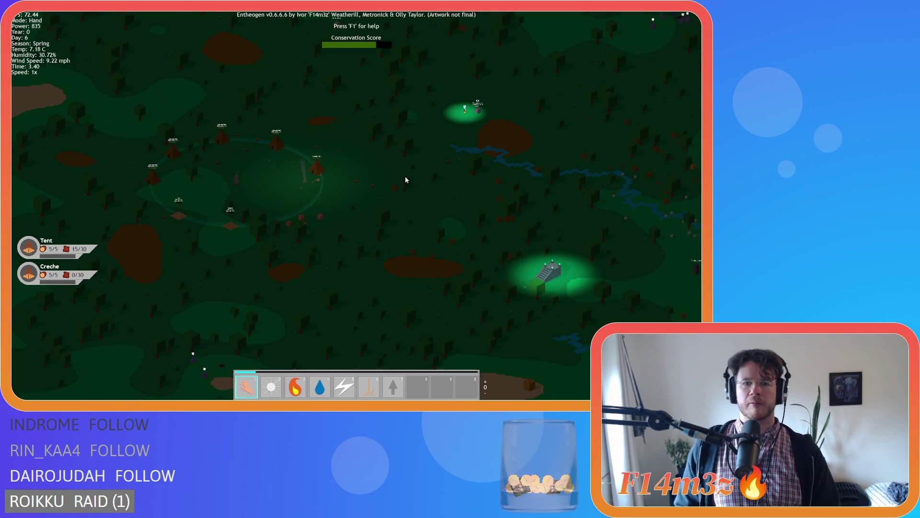
- Pan across the island from the western coast to the river to locate the camp
key("s")
key("w")
key("d")
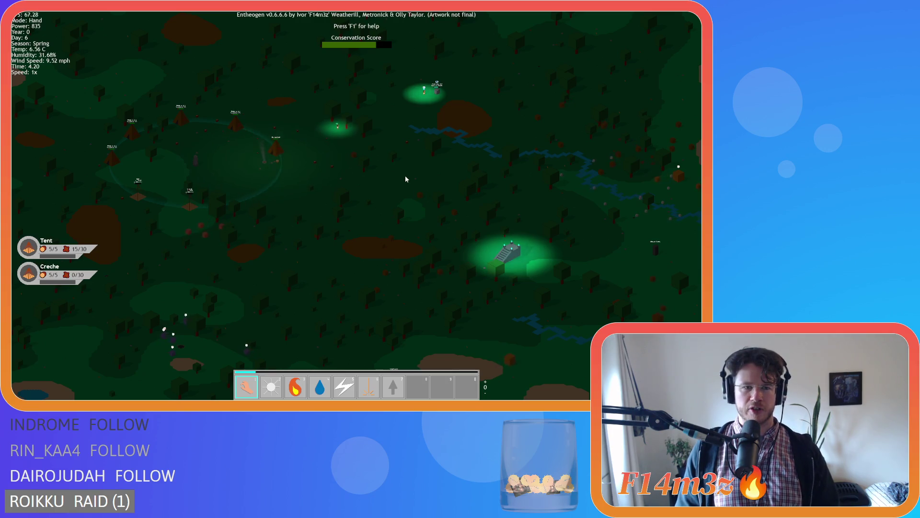
key("a")
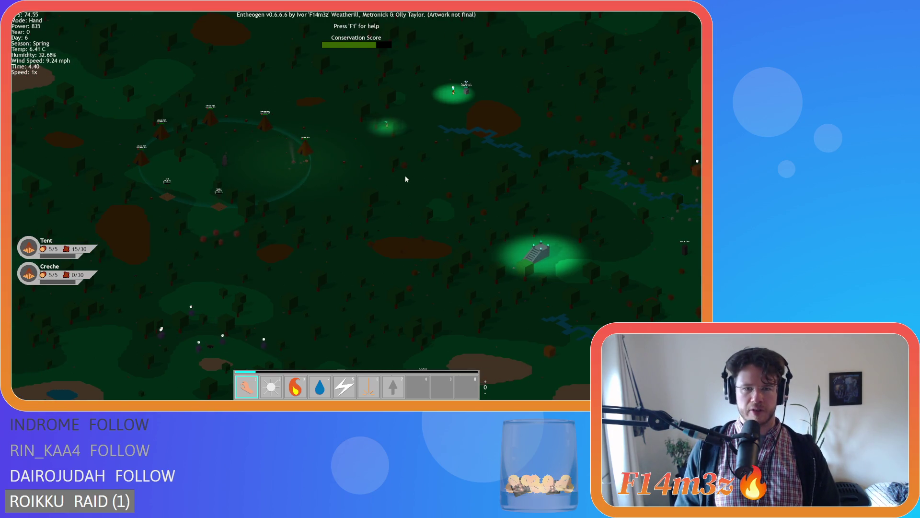
key("a")
key("a")
key("s")
key("a")
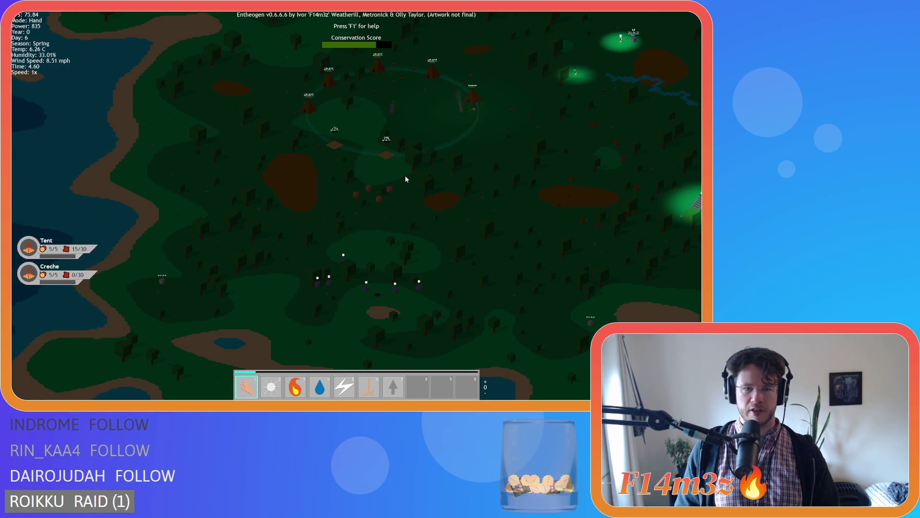
key("d")
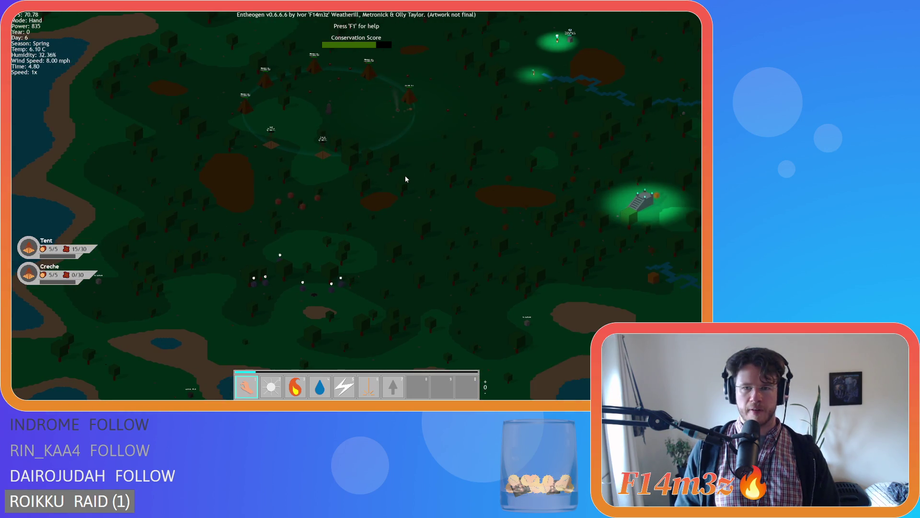
key("d")
key("d")
key("w")
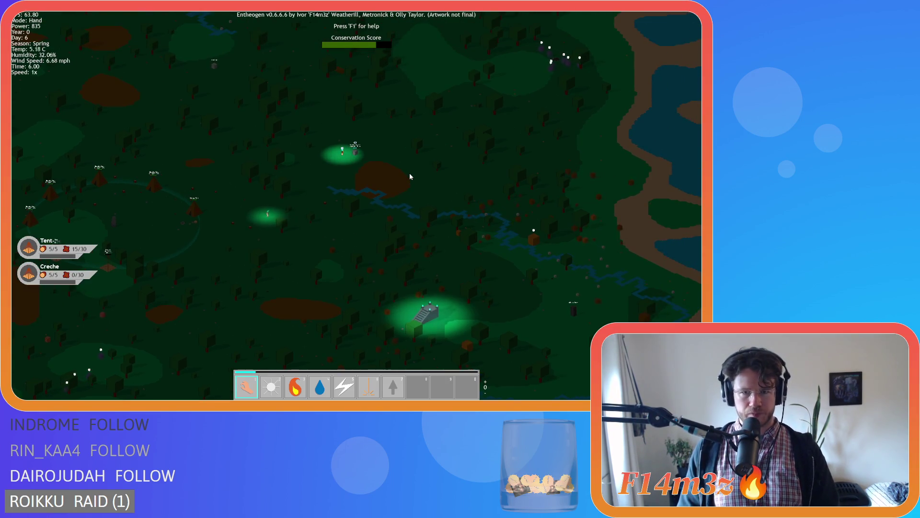
key("a")
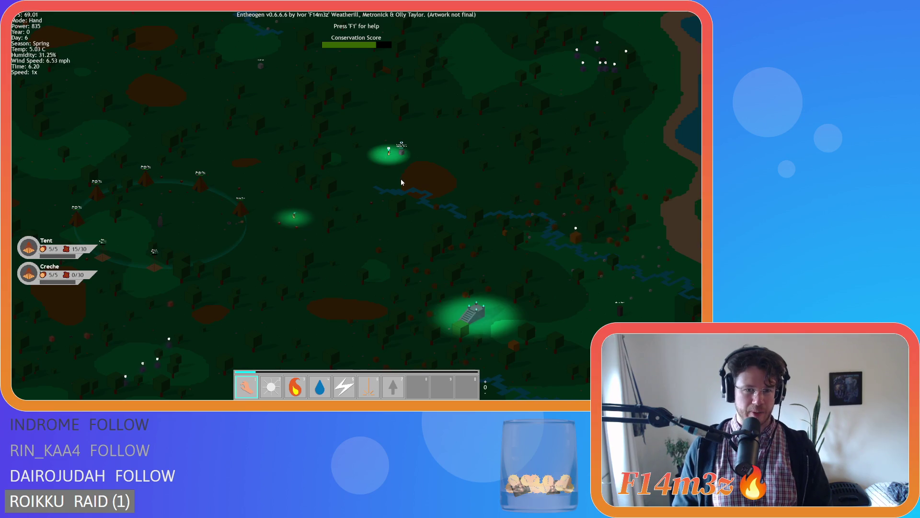
key("s")
key("a")
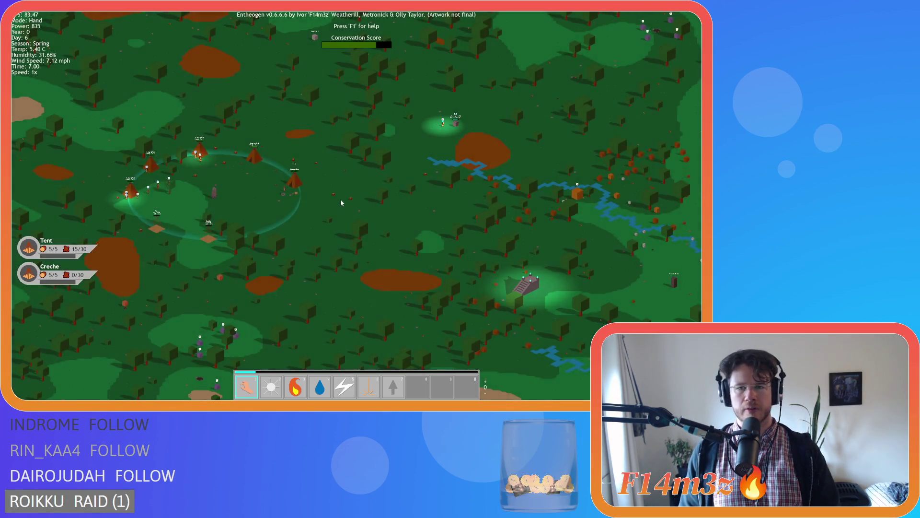
key("d")
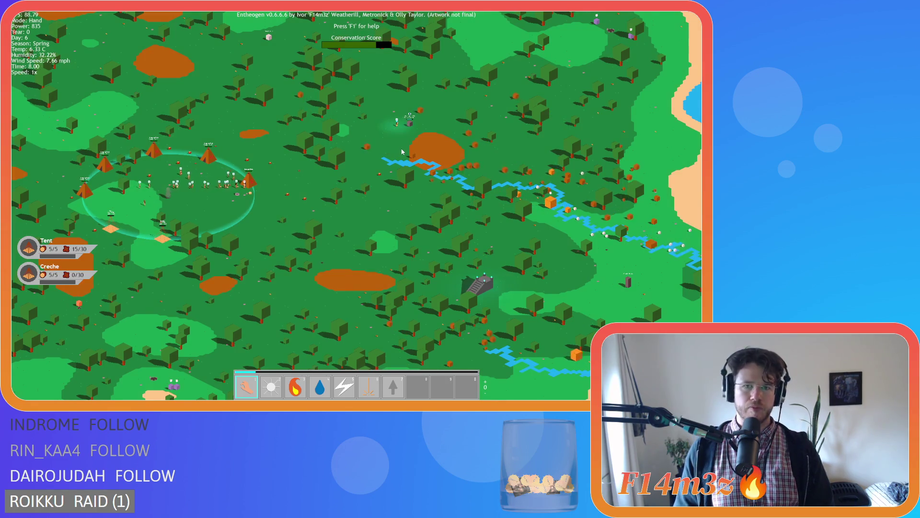
- Centre the village and zoom in and out repeatedly to inspect it
scroll(402, 152, "up", 5)
key("a")
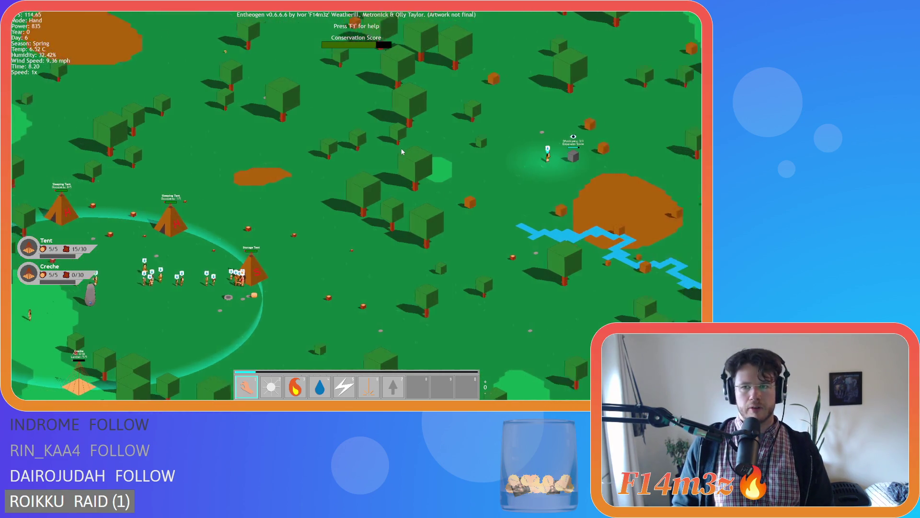
scroll(402, 152, "down", 3)
scroll(401, 152, "down", 4)
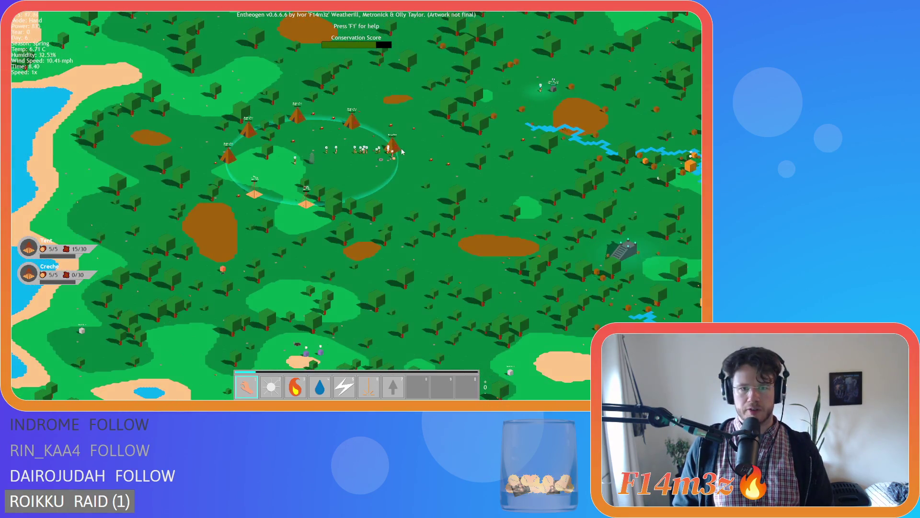
scroll(402, 152, "up", 3)
scroll(401, 152, "down", 3)
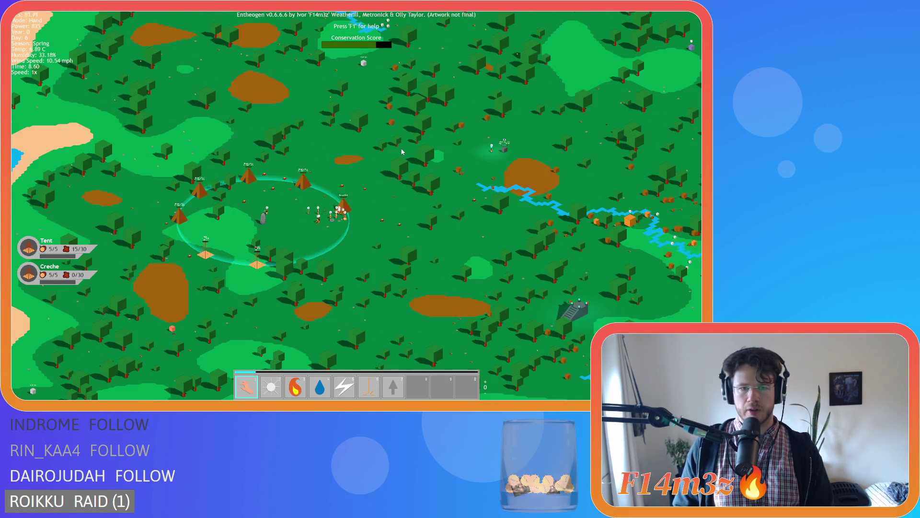
scroll(402, 152, "up", 3)
scroll(401, 152, "down", 4)
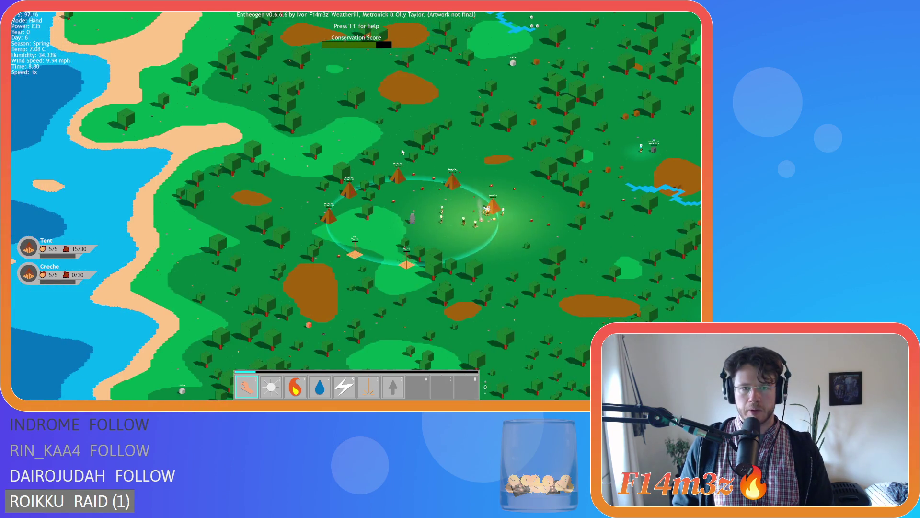
scroll(402, 151, "up", 2)
scroll(402, 152, "up", 2)
scroll(402, 152, "down", 2)
scroll(402, 152, "up", 2)
scroll(402, 152, "down", 3)
scroll(402, 152, "up", 1)
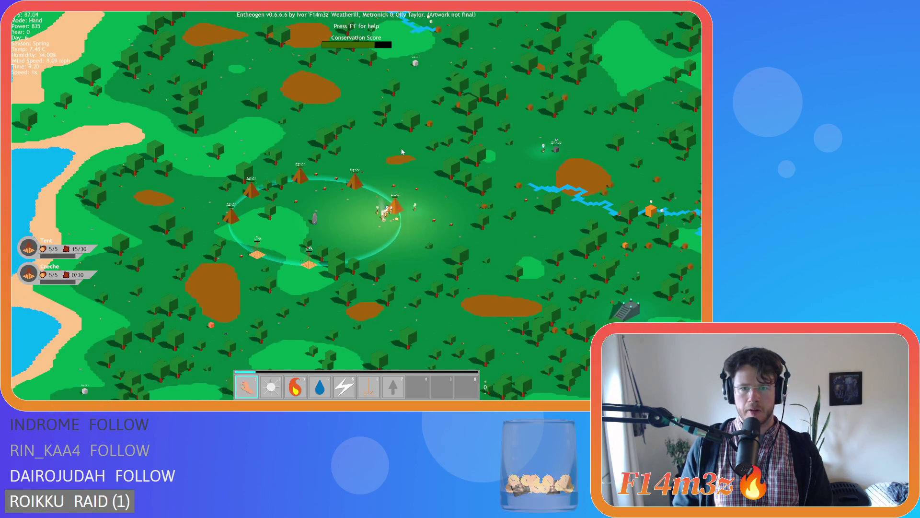
scroll(402, 152, "down", 2)
scroll(402, 152, "up", 2)
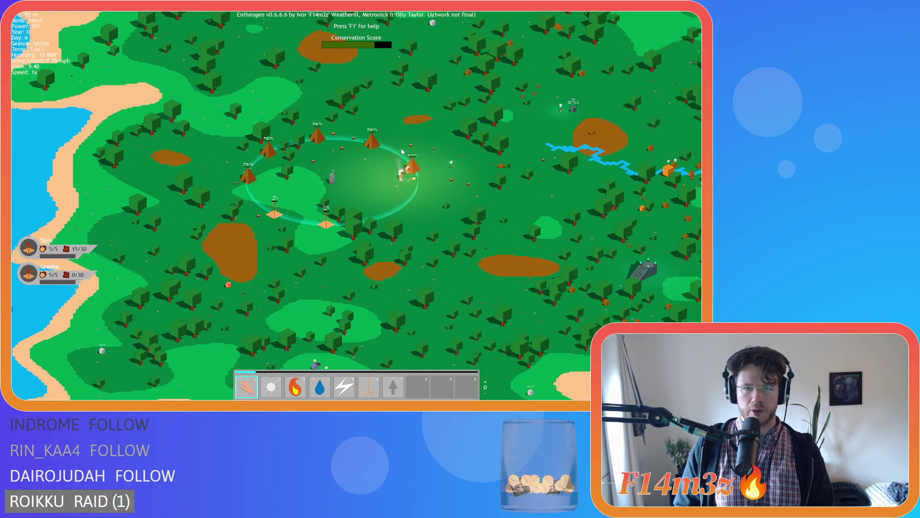
scroll(402, 152, "up", 2)
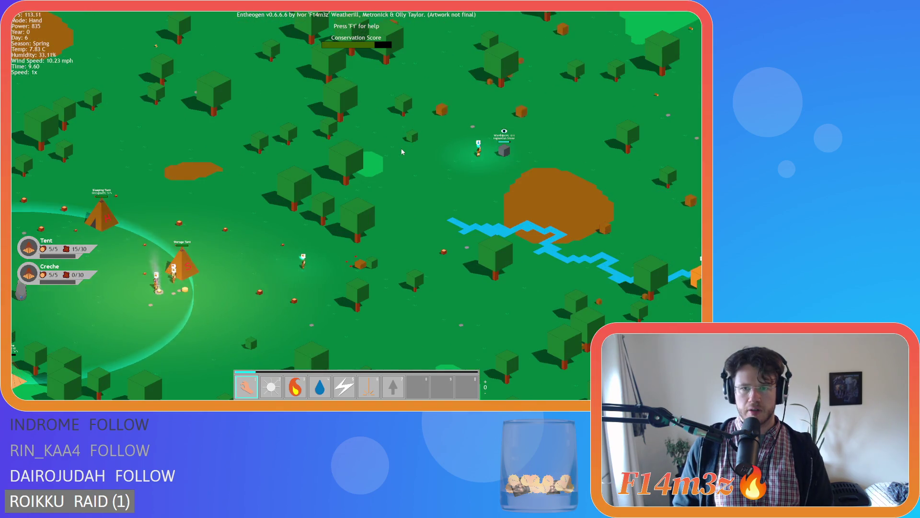
scroll(401, 151, "down", 4)
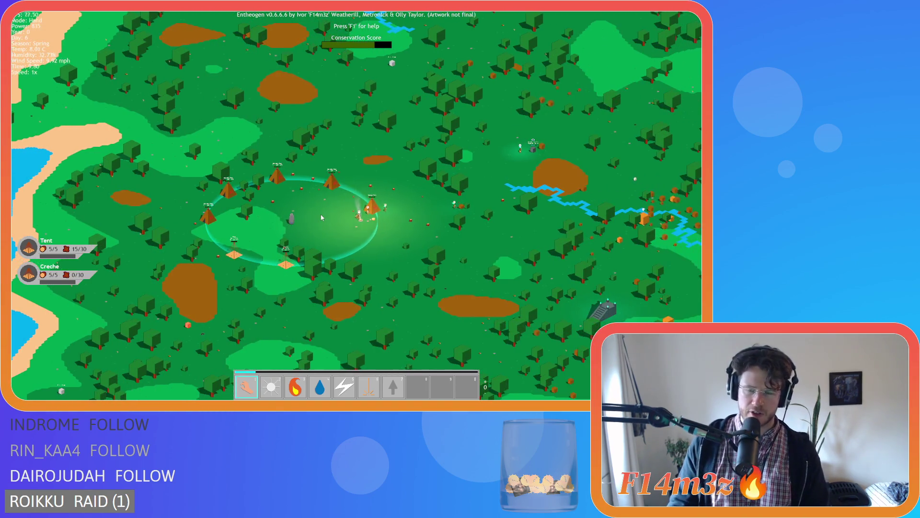
key("d")
scroll(411, 205, "up", 2)
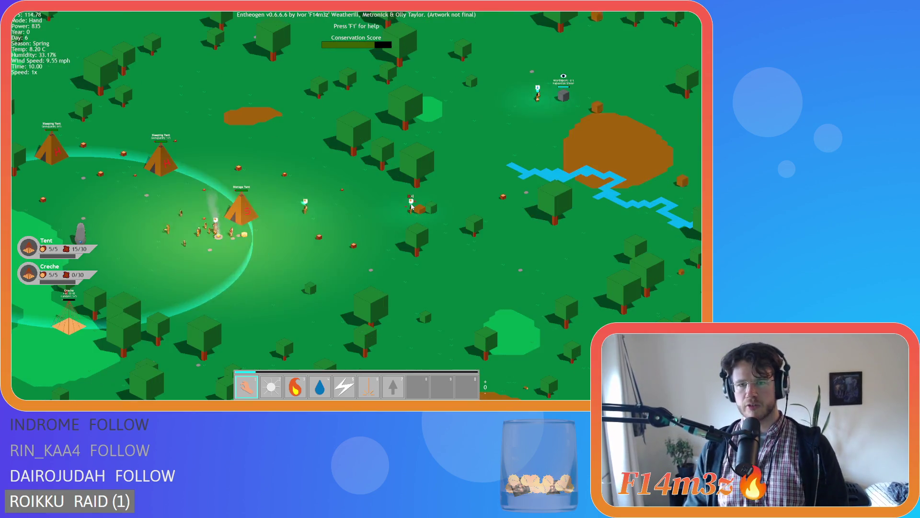
scroll(398, 202, "down", 2)
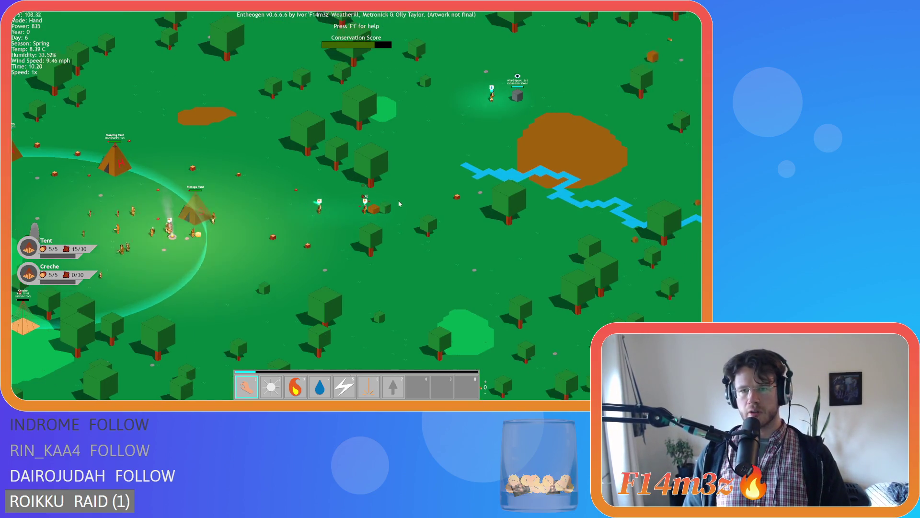
scroll(398, 201, "up", 2)
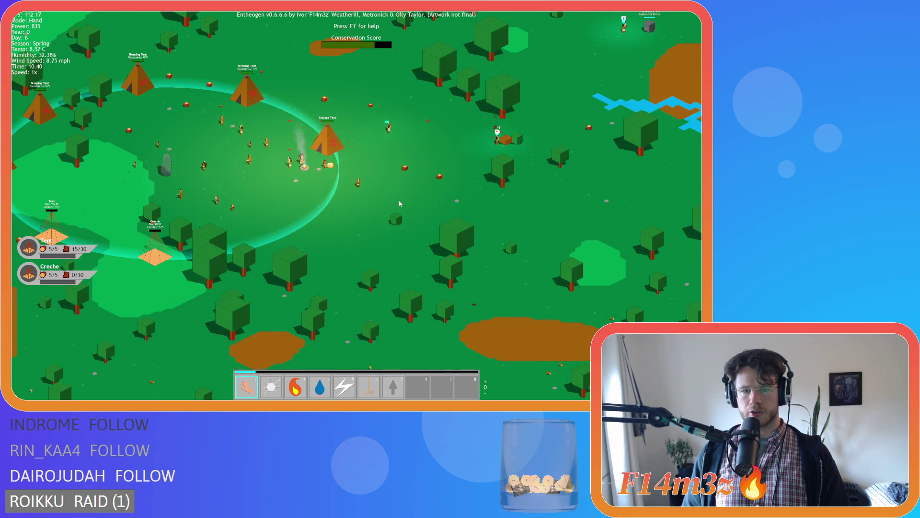
- Carry a villager with the Hand to a different spot inside the camp
key("s")
key("a")
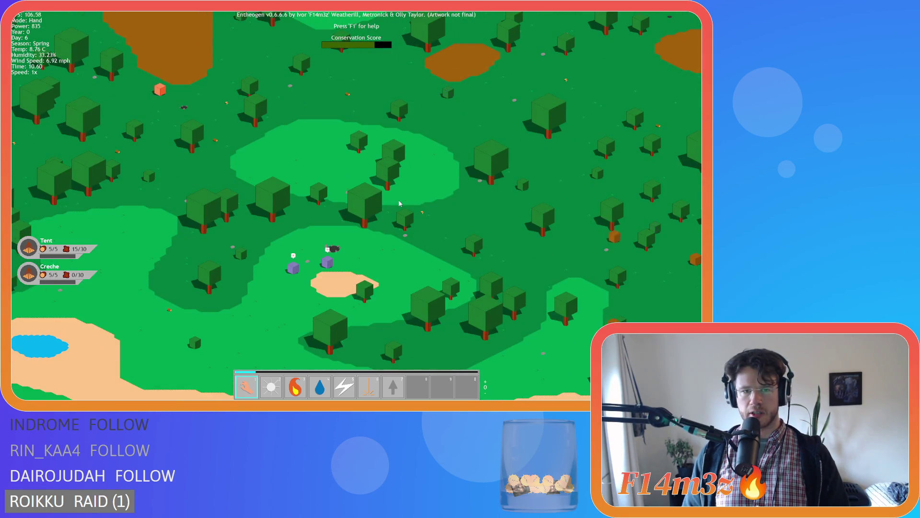
key("w")
key("a")
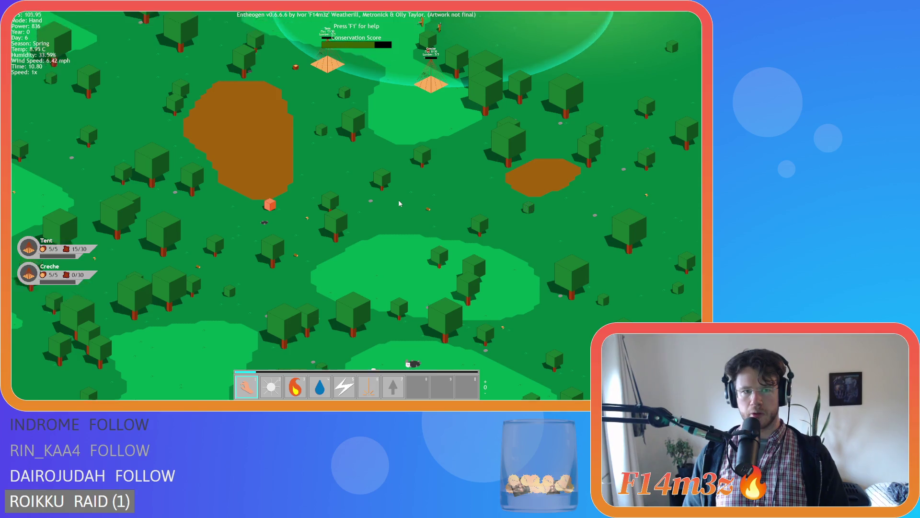
key("w")
key("d")
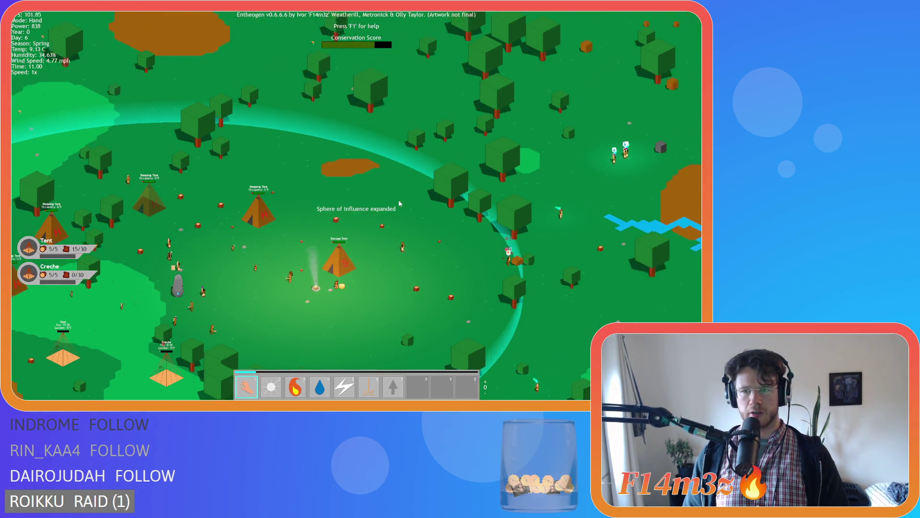
key("s")
key("a")
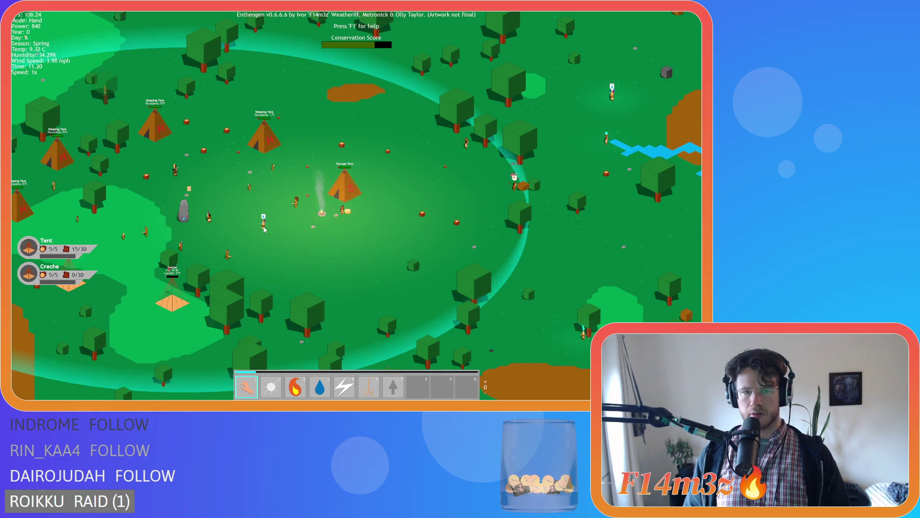
key("w")
key("d")
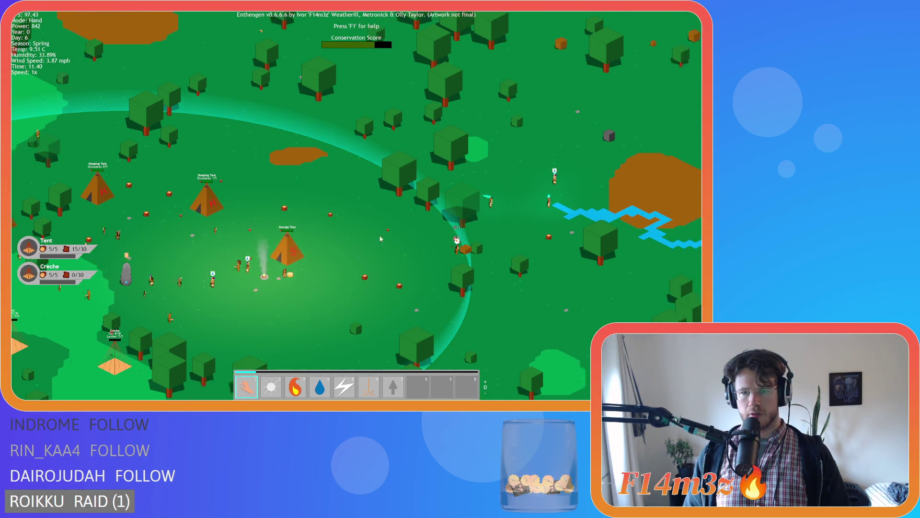
key("d")
left_click_drag(309, 267, 192, 283)
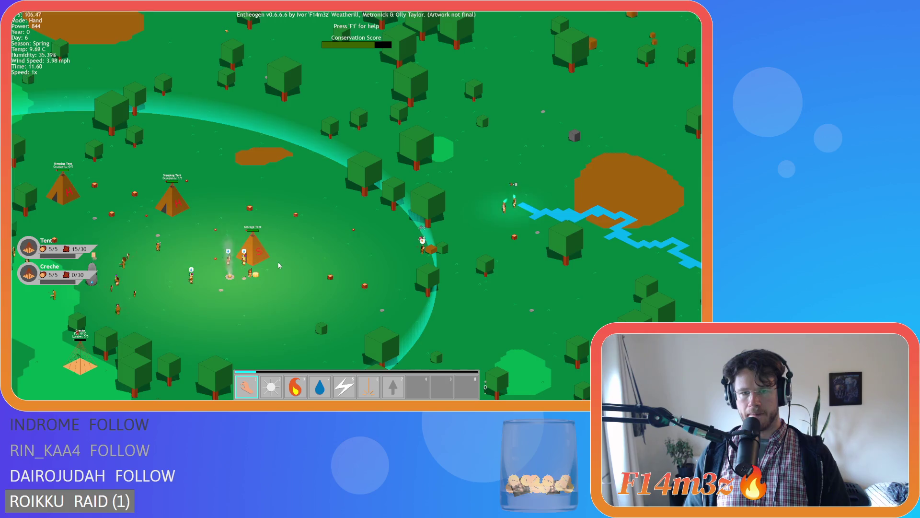
- Frame the whole camp and bring up the tribe's inventory of storage and supplies
key("d")
key("s")
key("a")
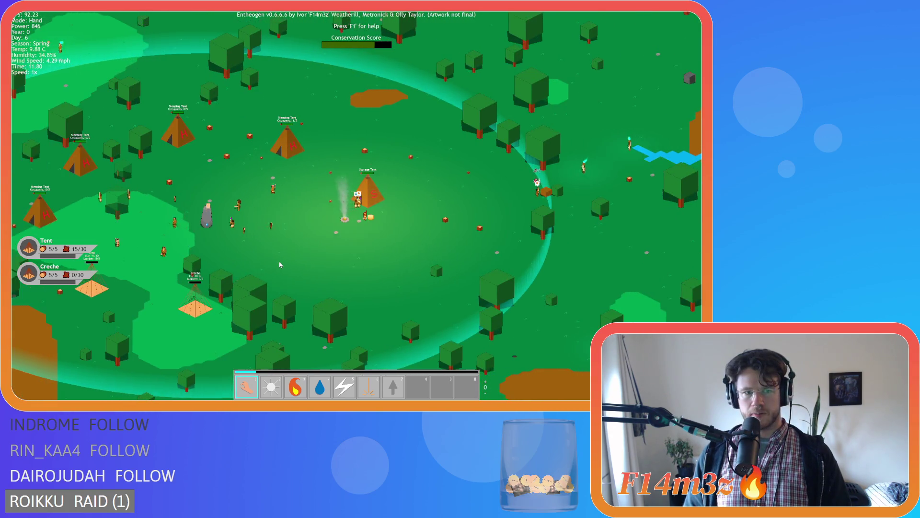
key("s")
key("a")
key("a")
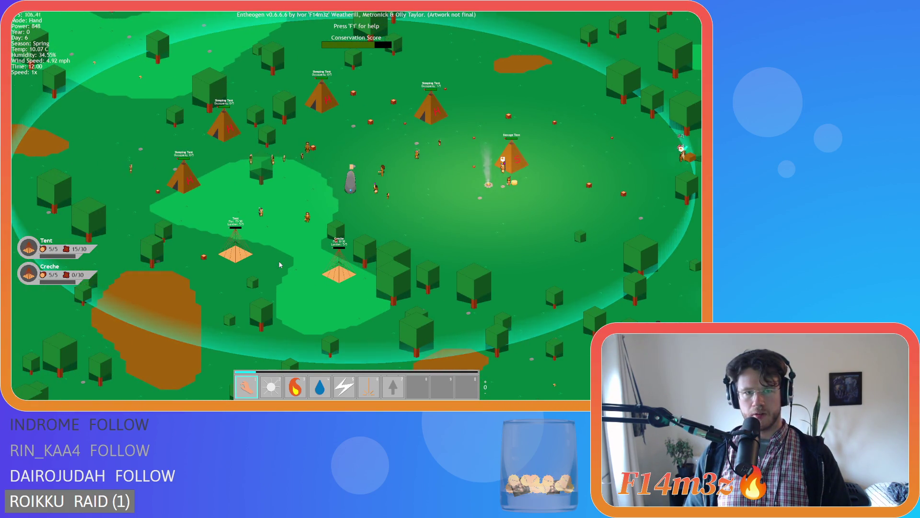
key("i")
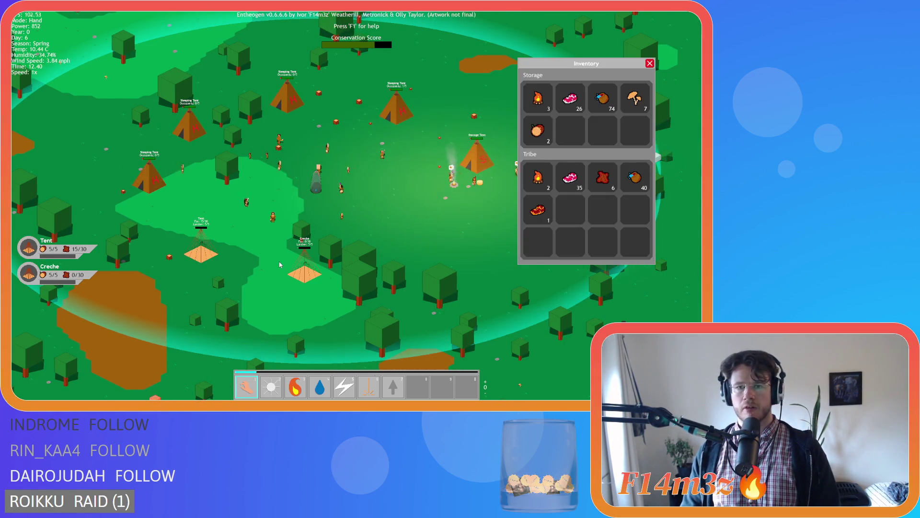
key("i")
scroll(244, 260, "up", 3)
scroll(245, 260, "down", 5)
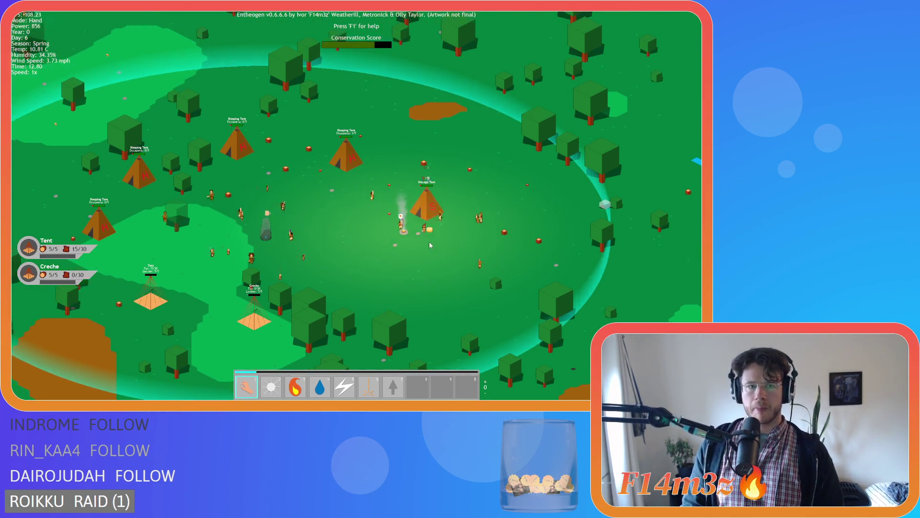
scroll(429, 244, "down", 3)
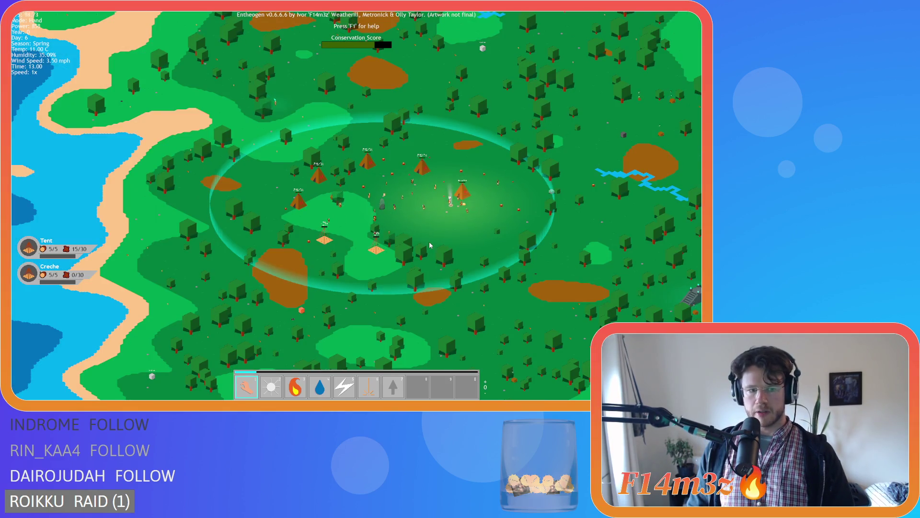
scroll(429, 245, "up", 4)
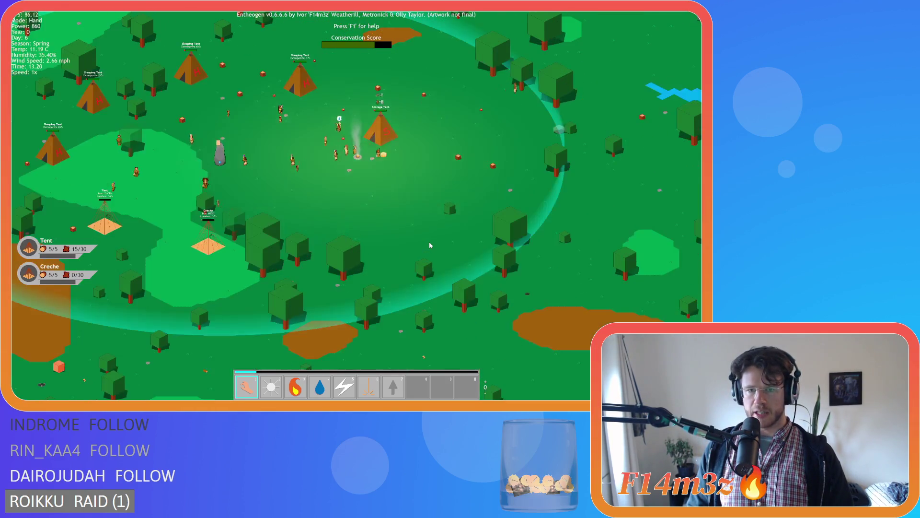
scroll(429, 244, "down", 4)
scroll(429, 245, "up", 5)
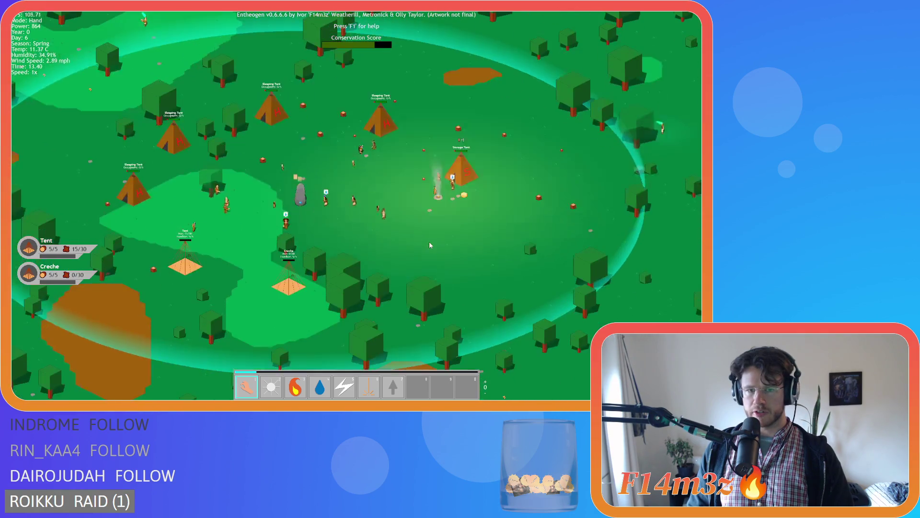
key("a")
key("d")
key("s")
key("w")
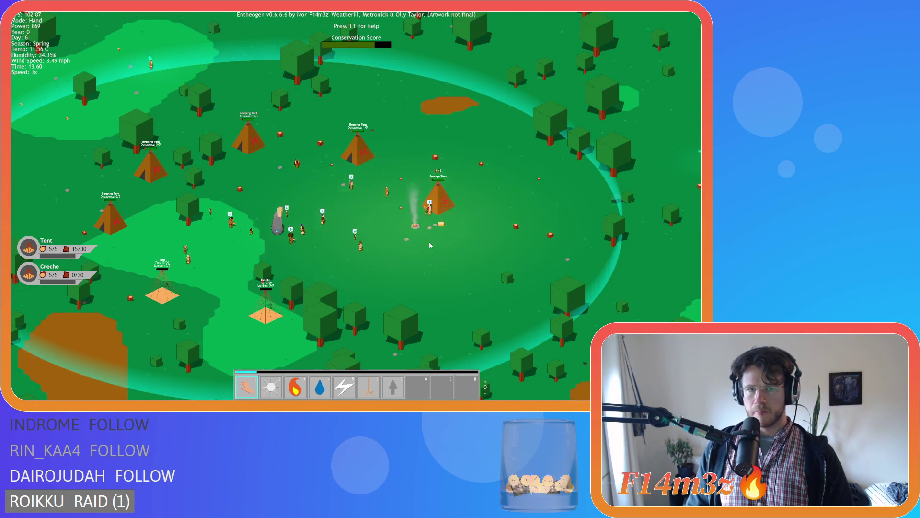
scroll(430, 245, "down", 4)
scroll(429, 245, "up", 1)
key("s")
key("a")
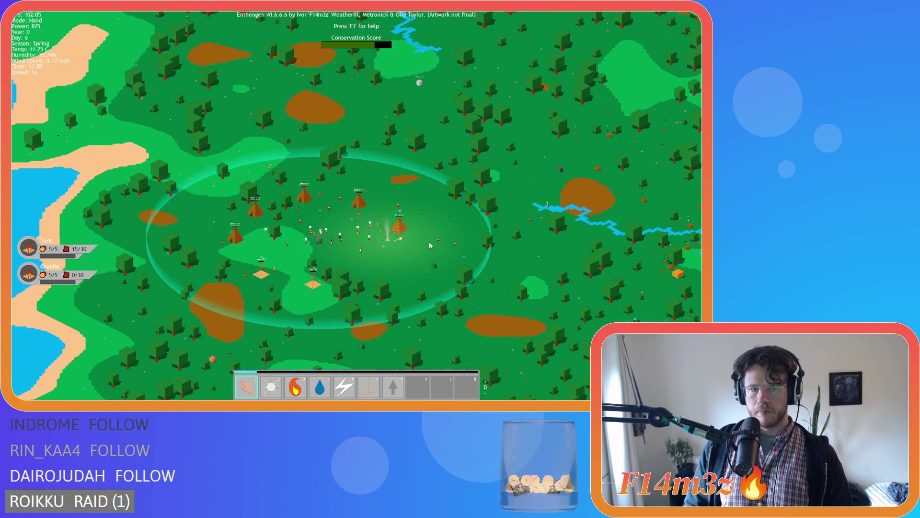
scroll(429, 245, "up", 3)
key("a")
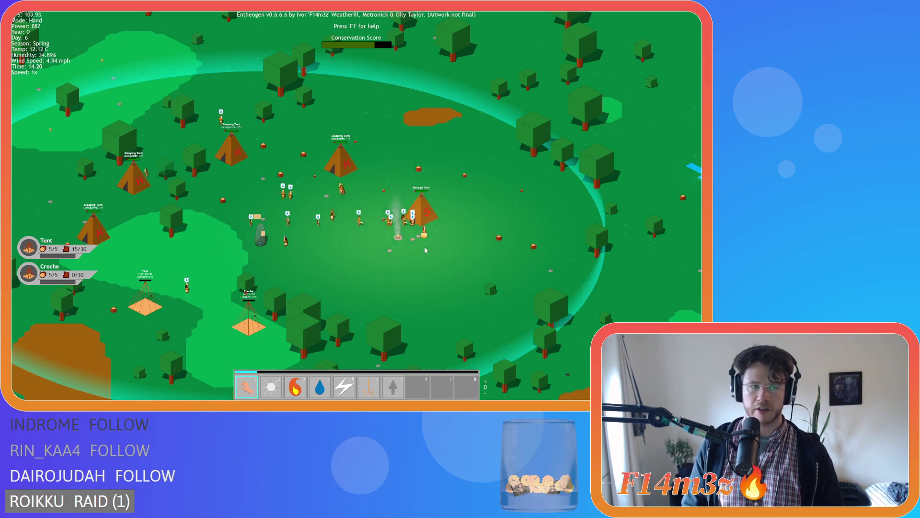
key("a")
key("s")
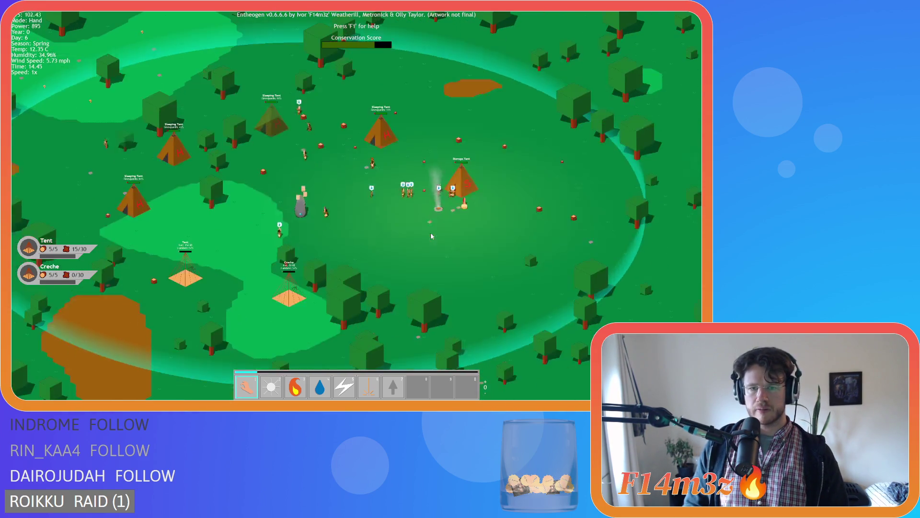
key("d")
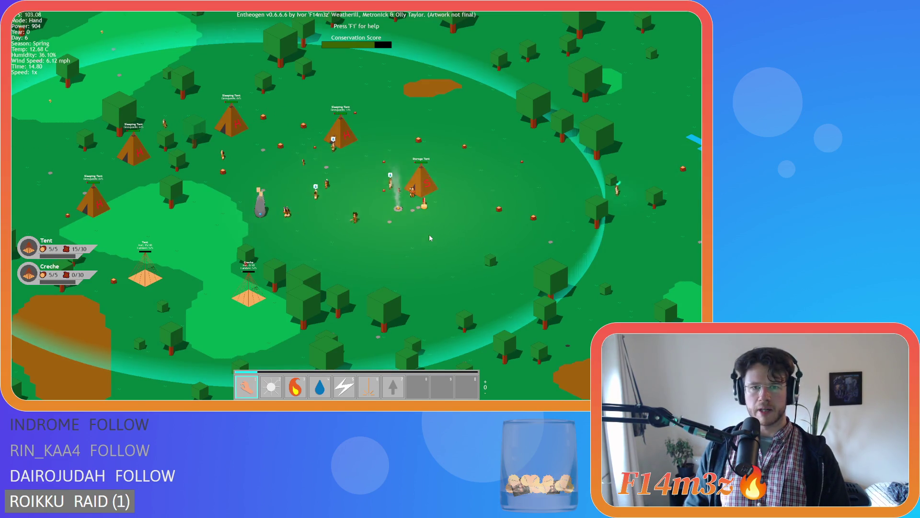
key("w")
key("d")
scroll(430, 237, "down", 5)
key("d")
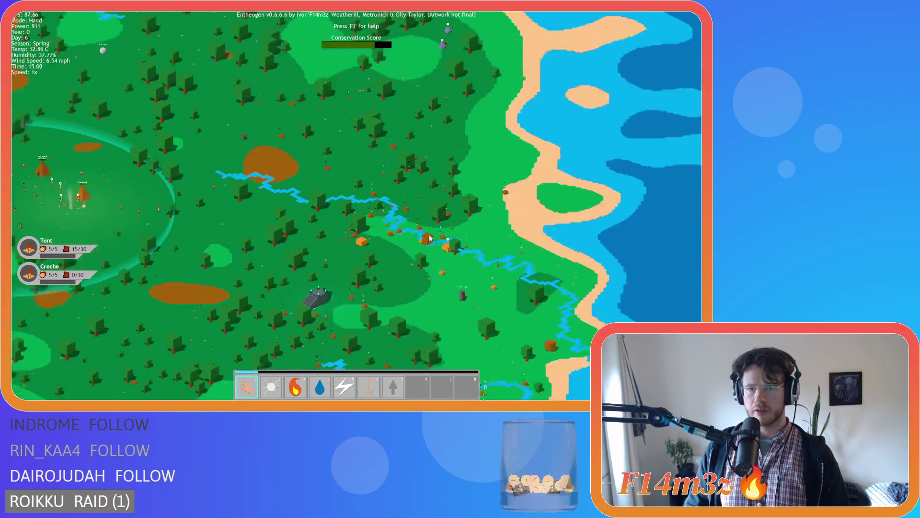
scroll(429, 237, "down", 5)
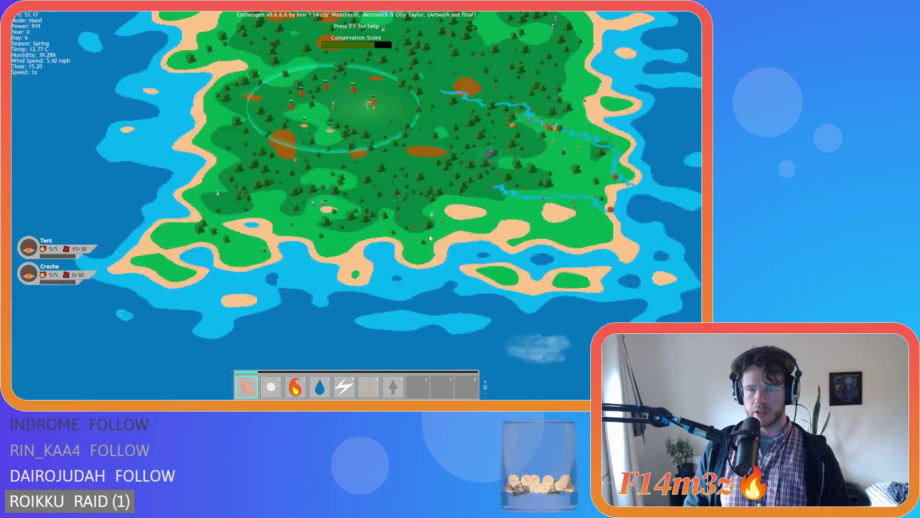
scroll(430, 236, "up", 3)
scroll(430, 238, "down", 4)
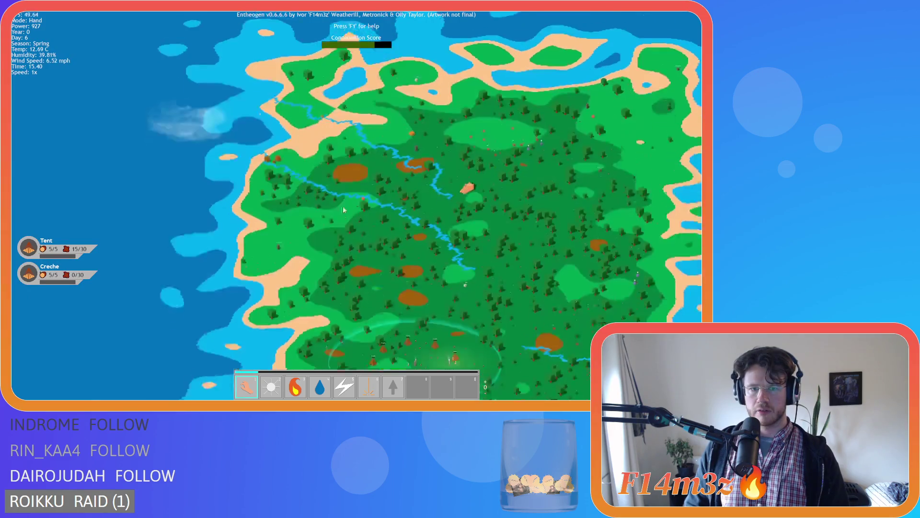
scroll(343, 205, "up", 4)
scroll(271, 212, "up", 5)
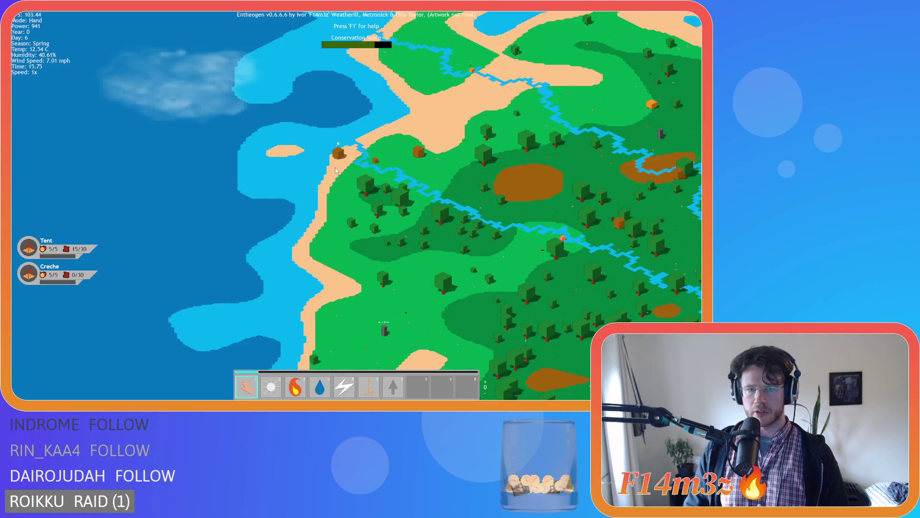
scroll(380, 216, "up", 6)
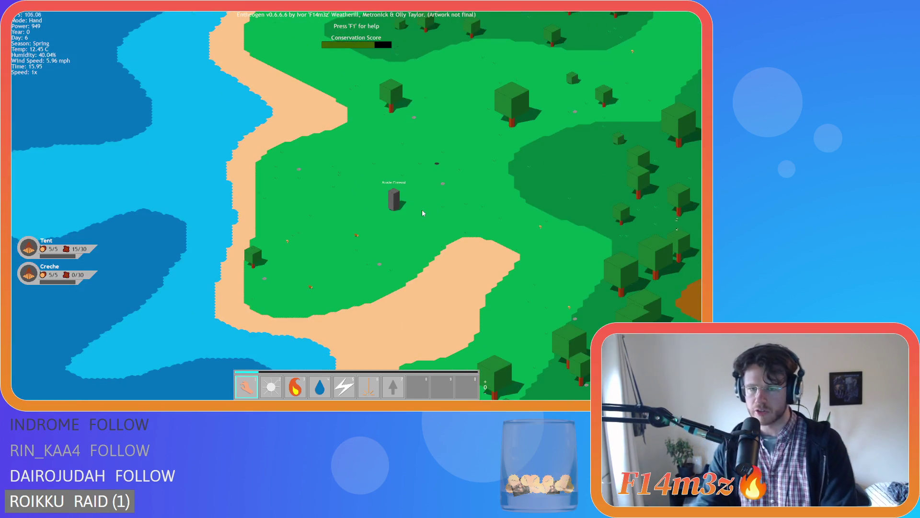
scroll(423, 212, "down", 8)
scroll(430, 227, "up", 1)
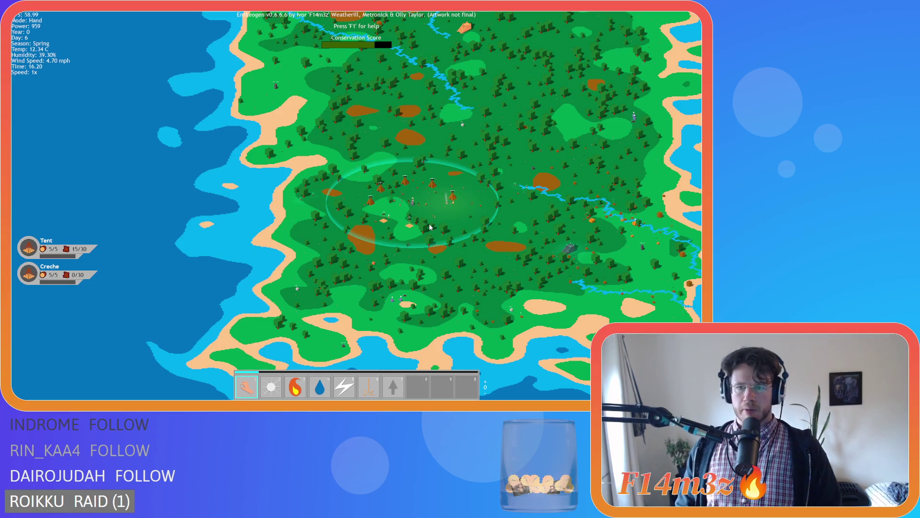
scroll(442, 227, "up", 3)
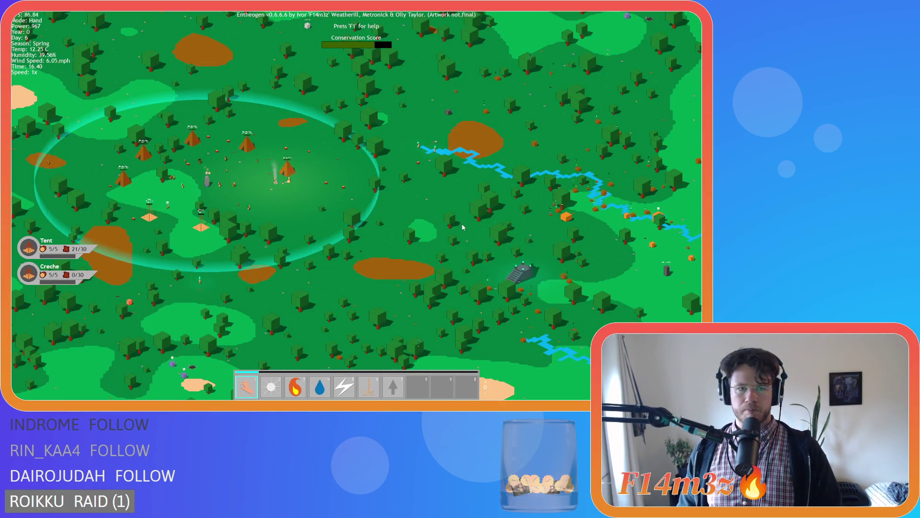
scroll(312, 211, "up", 5)
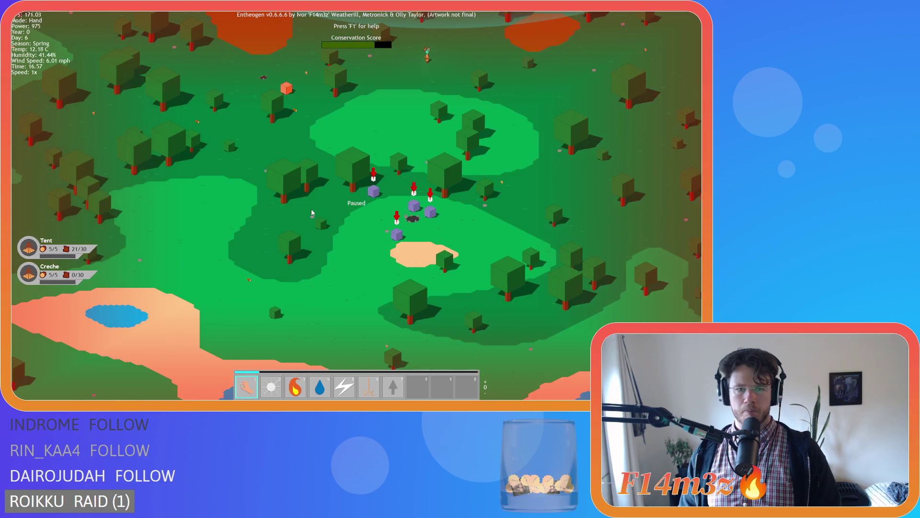
scroll(311, 209, "up", 5)
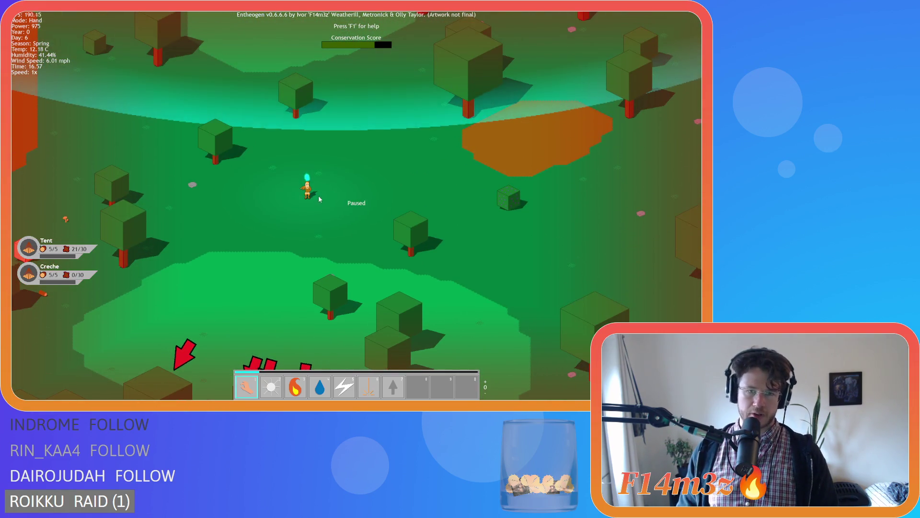
key("space")
scroll(308, 197, "down", 5)
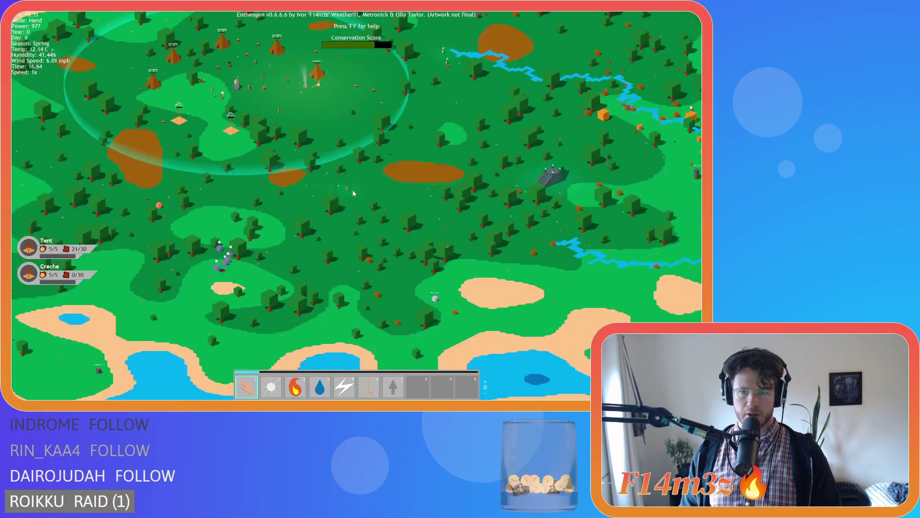
scroll(364, 197, "up", 4)
scroll(365, 196, "down", 4)
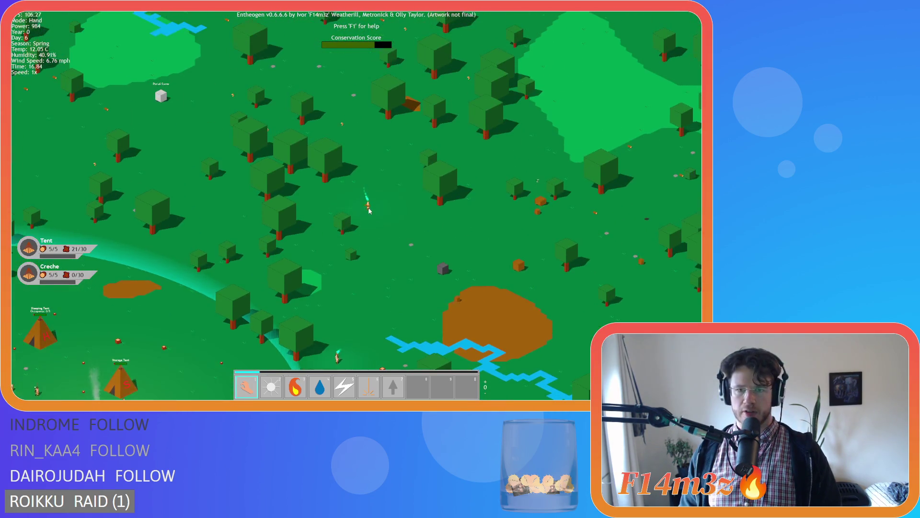
scroll(361, 206, "up", 4)
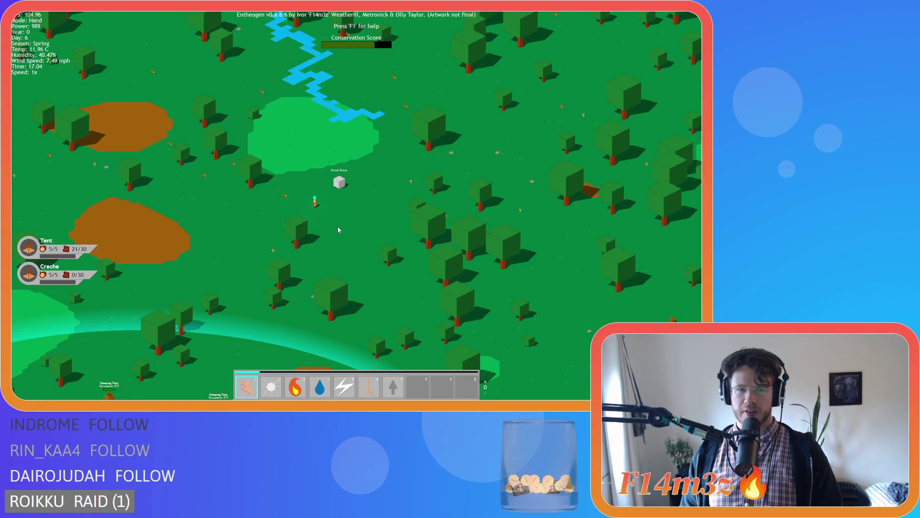
key("s")
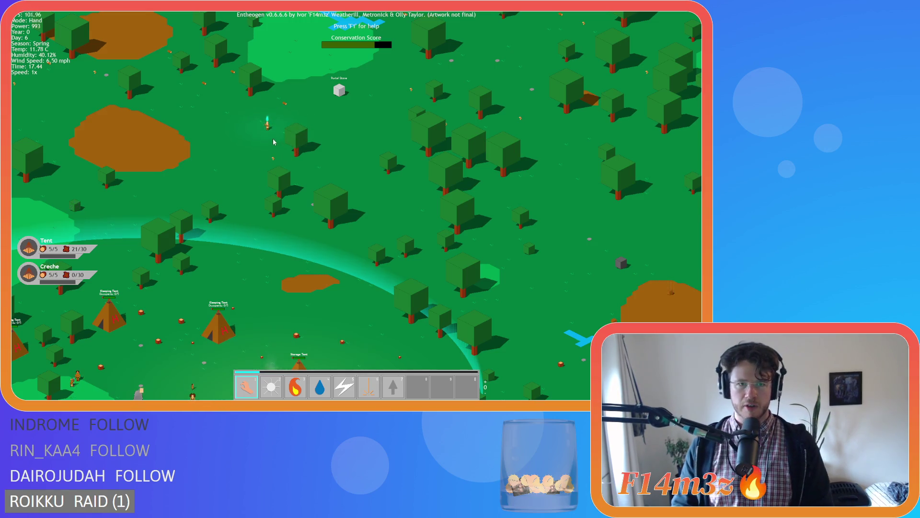
left_click(267, 127)
key("Escape")
scroll(321, 69, "down", 3)
scroll(320, 68, "up", 3)
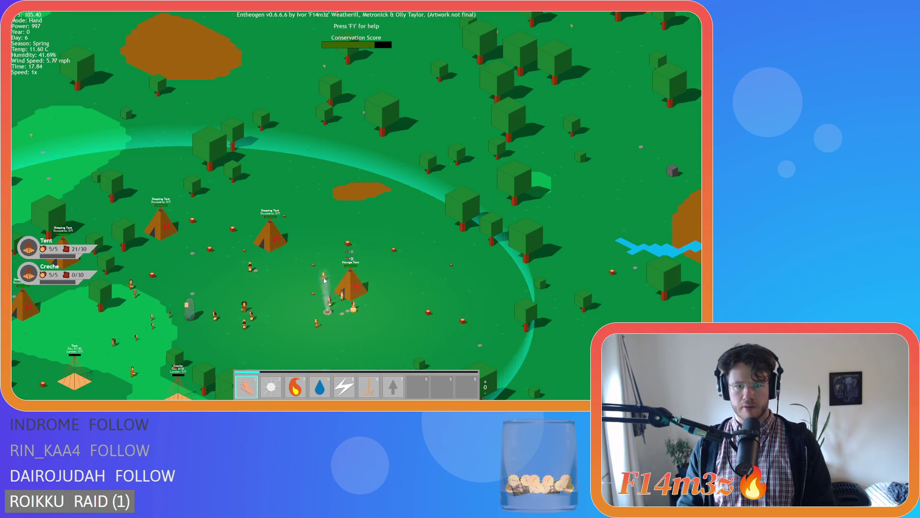
key("s")
key("s")
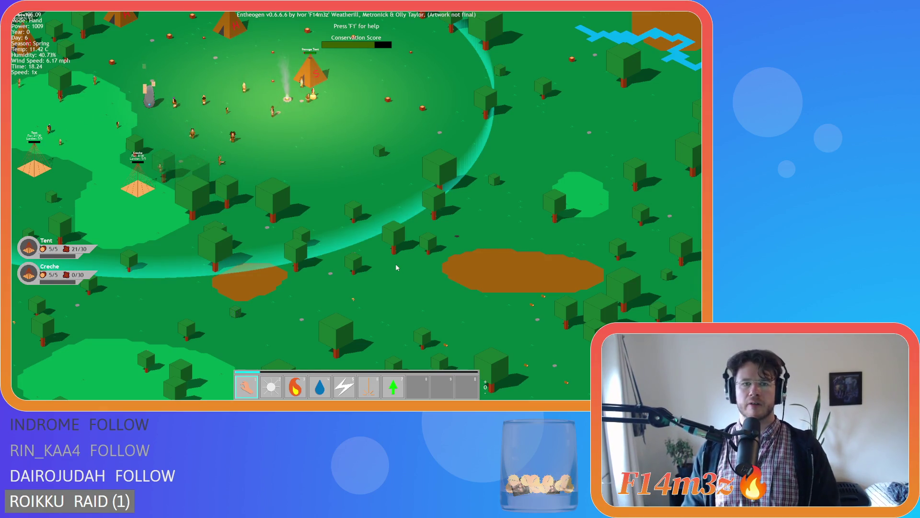
key("s")
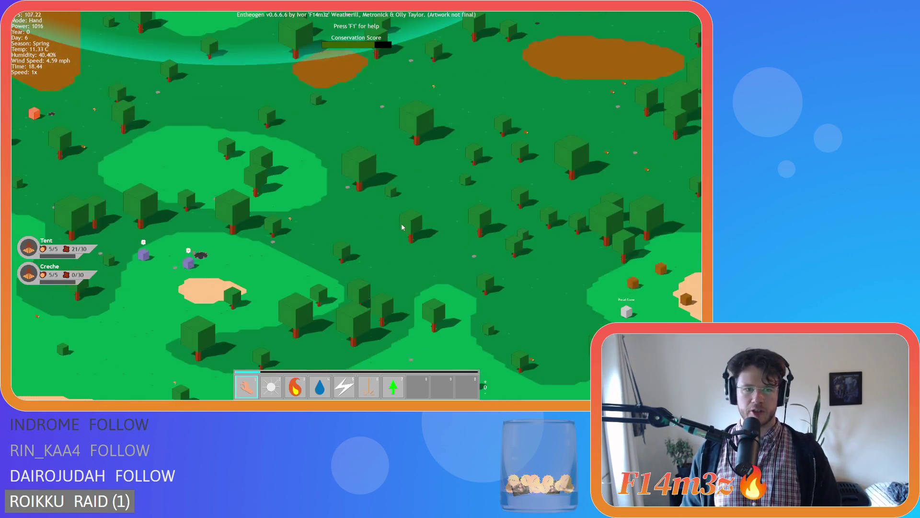
key("w")
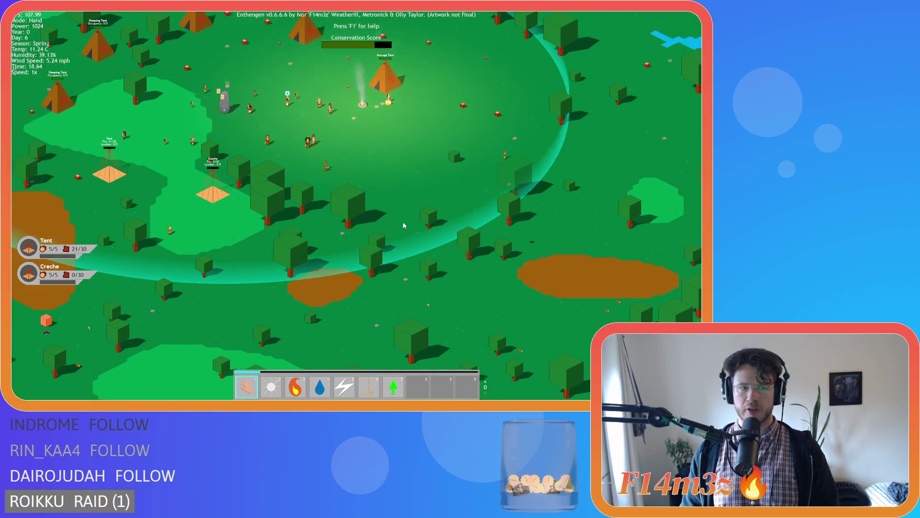
scroll(274, 244, "down", 2)
scroll(268, 173, "down", 3)
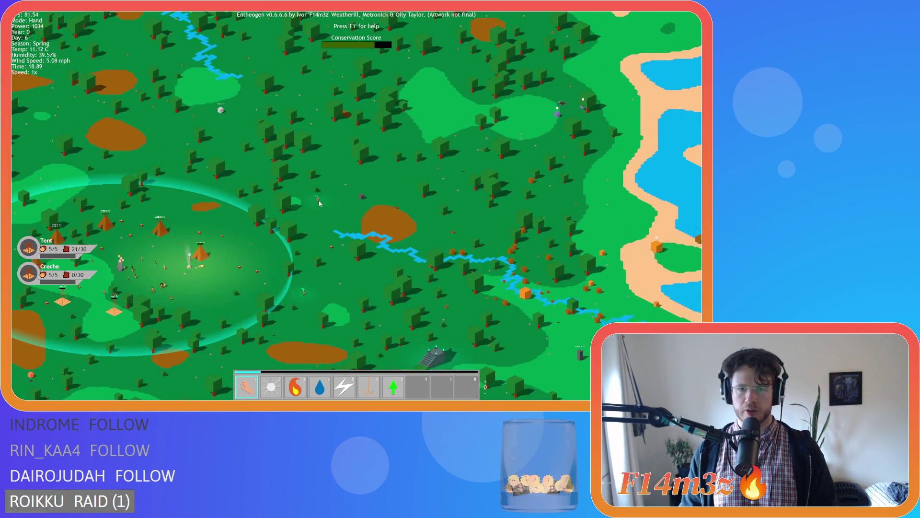
scroll(316, 204, "up", 2)
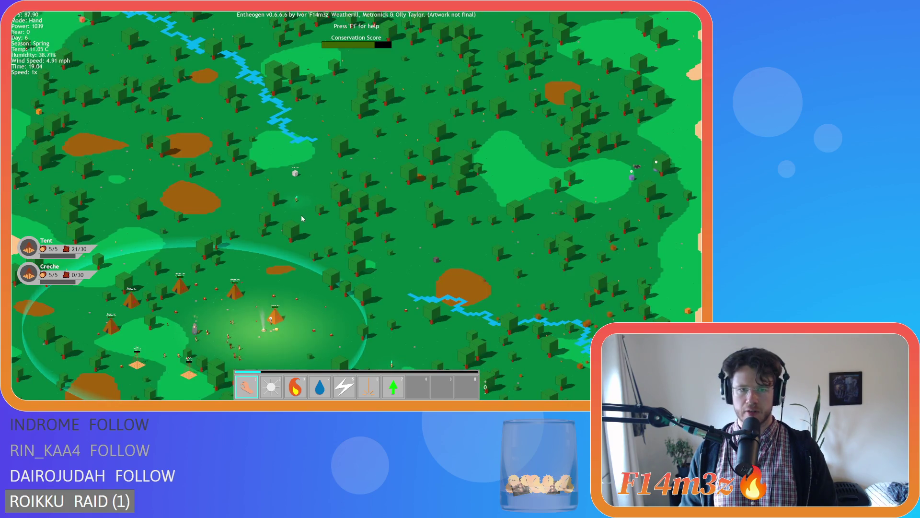
key("s")
key("a")
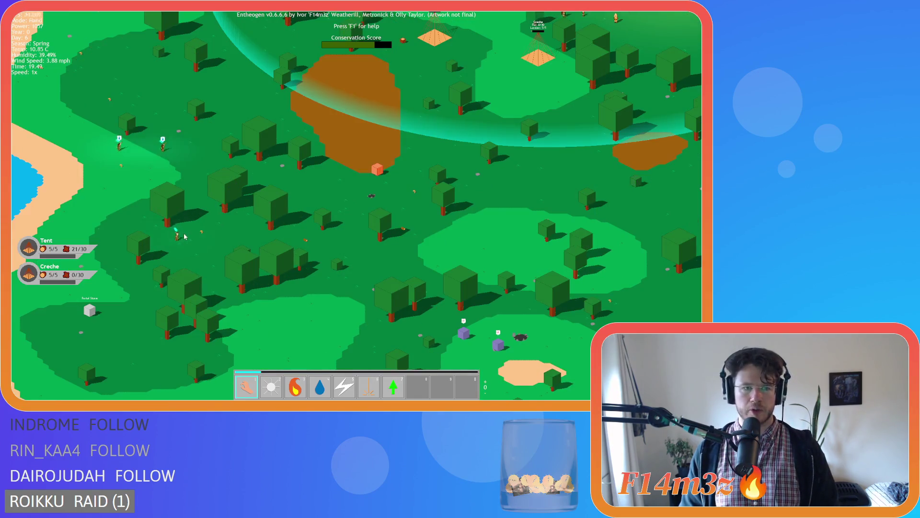
key("d")
key("w")
scroll(268, 235, "down", 2)
scroll(312, 244, "up", 2)
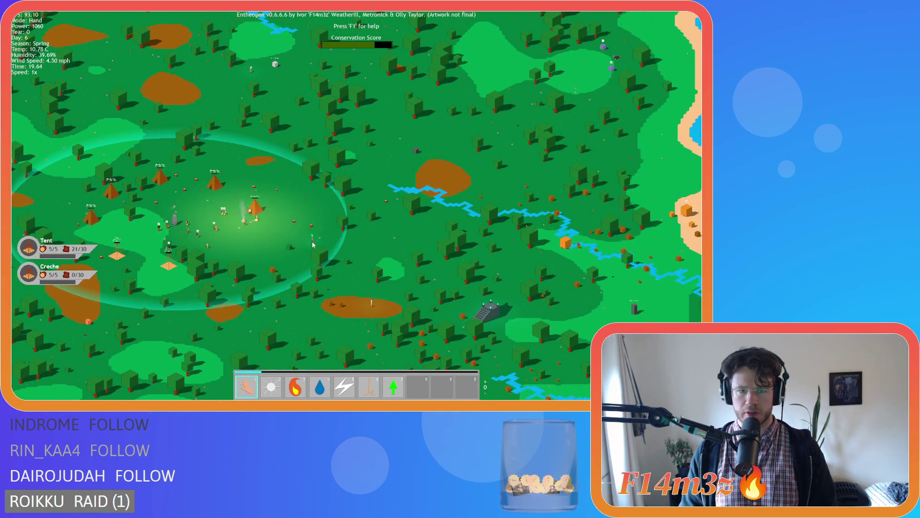
scroll(336, 216, "down", 2)
scroll(395, 179, "up", 3)
scroll(425, 195, "down", 2)
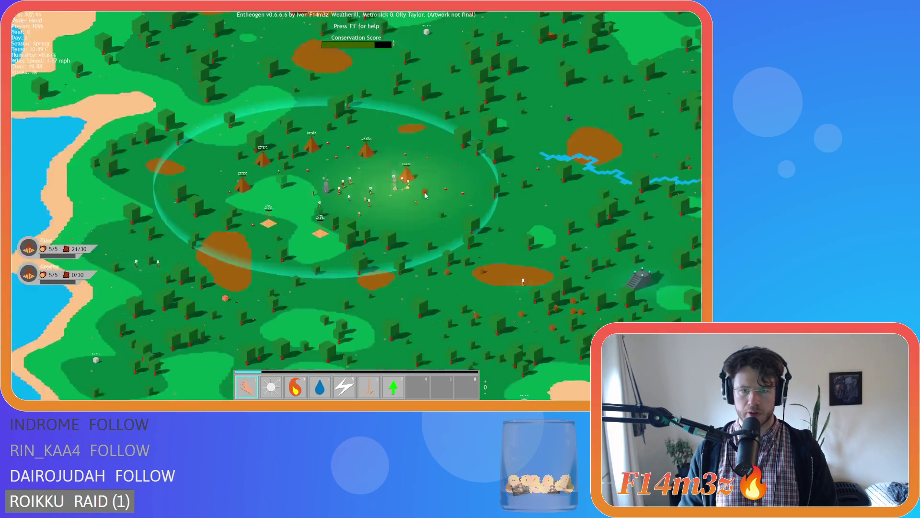
key("w")
scroll(409, 244, "up", 3)
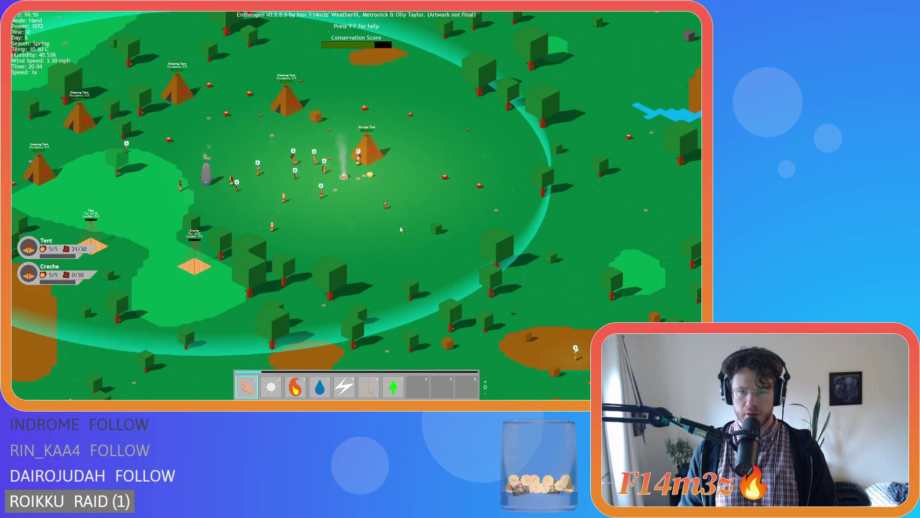
key("s")
key("a")
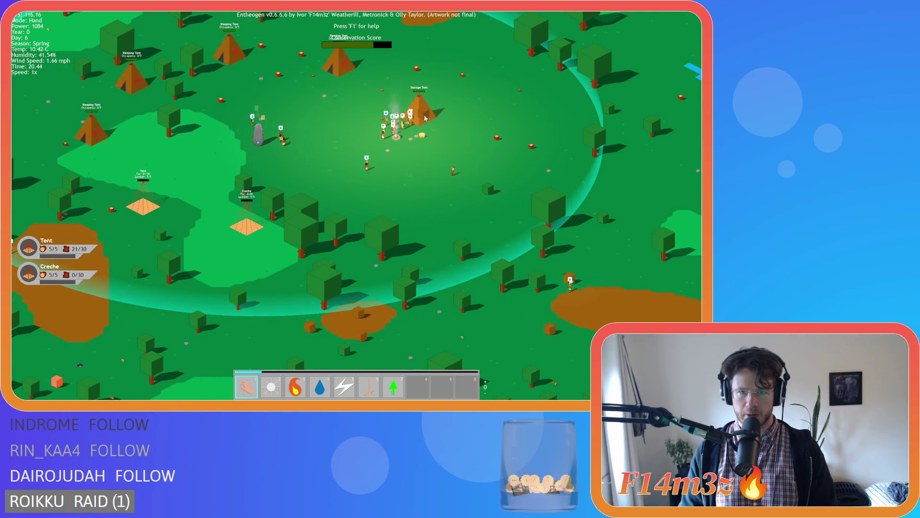
key("d")
- Check the tribe inventory twice, then pan across the island toward the Storage Tent
key("i")
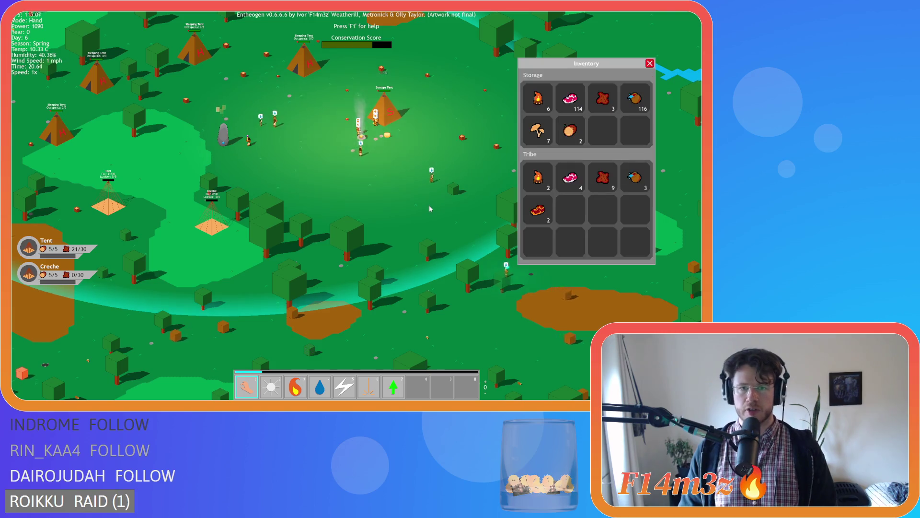
key("i")
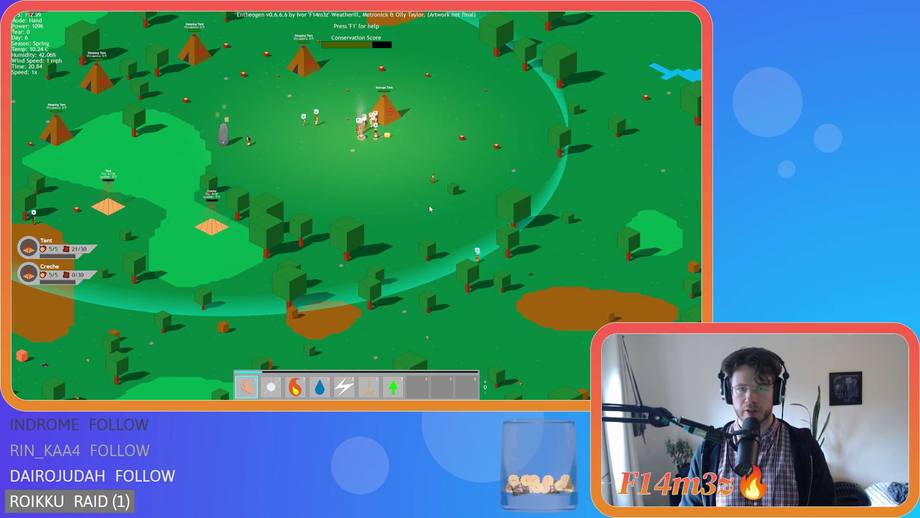
key("i")
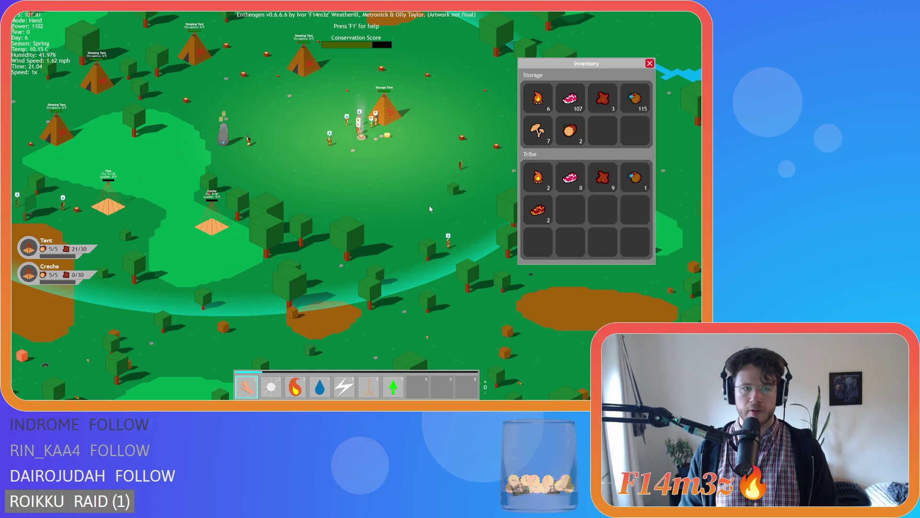
key("i")
key("a")
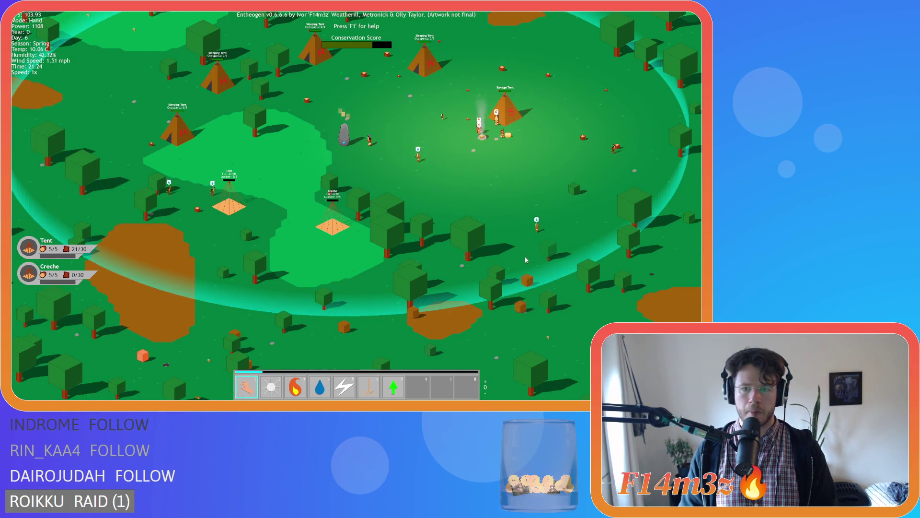
key("w")
key("s")
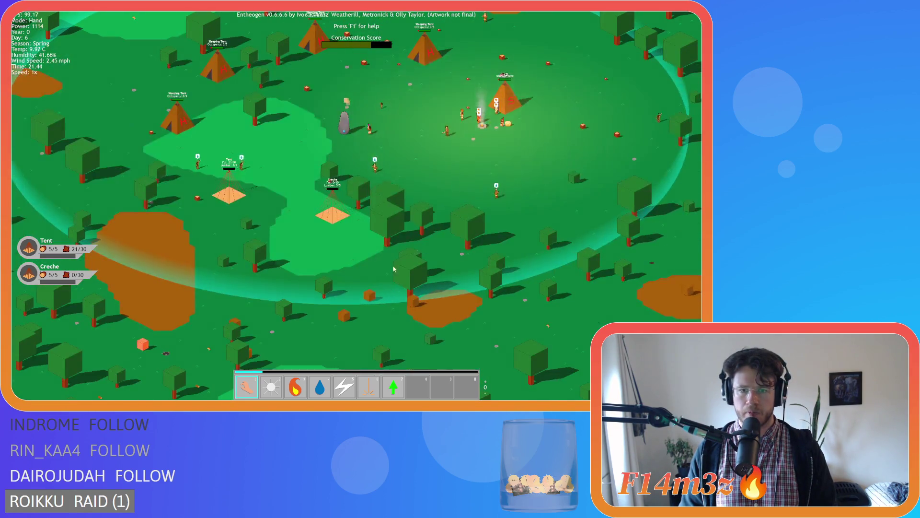
key("w")
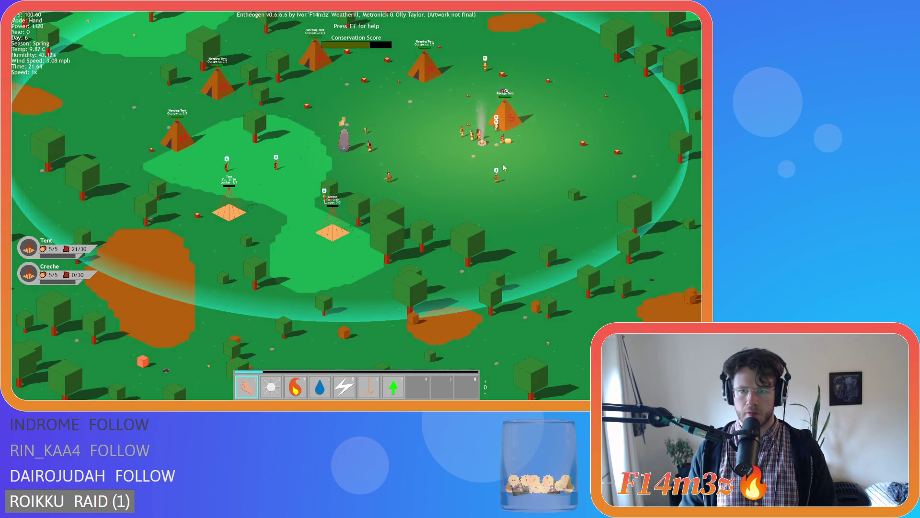
- View the Storage Tent's contents, reopening them after shifting the view slightly east
left_click(512, 123)
left_click(512, 122)
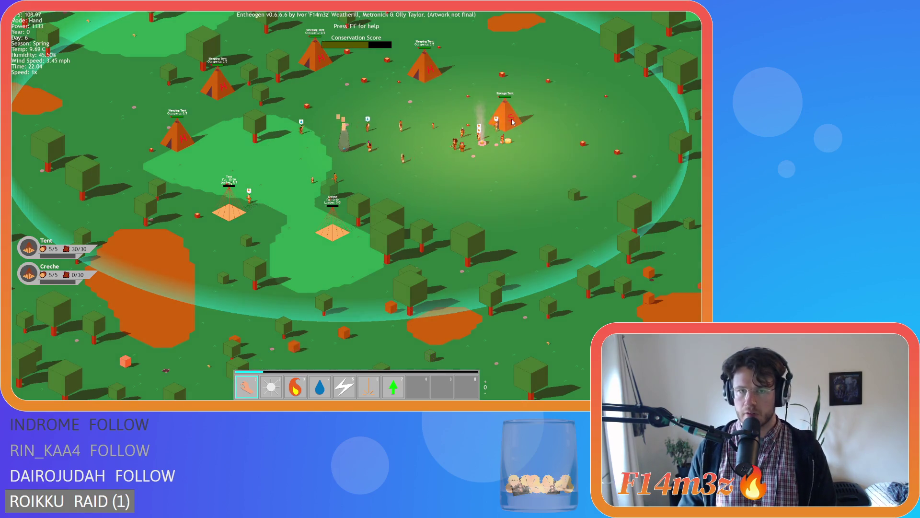
key("d")
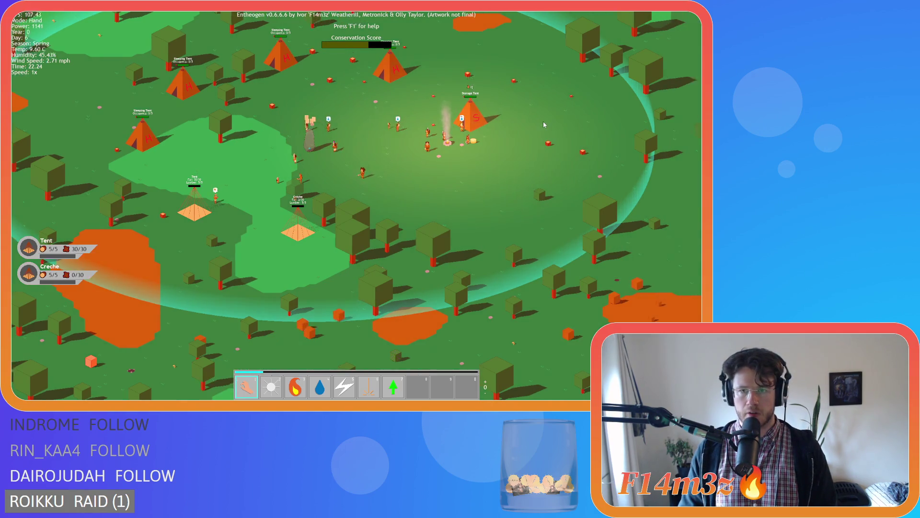
left_click(464, 117)
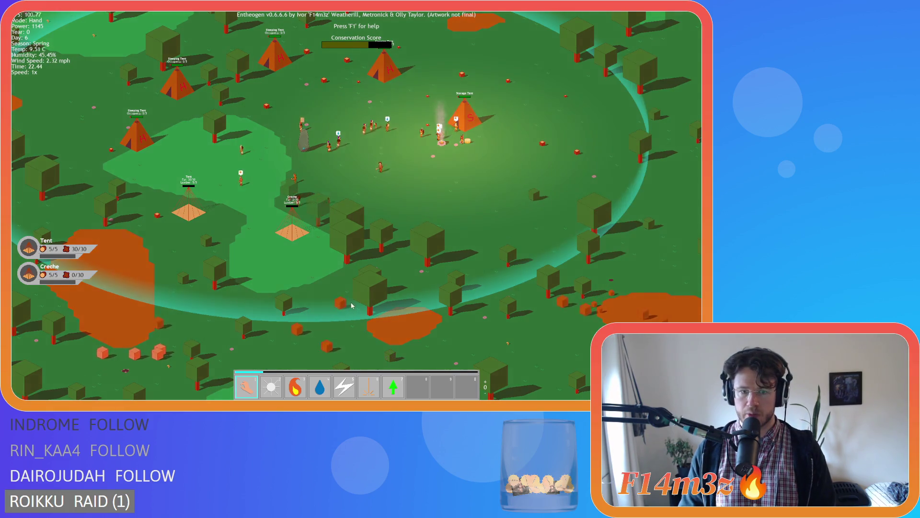
- Zoom around the camp and eastern river at nightfall, then quicksave with F5
key("d")
key("d")
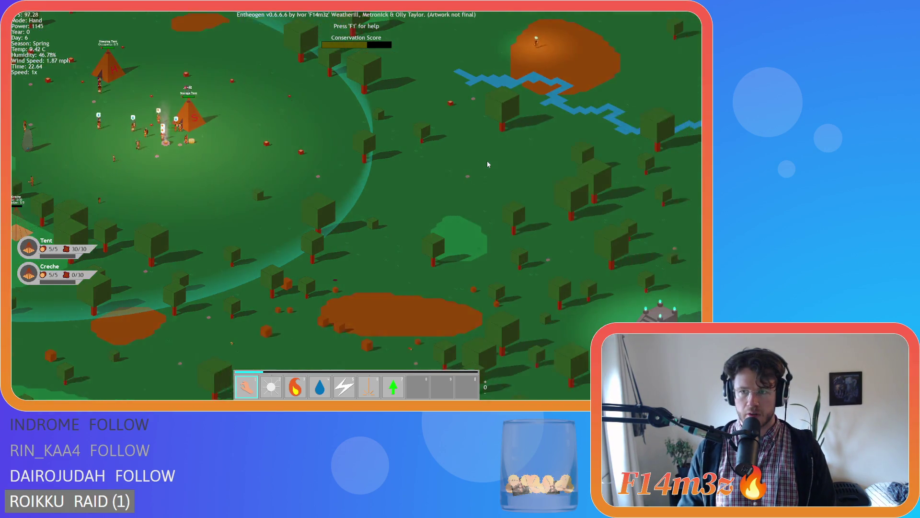
key("w")
scroll(487, 160, "down", 5)
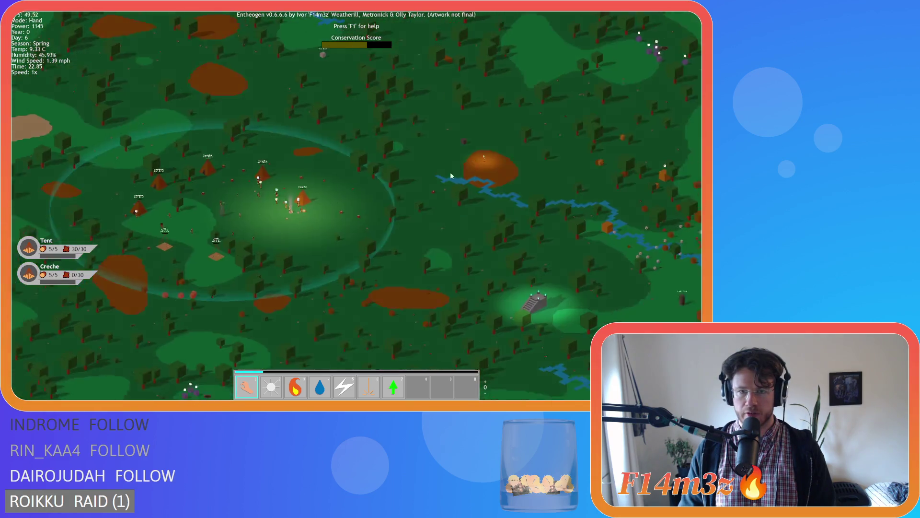
scroll(310, 186, "up", 5)
scroll(326, 197, "up", 3)
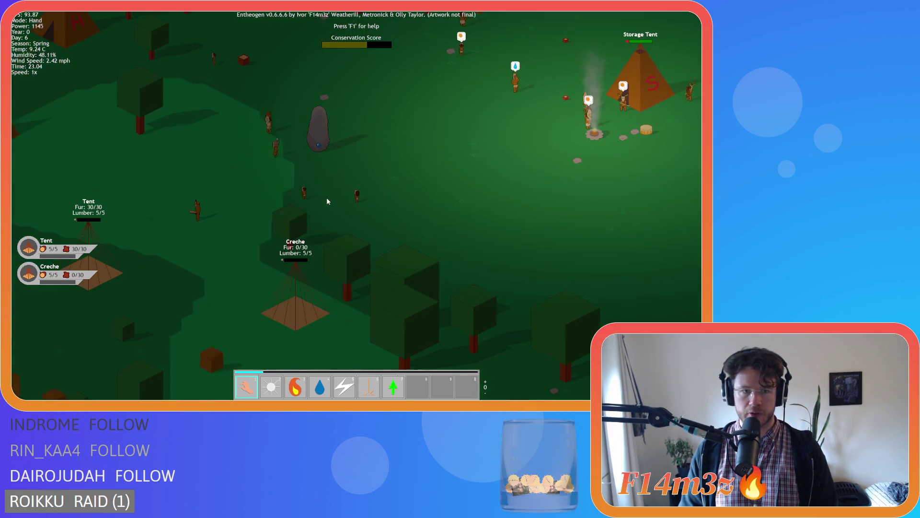
scroll(328, 198, "down", 3)
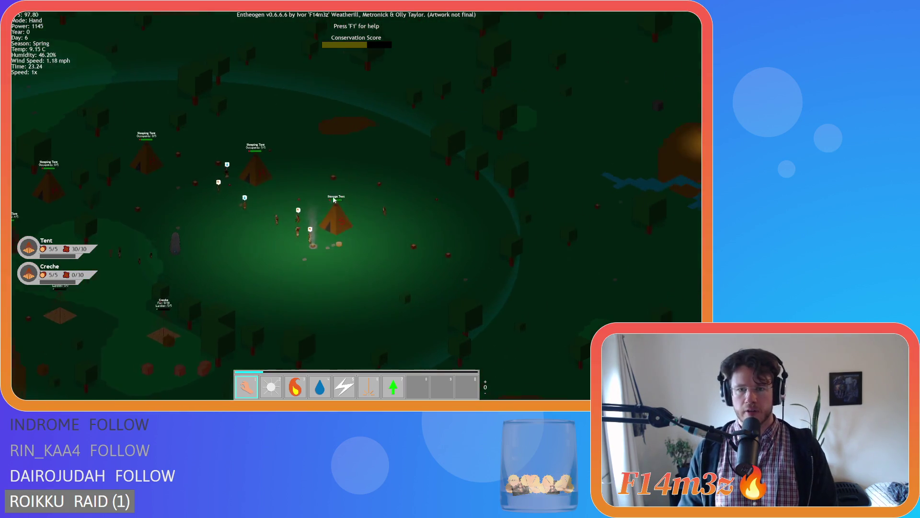
scroll(378, 221, "down", 3)
scroll(412, 248, "up", 3)
scroll(412, 253, "down", 3)
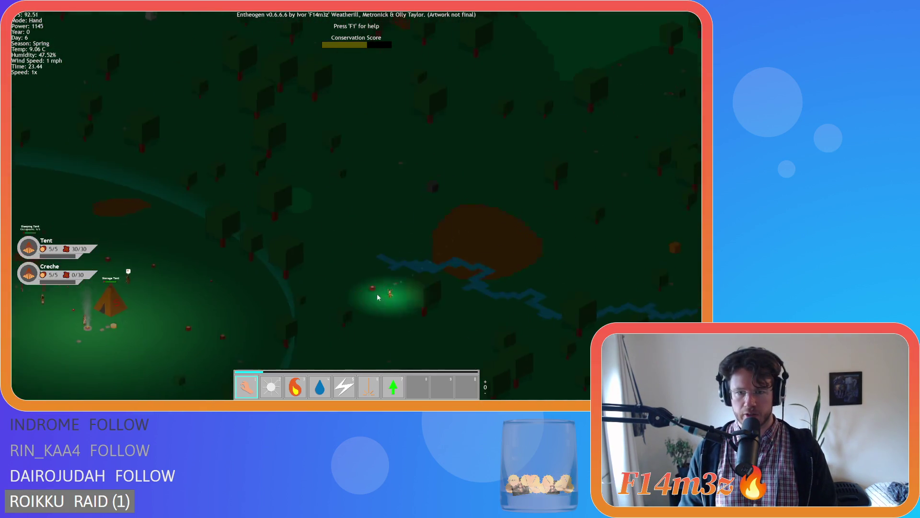
scroll(307, 273, "up", 4)
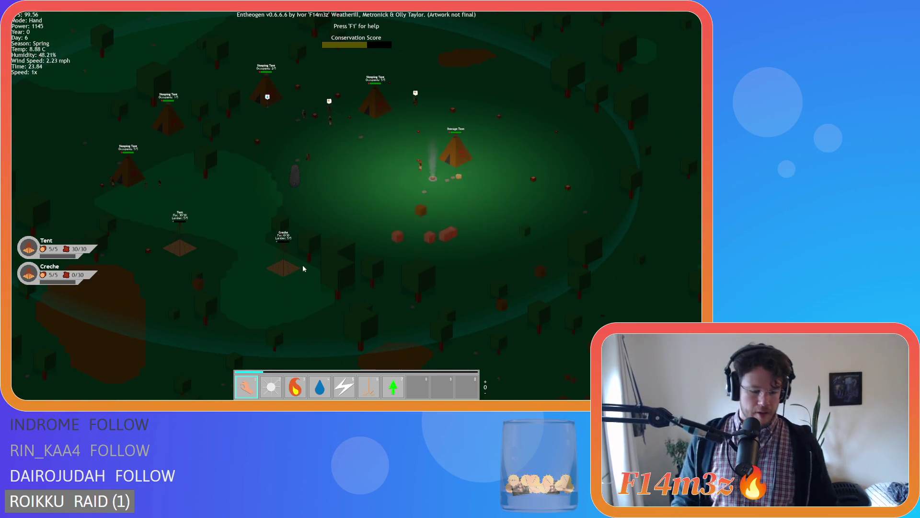
scroll(303, 269, "down", 3)
scroll(303, 268, "up", 3)
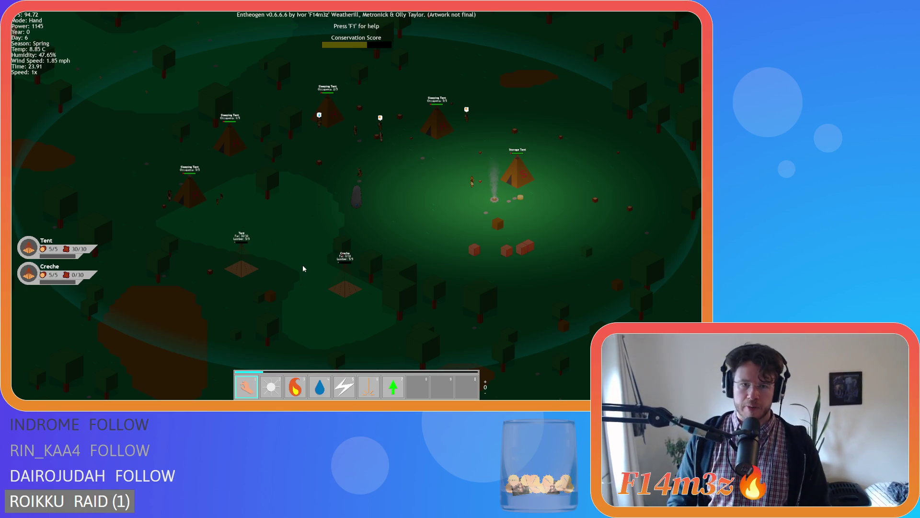
key("F5")
key("d")
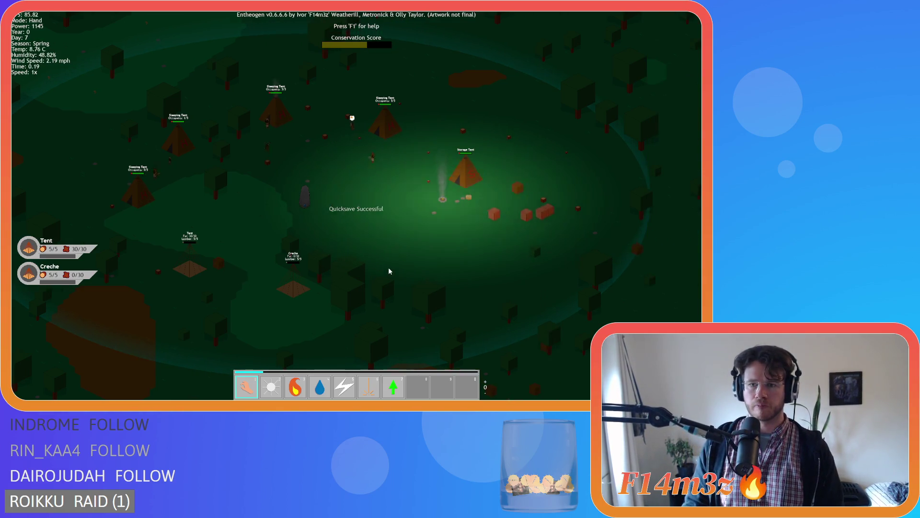
key("a")
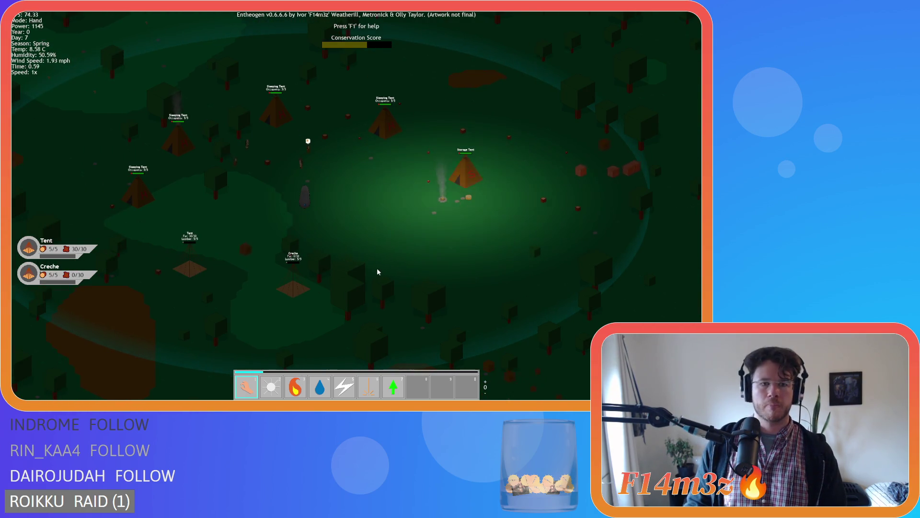
key("w")
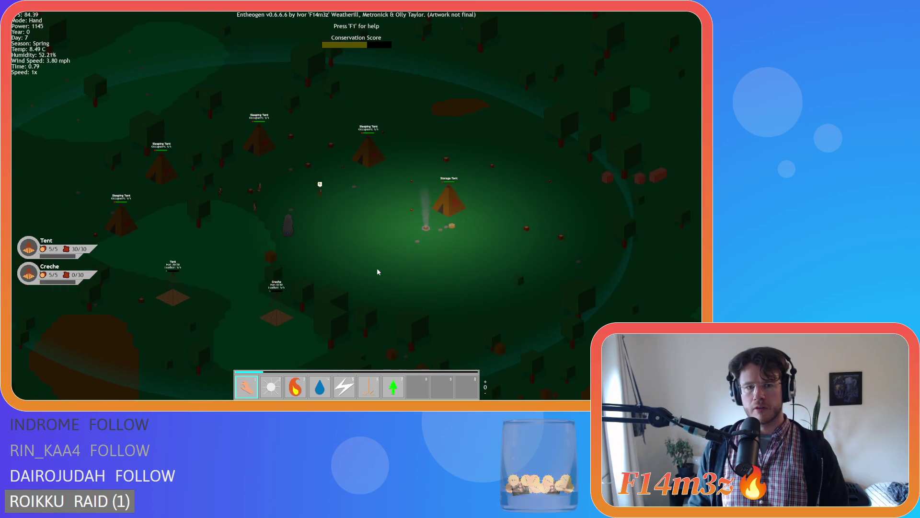
scroll(306, 260, "up", 5)
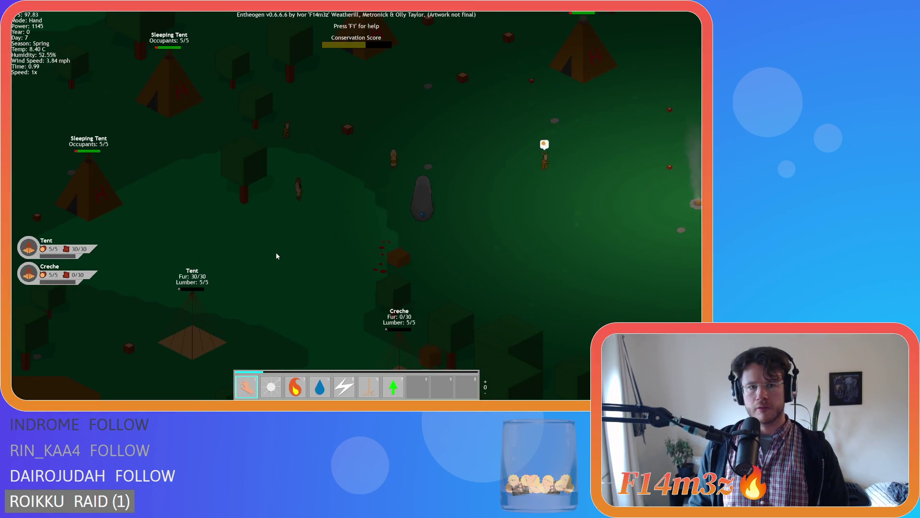
key("w")
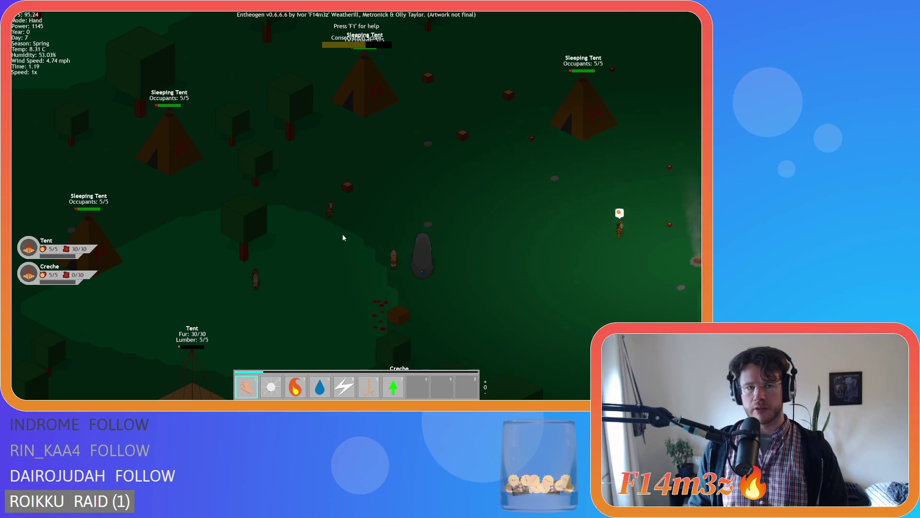
key("s")
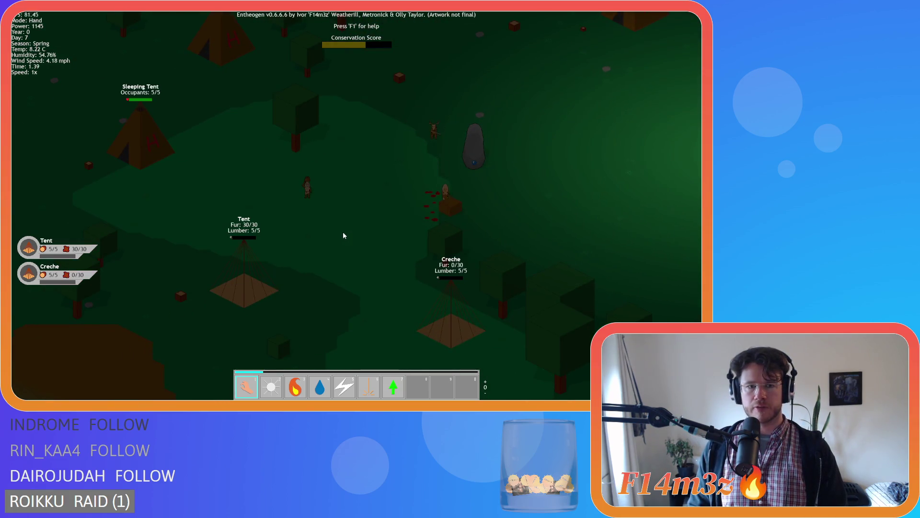
key("d")
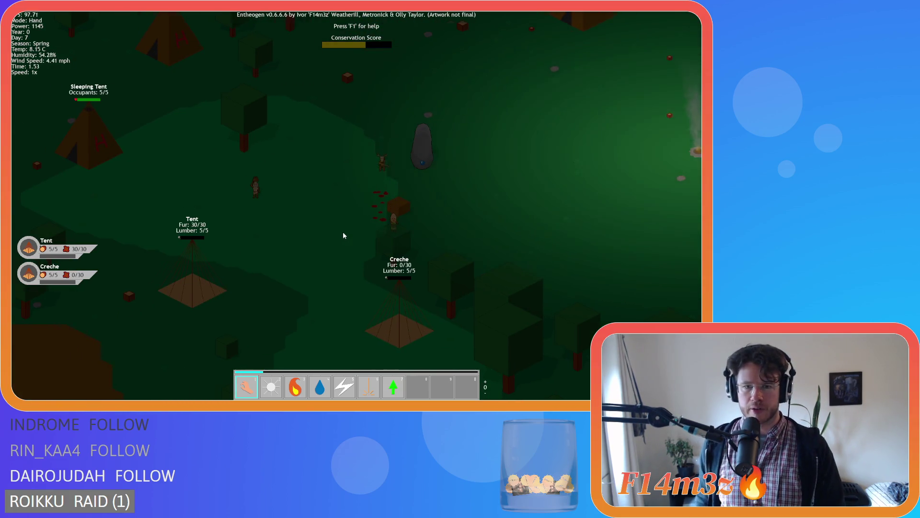
key("w")
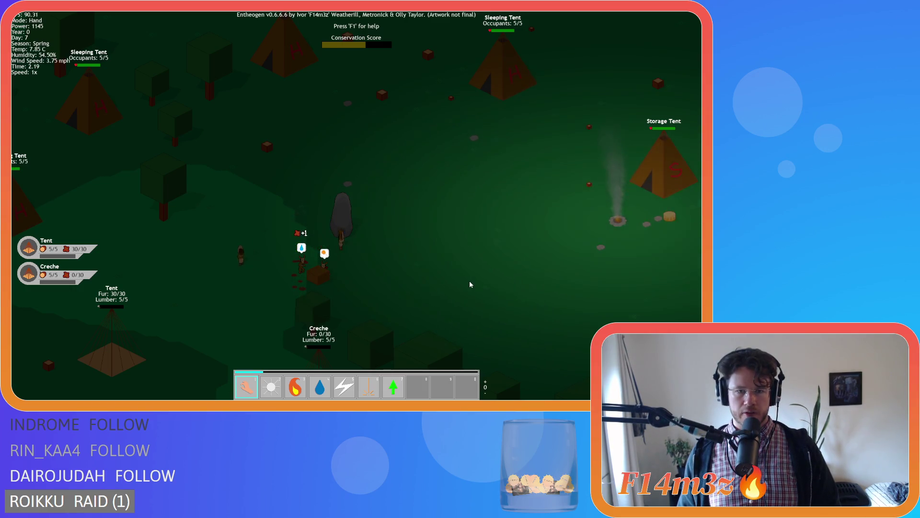
key("d")
key("d")
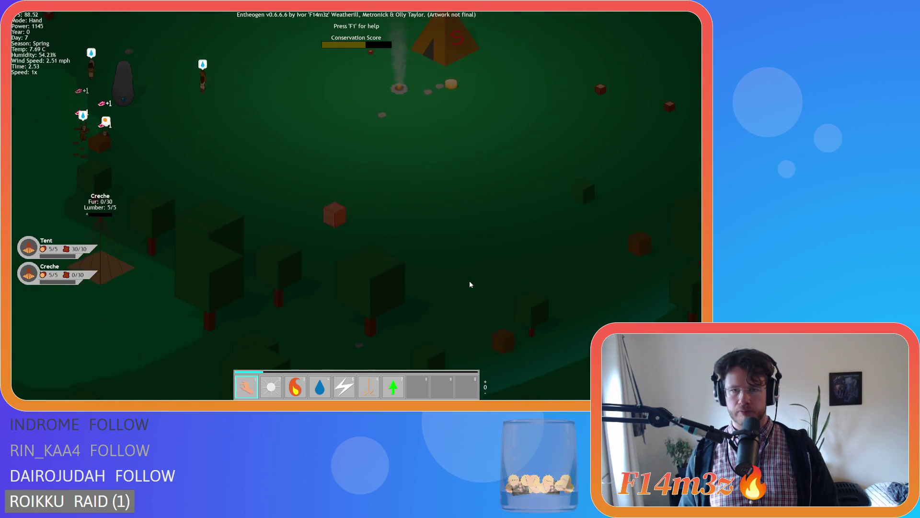
key("w")
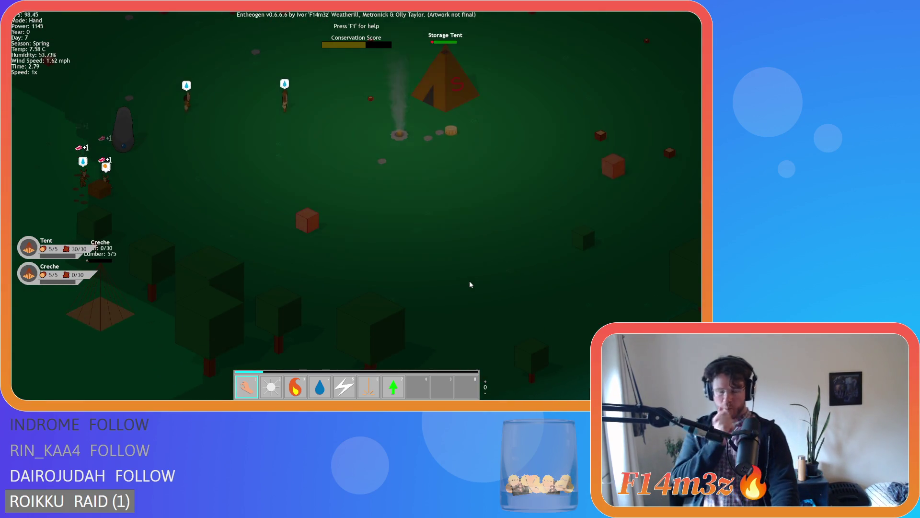
scroll(470, 283, "down", 5)
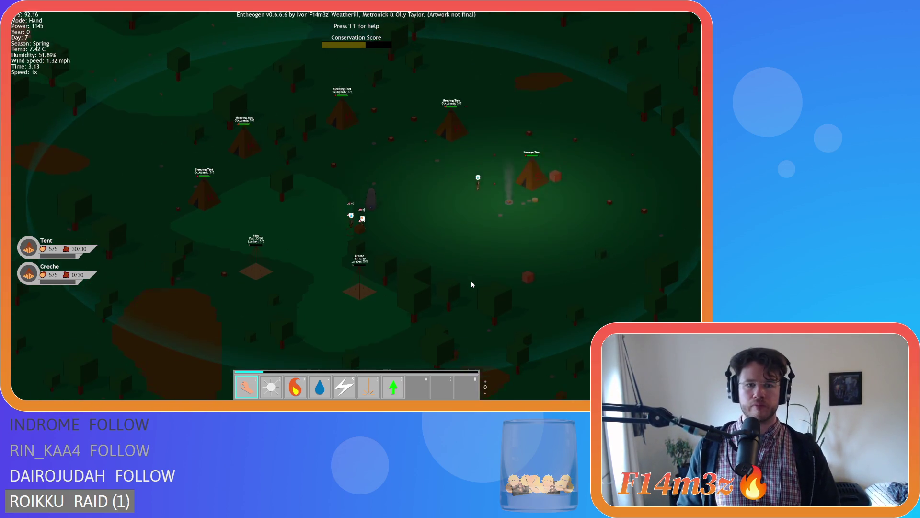
- Pause briefly to look at the Storage Tent, then resume the game
key("s")
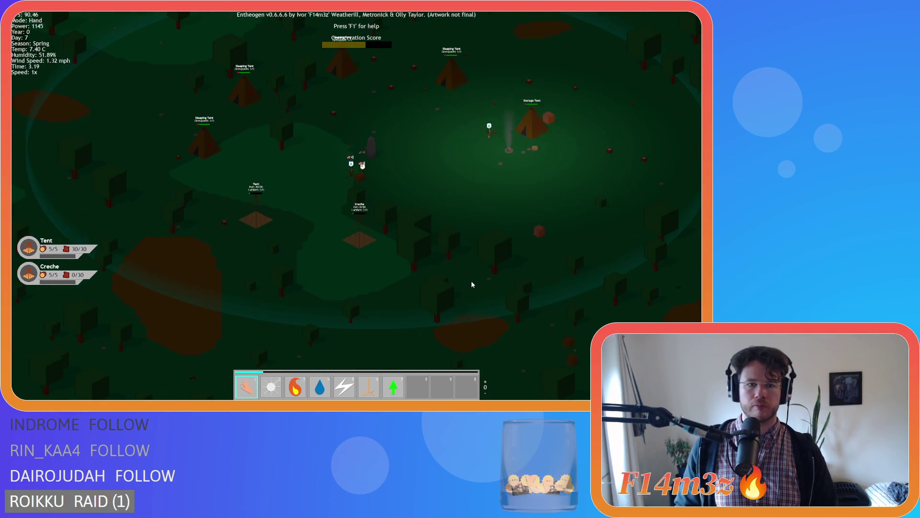
key("a")
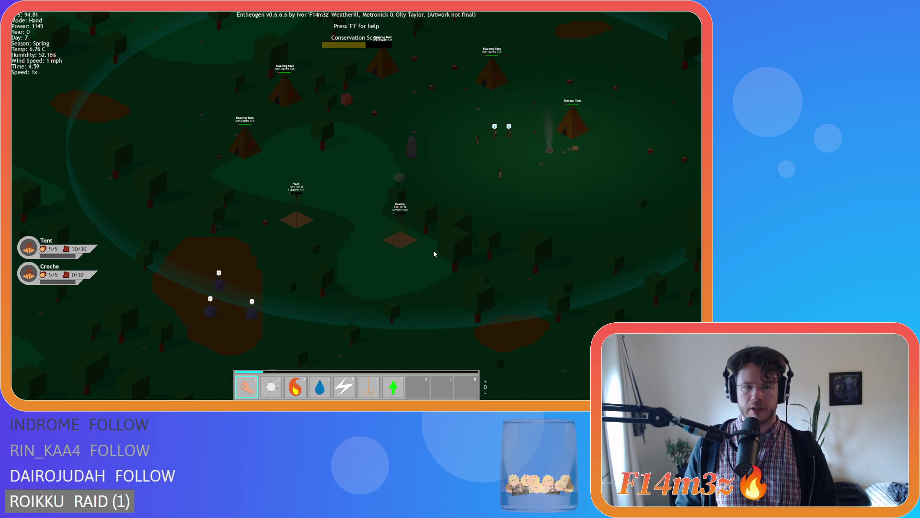
key("space")
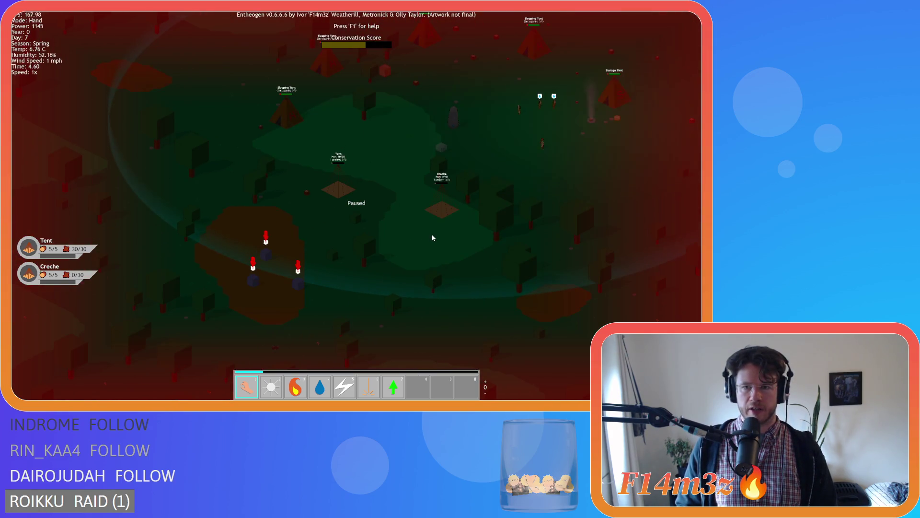
key("w")
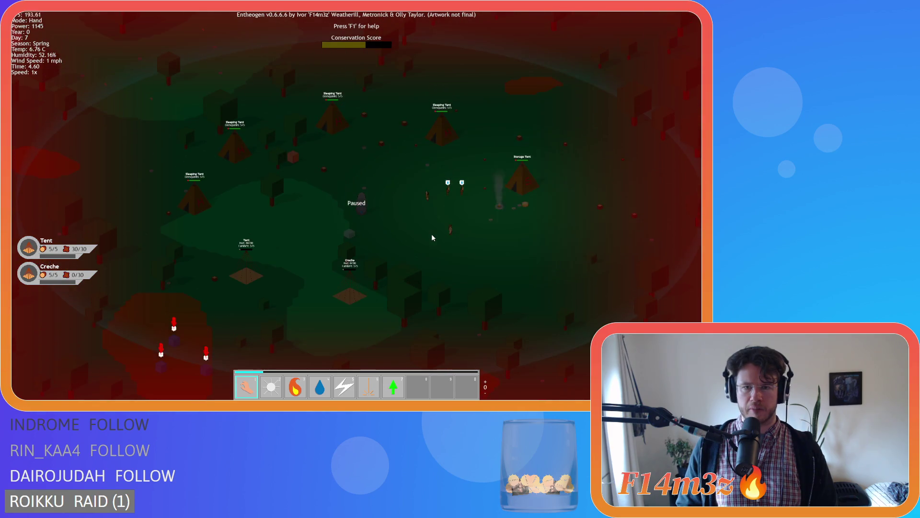
scroll(432, 234, "up", 3)
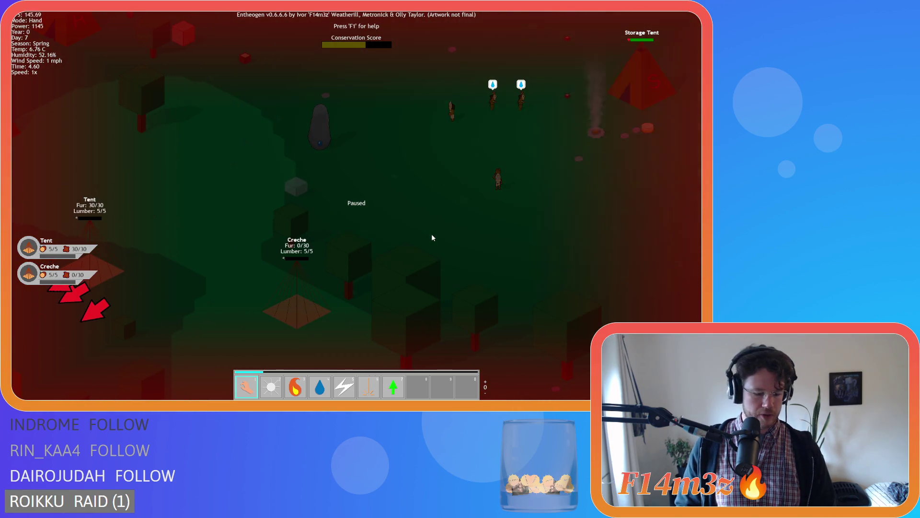
key("space")
- Pan and zoom around the camp and a villager by a tree as morning arrives
scroll(496, 167, "down", 2)
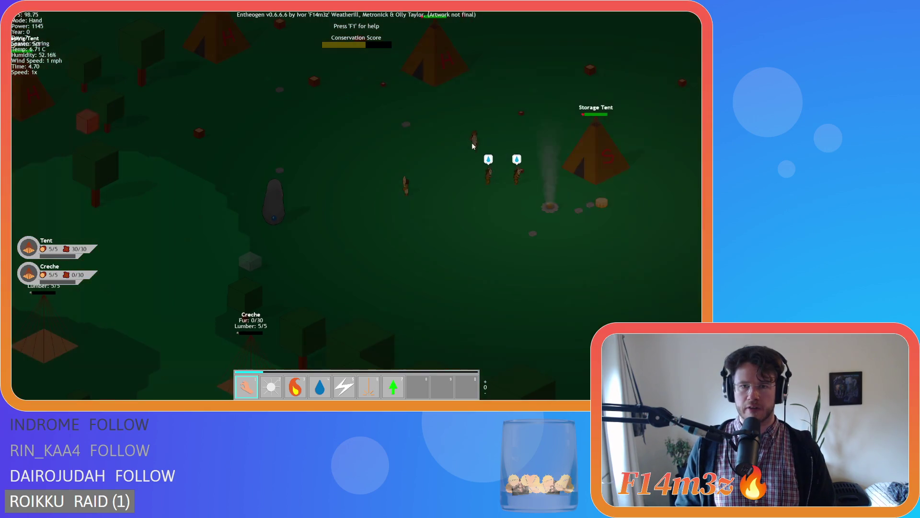
scroll(459, 140, "up", 2)
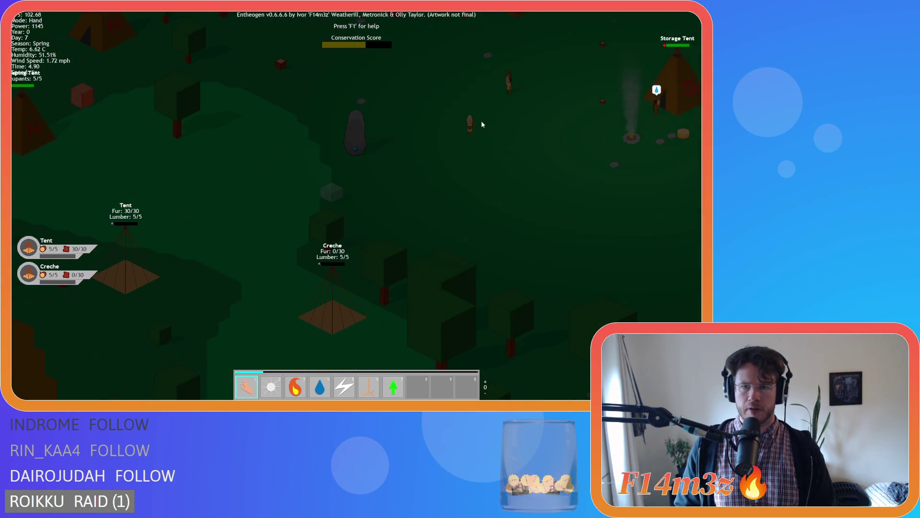
key("w")
scroll(510, 145, "down", 5)
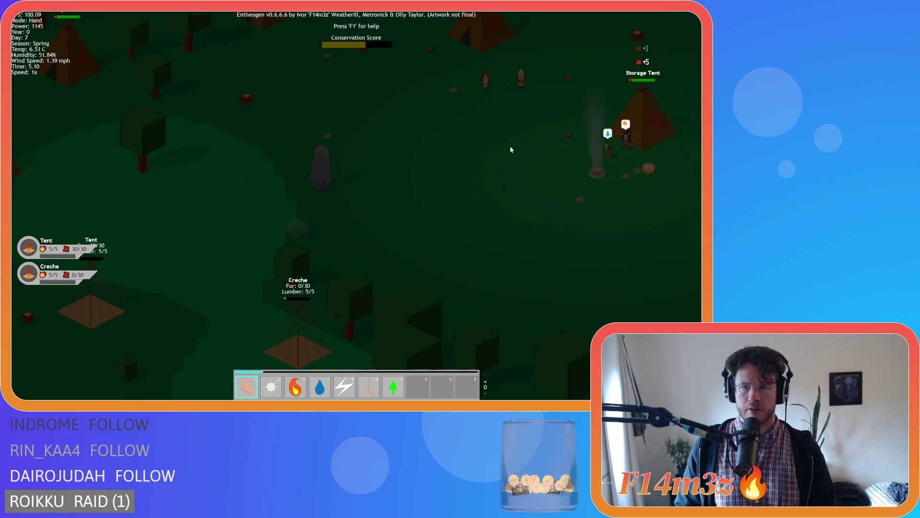
key("w")
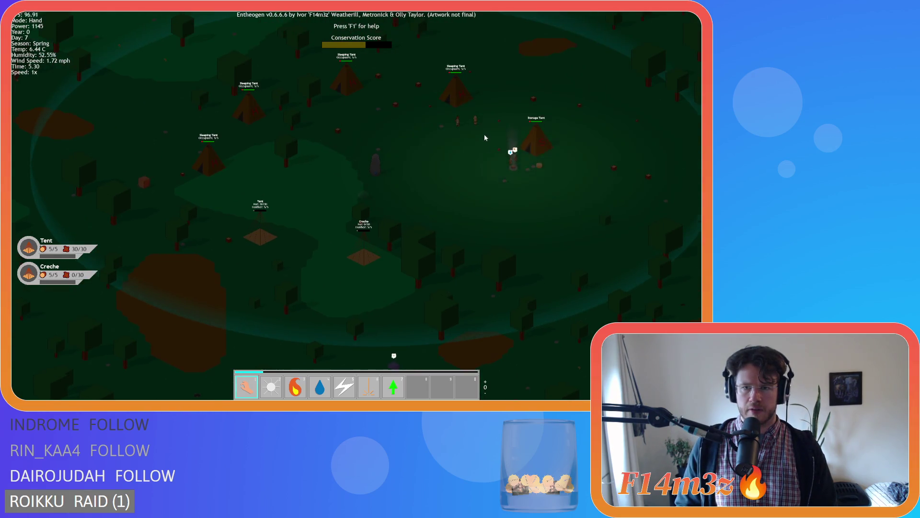
key("s")
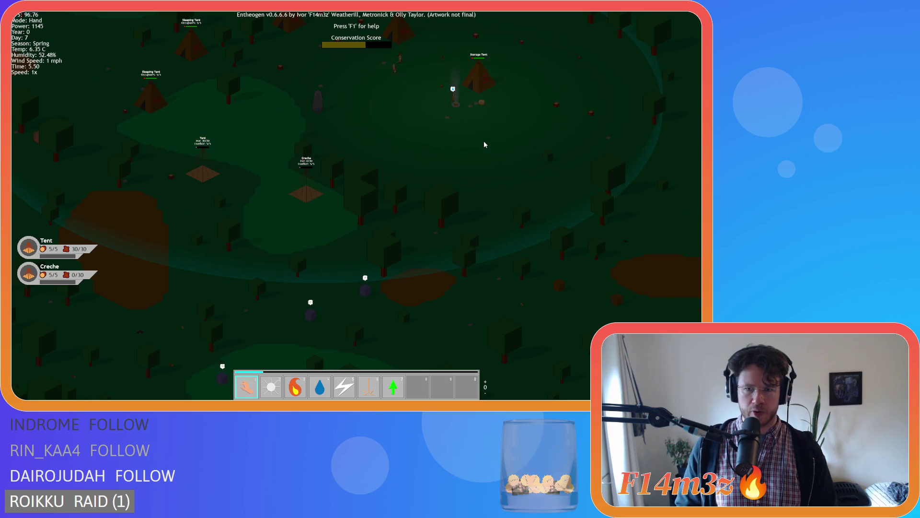
key("a")
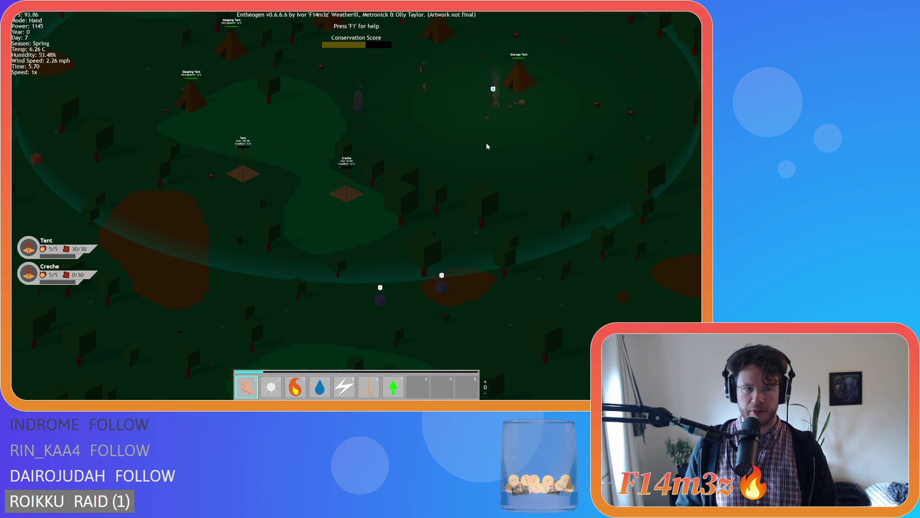
key("d")
key("w")
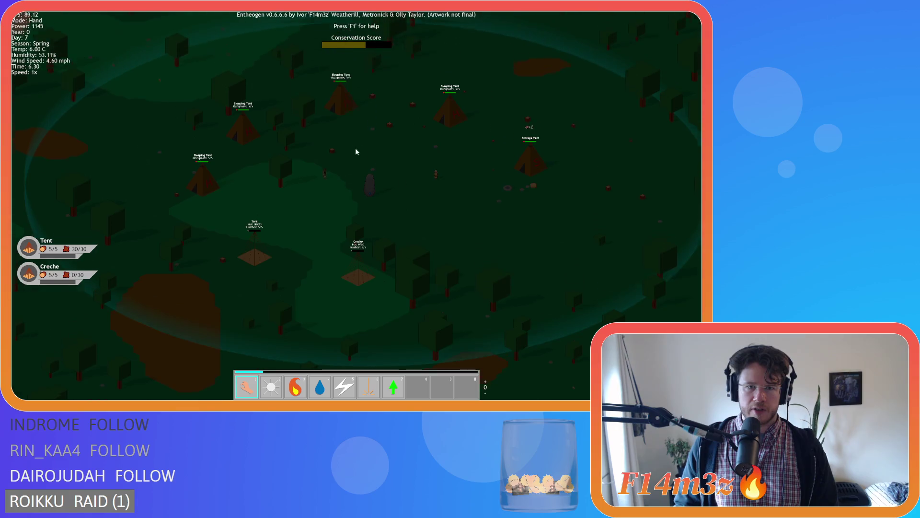
scroll(327, 169, "up", 5)
key("a")
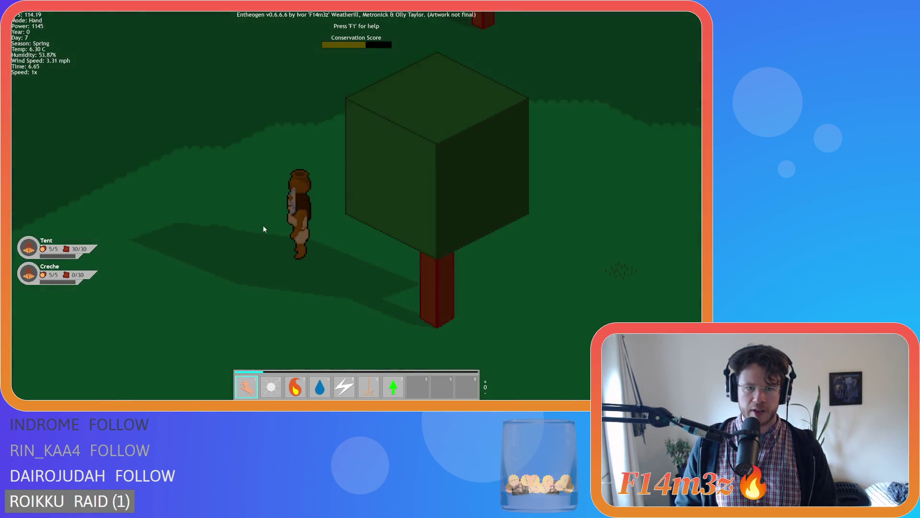
scroll(263, 225, "down", 5)
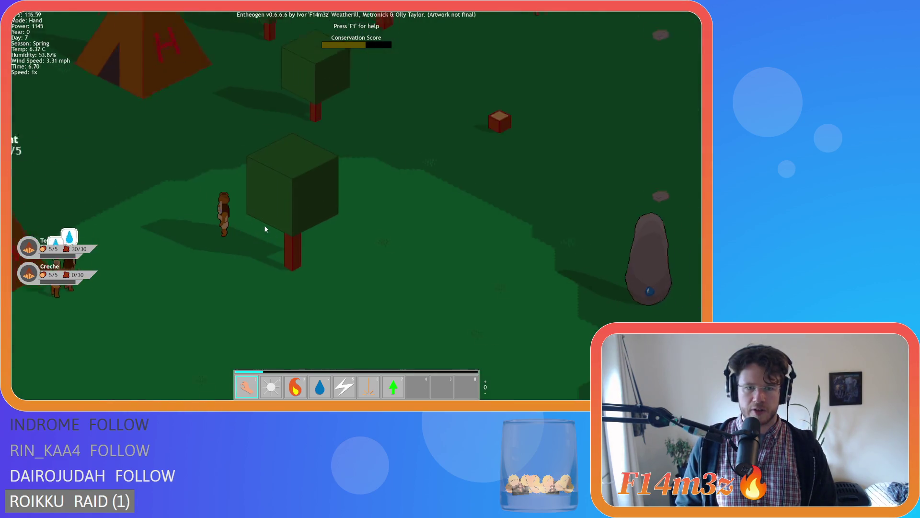
key("s")
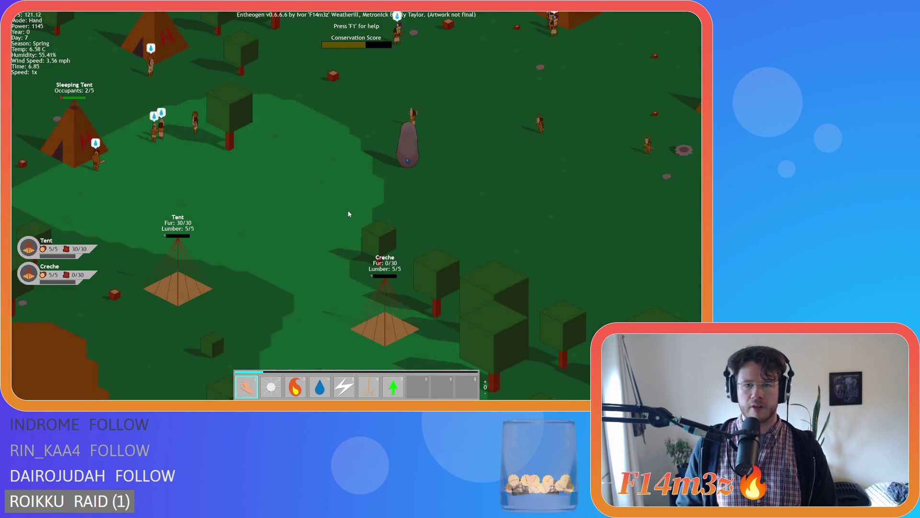
scroll(349, 211, "down", 5)
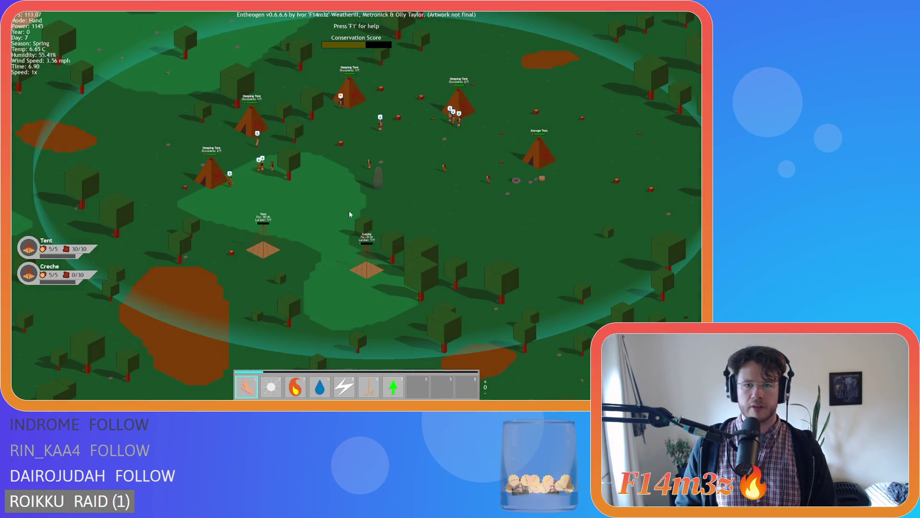
- Tour the Storage Tent, Tent and Creche, then pan out to the coastline
key("a")
scroll(353, 219, "up", 5)
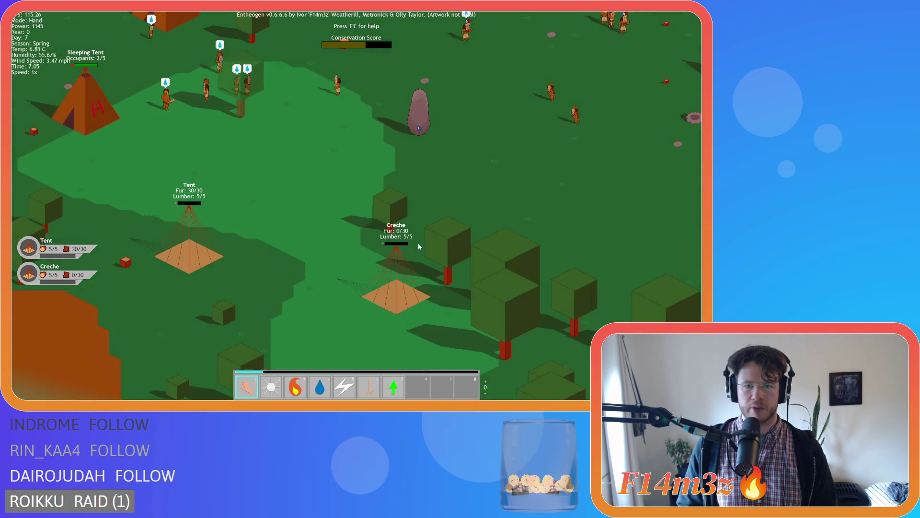
scroll(419, 246, "up", 3)
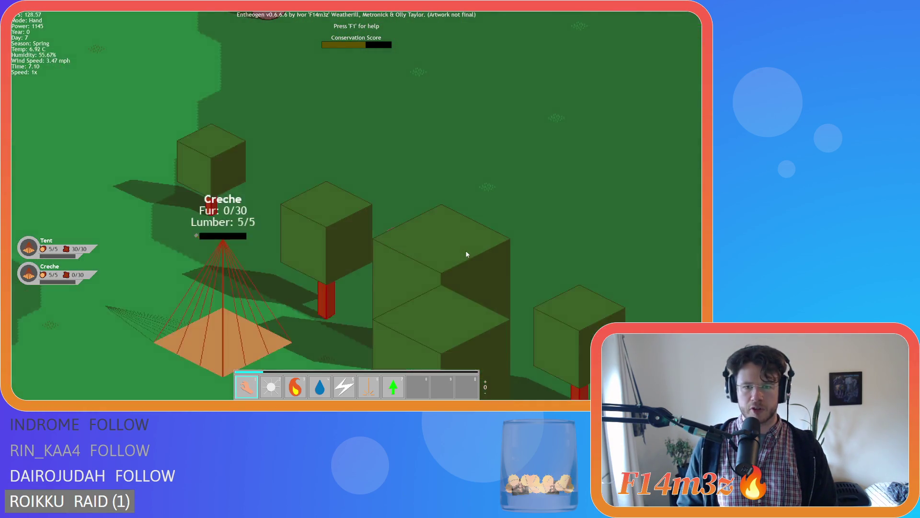
scroll(467, 249, "down", 5)
key("d")
scroll(474, 237, "up", 5)
scroll(474, 237, "down", 5)
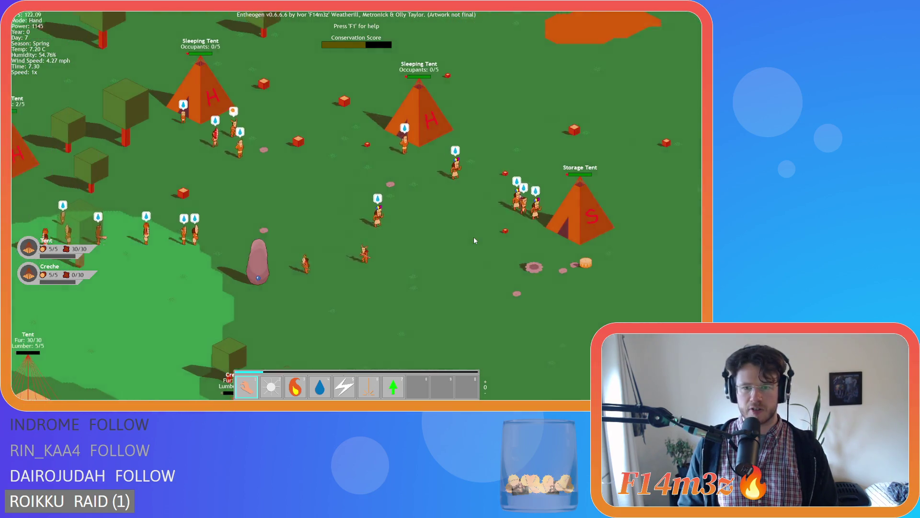
key("a")
scroll(461, 232, "up", 5)
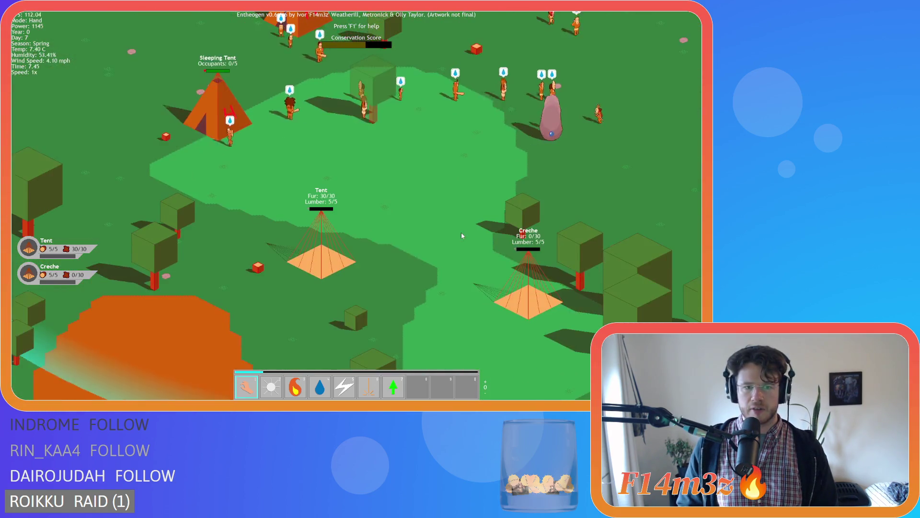
key("s")
key("a")
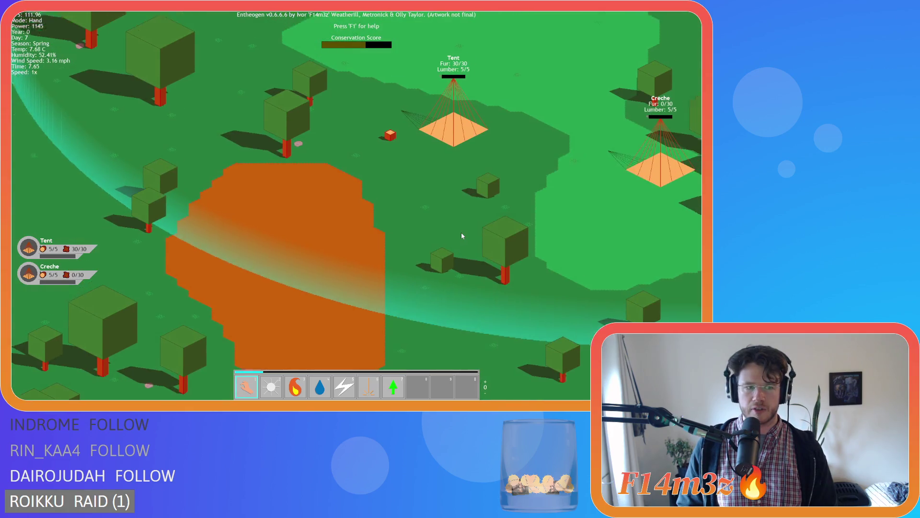
scroll(461, 235, "up", 2)
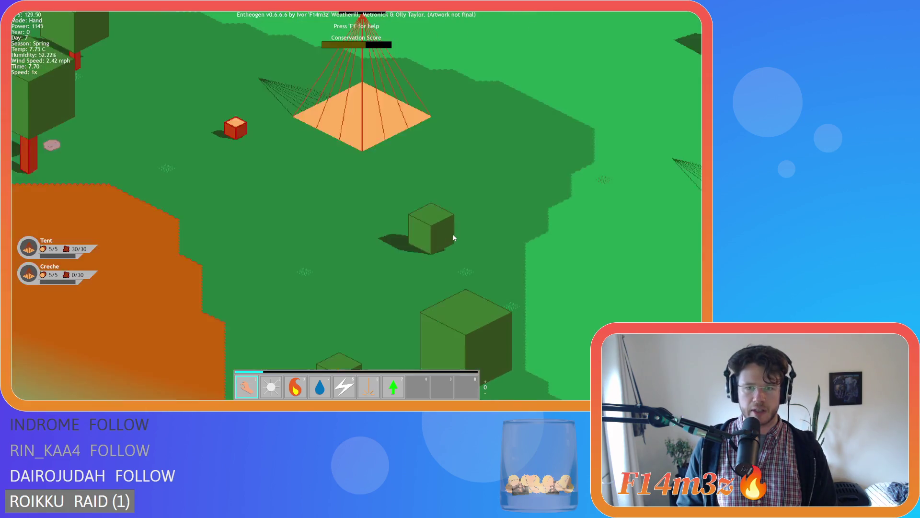
scroll(458, 236, "down", 6)
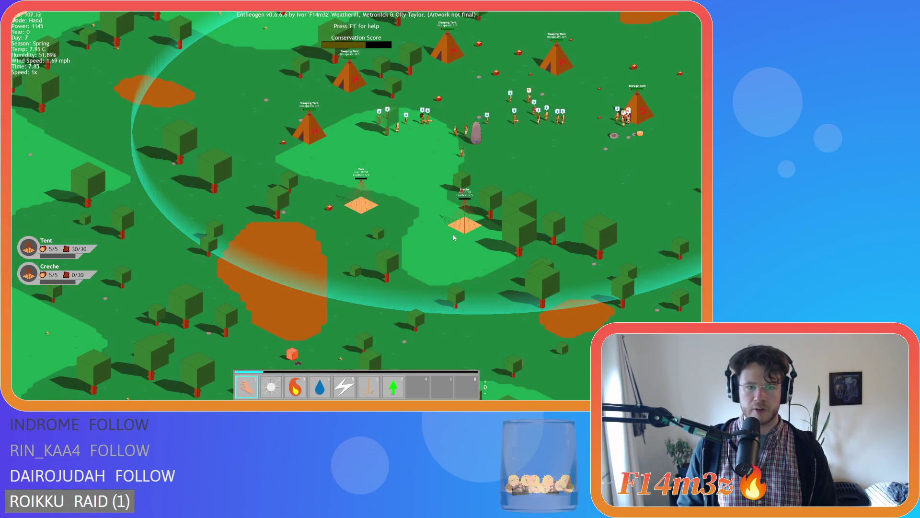
key("a")
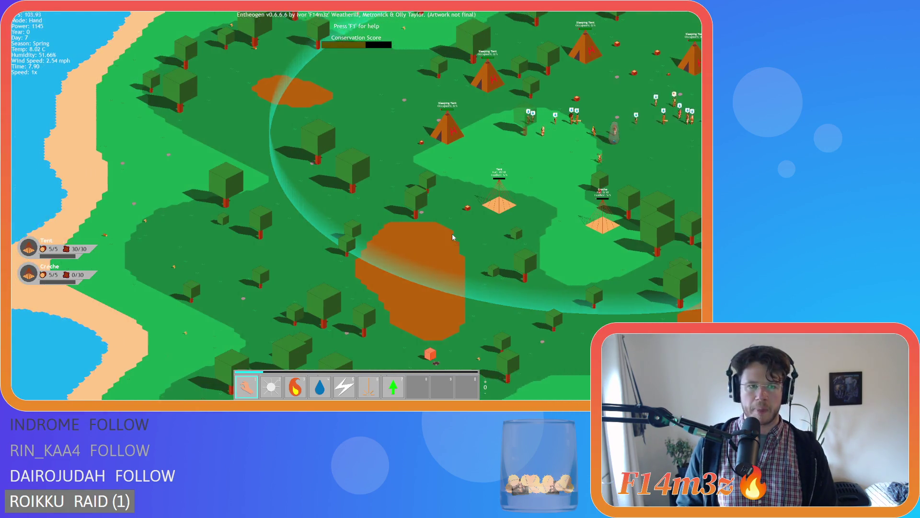
scroll(213, 218, "up", 5)
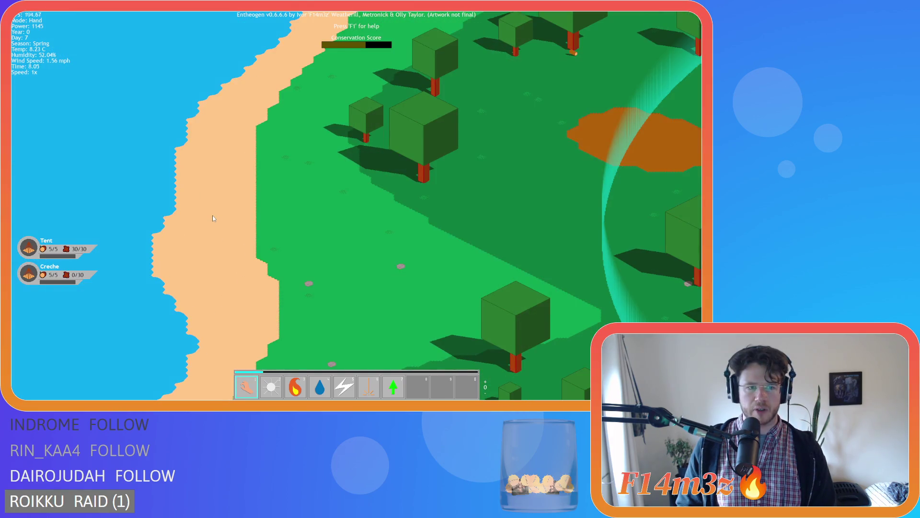
- Pan past sleeping tents, standing stone, campfire and Creche, then pause the game
key("d")
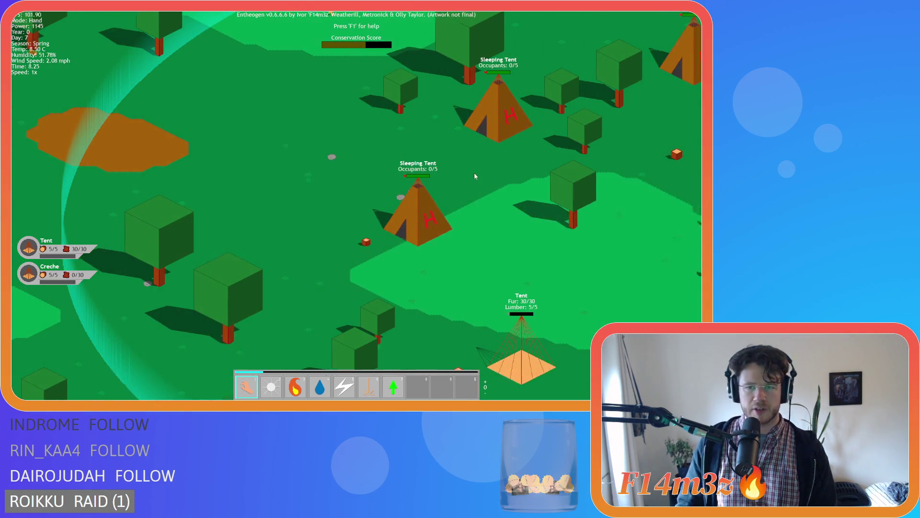
key("d")
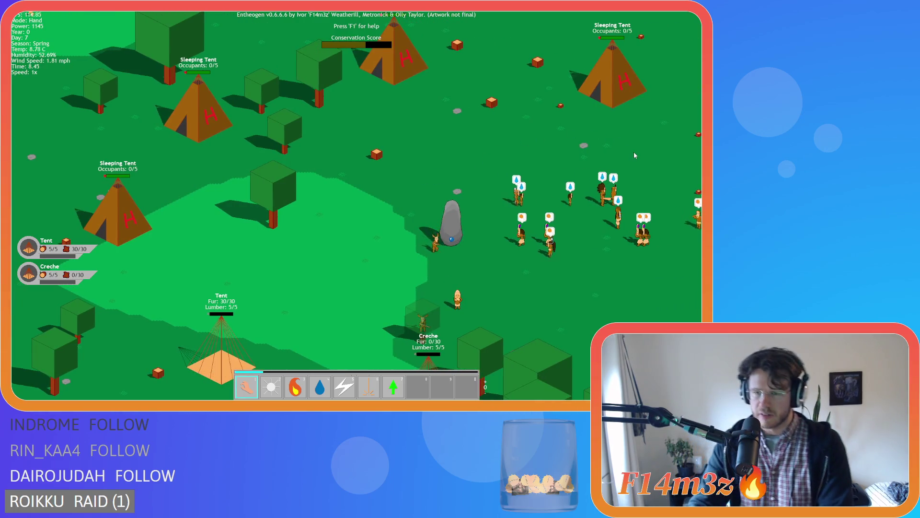
key("d")
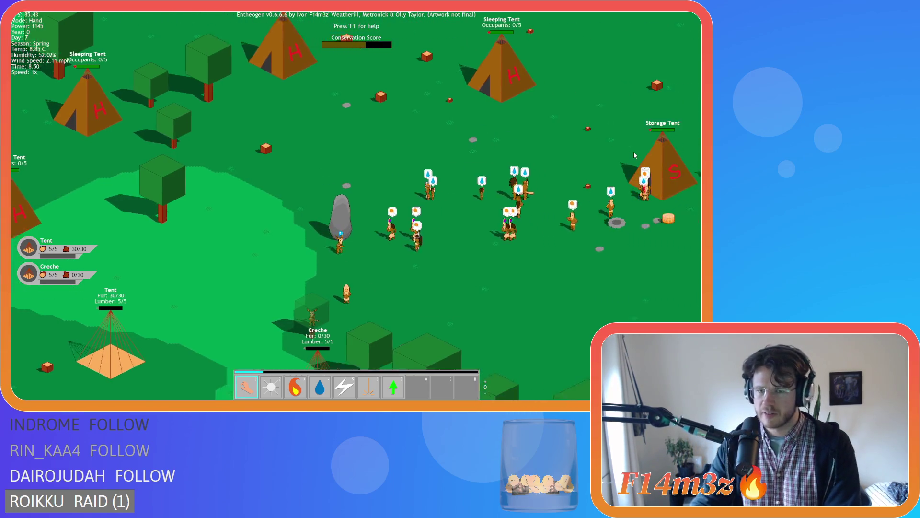
key("s")
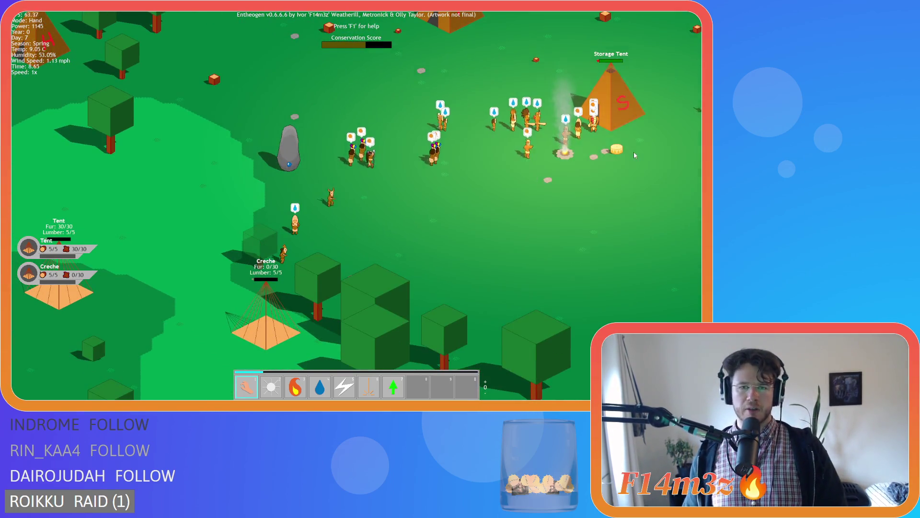
key("s")
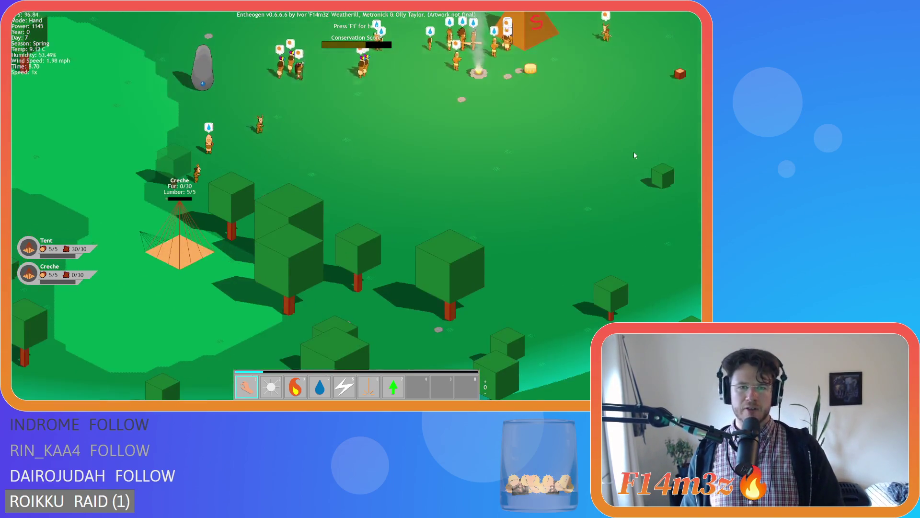
key("a")
key("w")
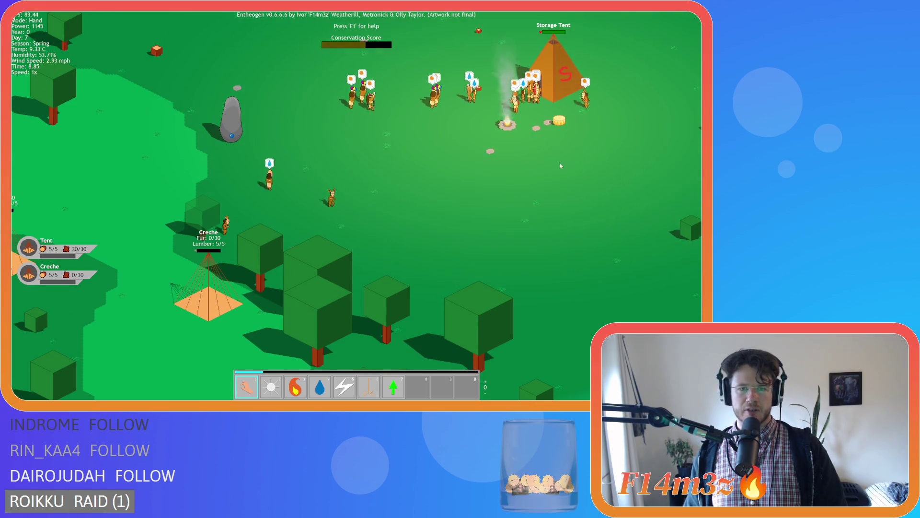
key("s")
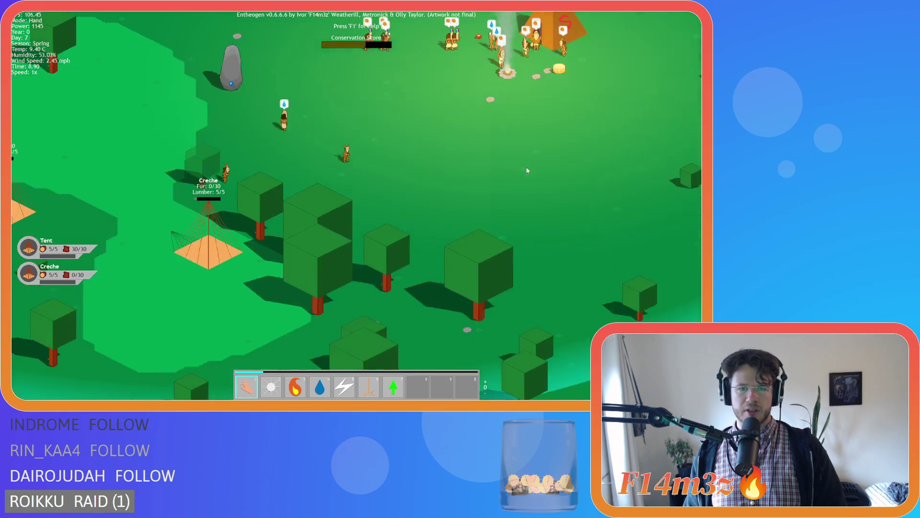
key("d")
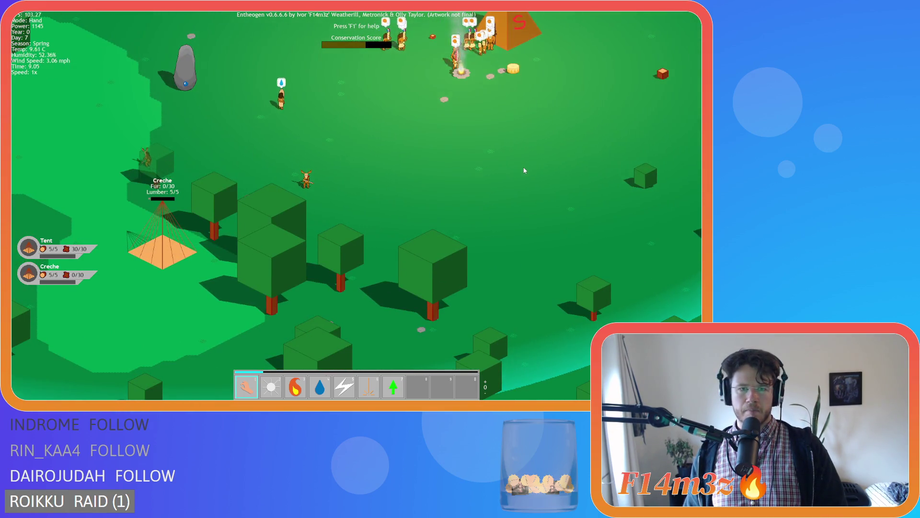
key("w")
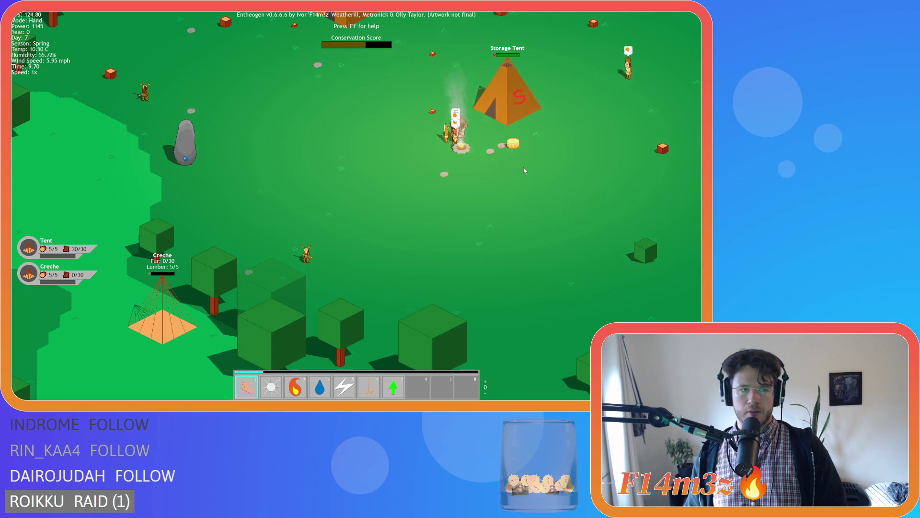
key("w")
key("d")
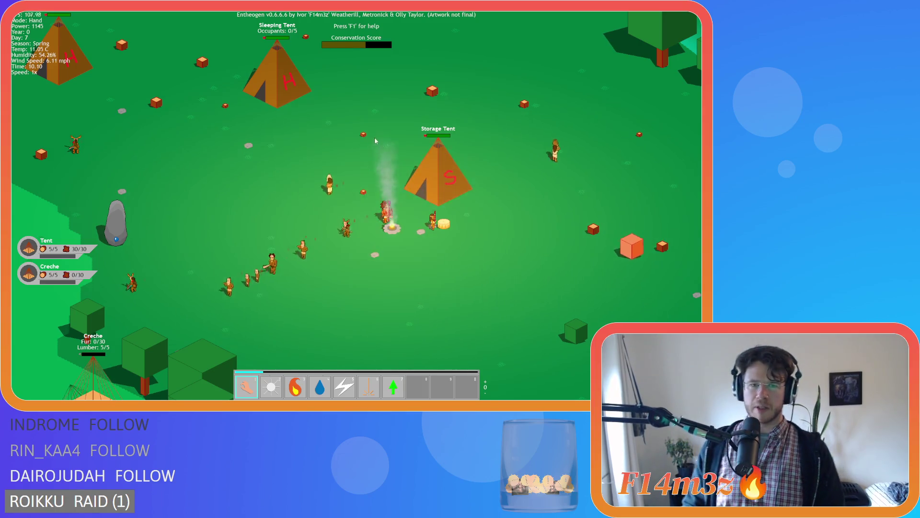
key("s")
key("a")
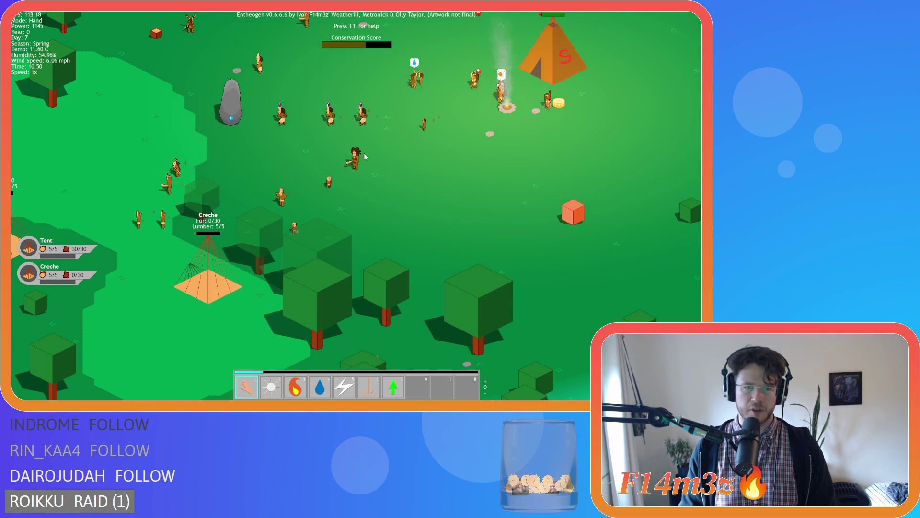
key("w")
key("d")
key("space")
scroll(363, 136, "down", 10)
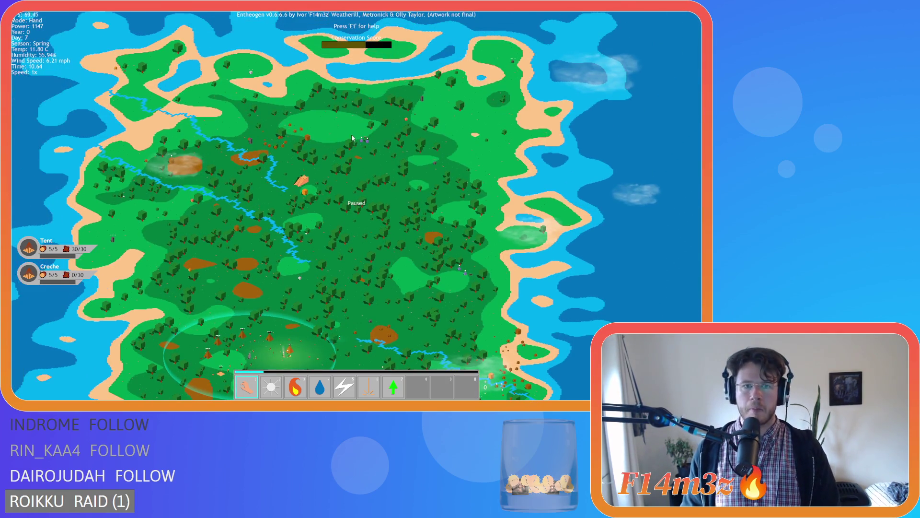
- Zoom out over the island toward the west coast, then jump back to the village river area
scroll(353, 138, "up", 10)
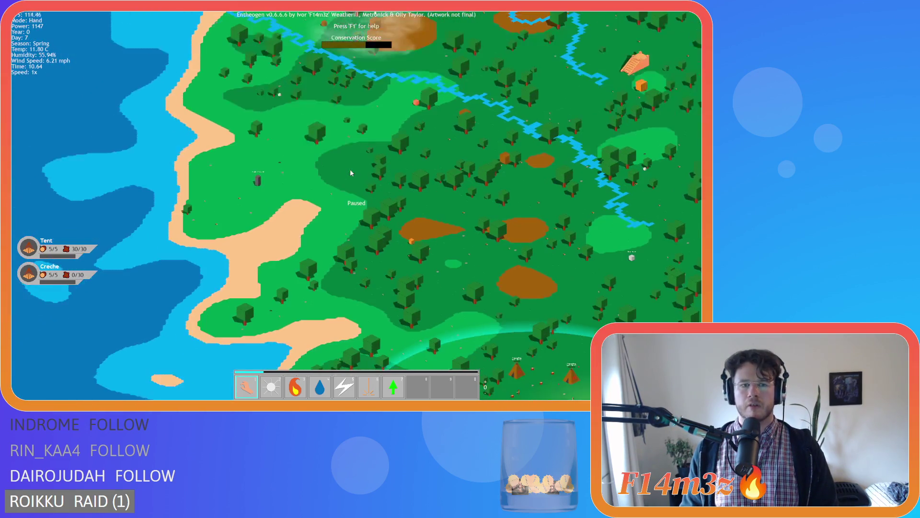
key("w")
key("a")
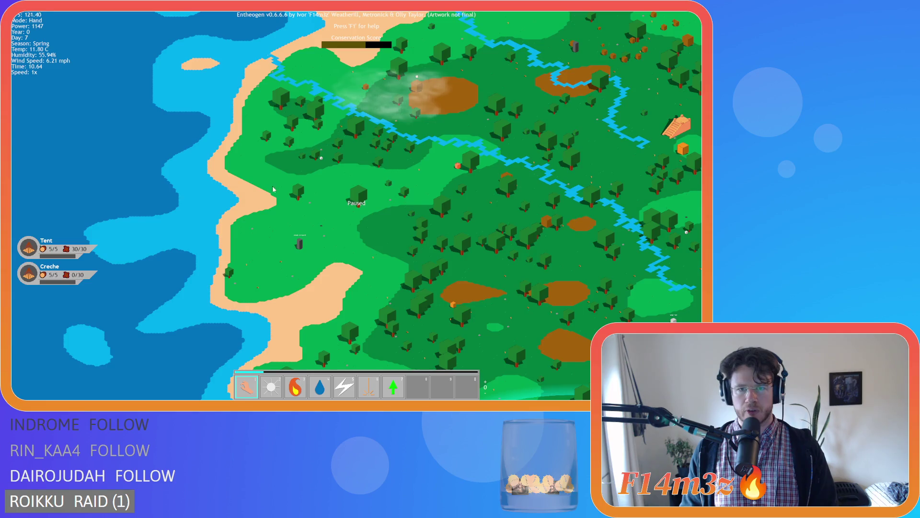
scroll(307, 249, "up", 5)
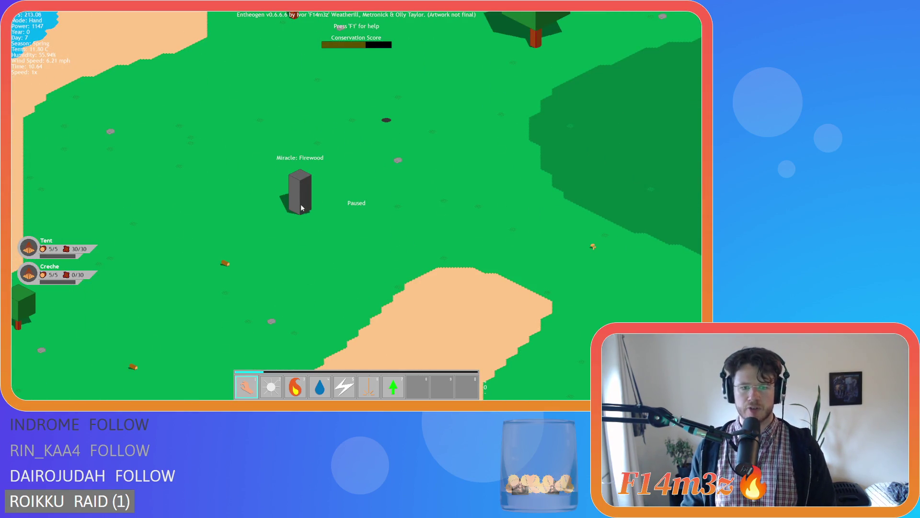
left_click(302, 208)
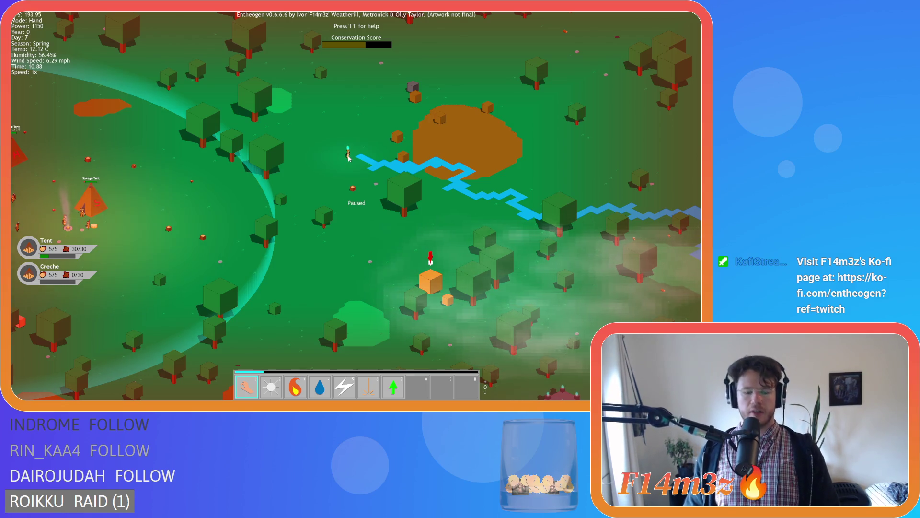
key("h")
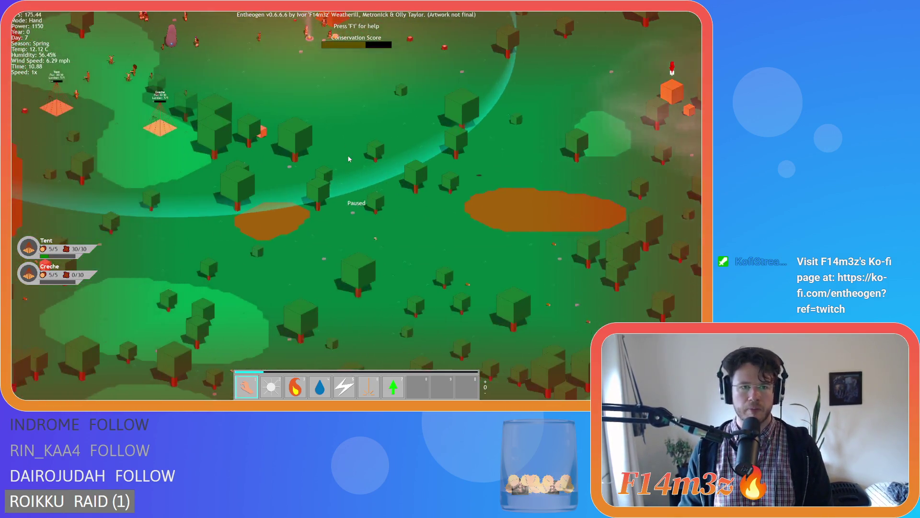
key("d")
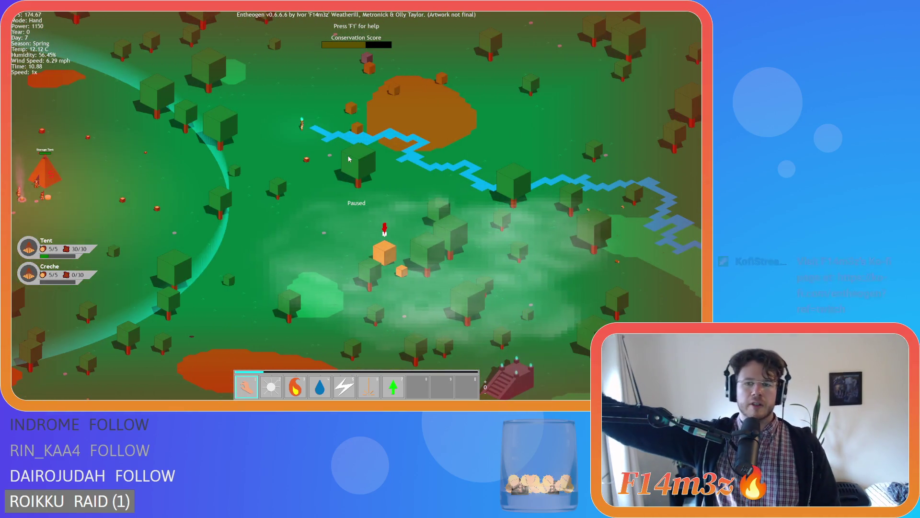
key("a")
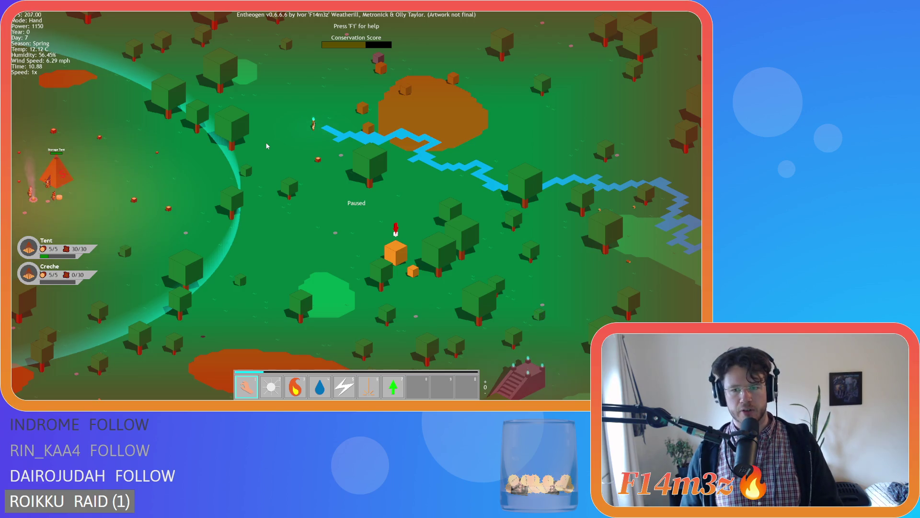
key("F5")
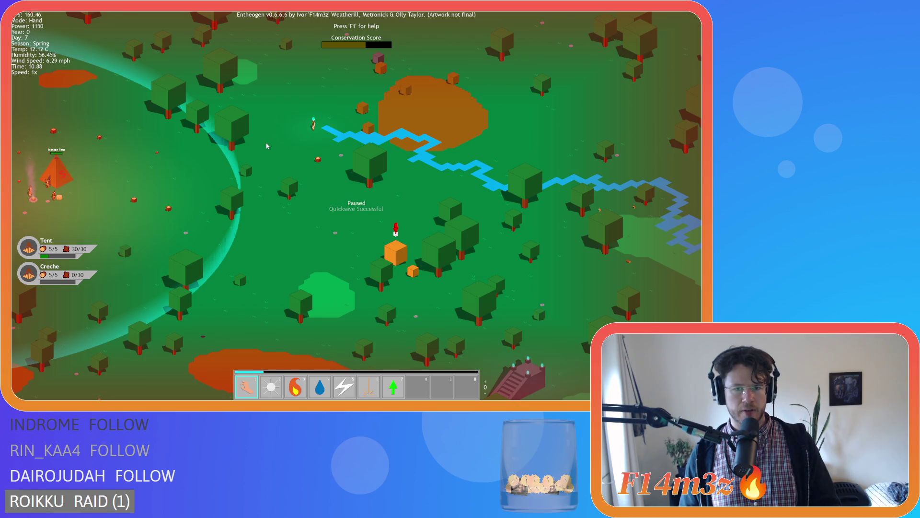
- Quit Entheogen with Escape and confirm with Y to return to GameMaker
key("Escape")
key("y")
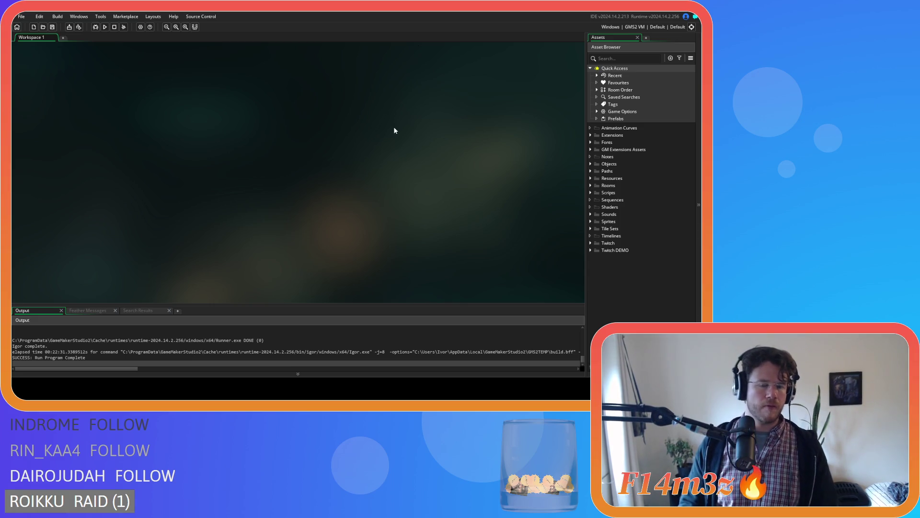
- Open the sc_bearConditions script from Scripts > Conditions in the Asset Browser
left_click(590, 163)
left_click(597, 171)
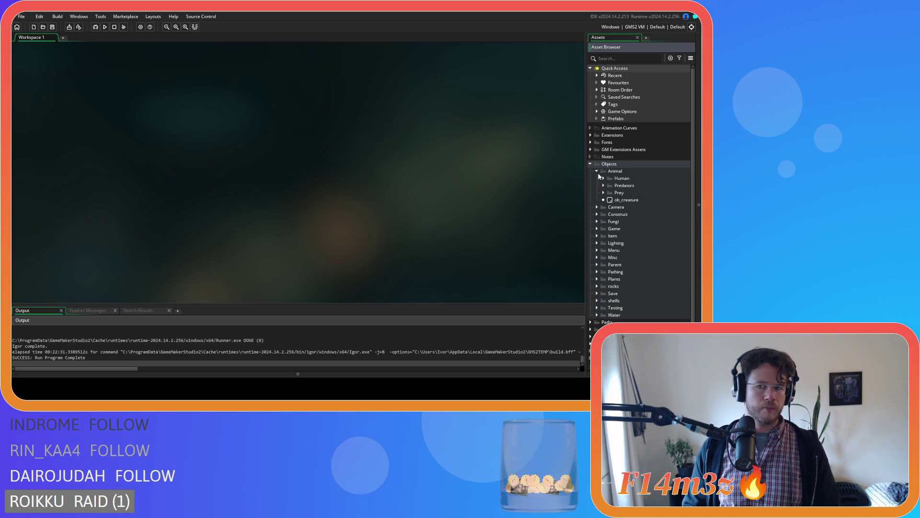
left_click(597, 171)
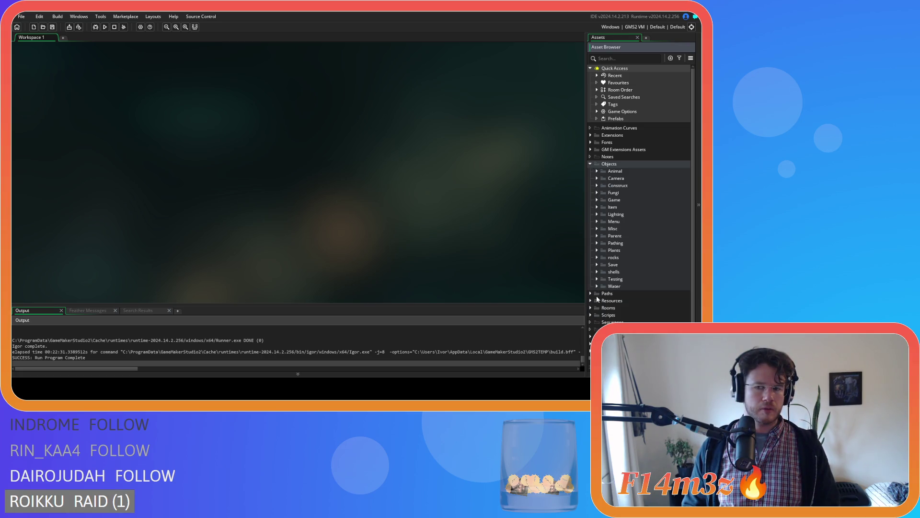
left_click(594, 314)
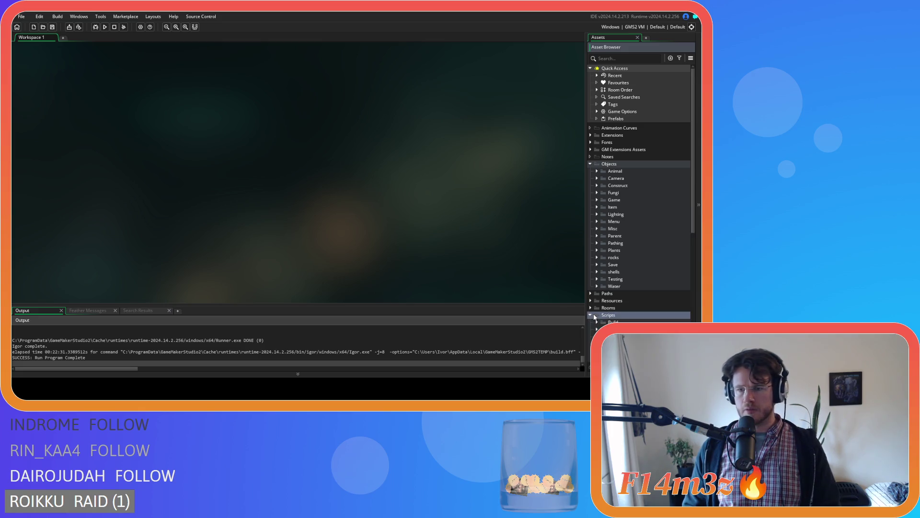
scroll(595, 312, "down", 3)
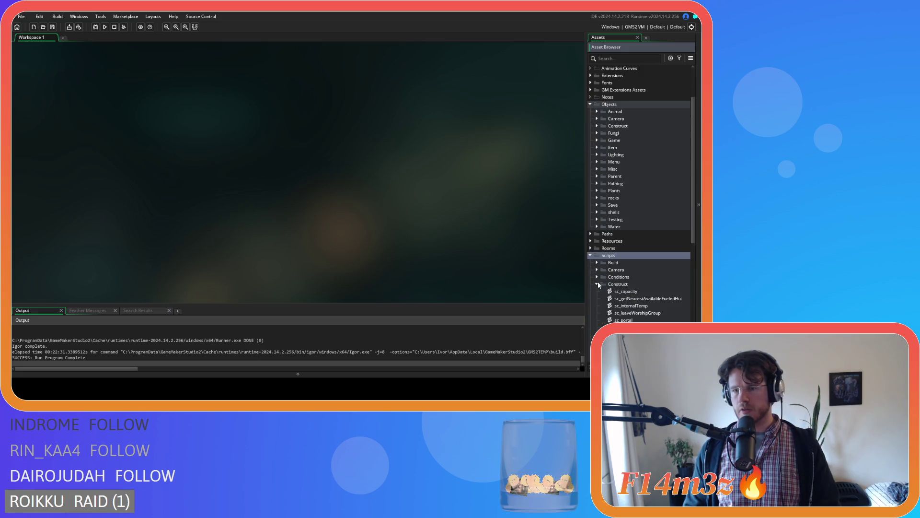
left_click(596, 277)
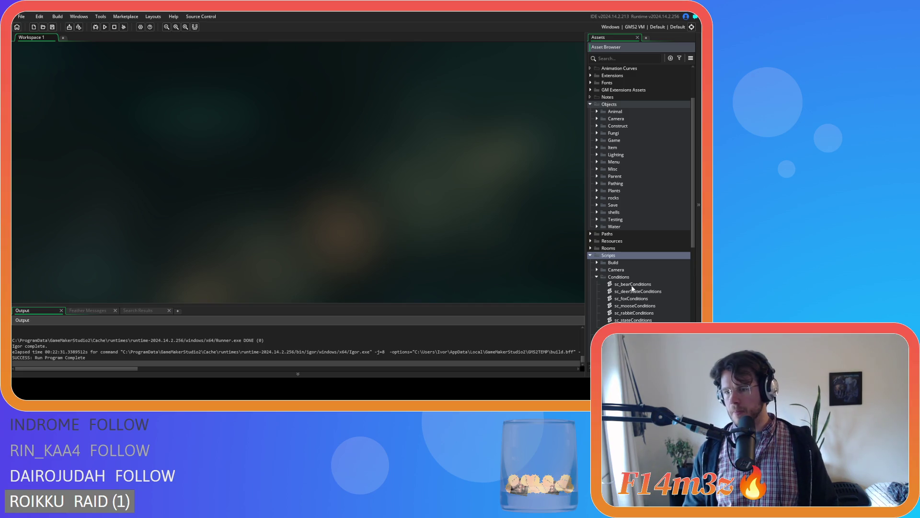
double_click(631, 285)
- Search sc_bearConditions for 'dangerPause' and step through each occurrence
key("ctrl+f")
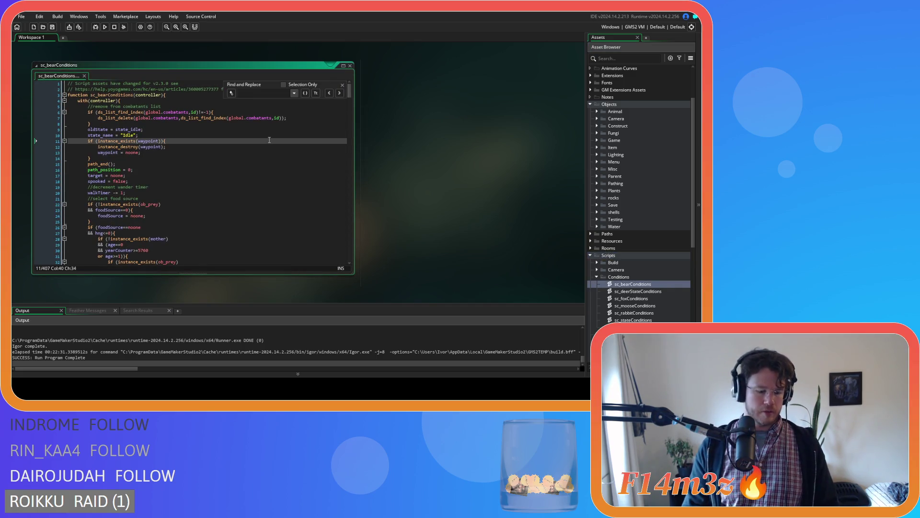
type("dangerPause")
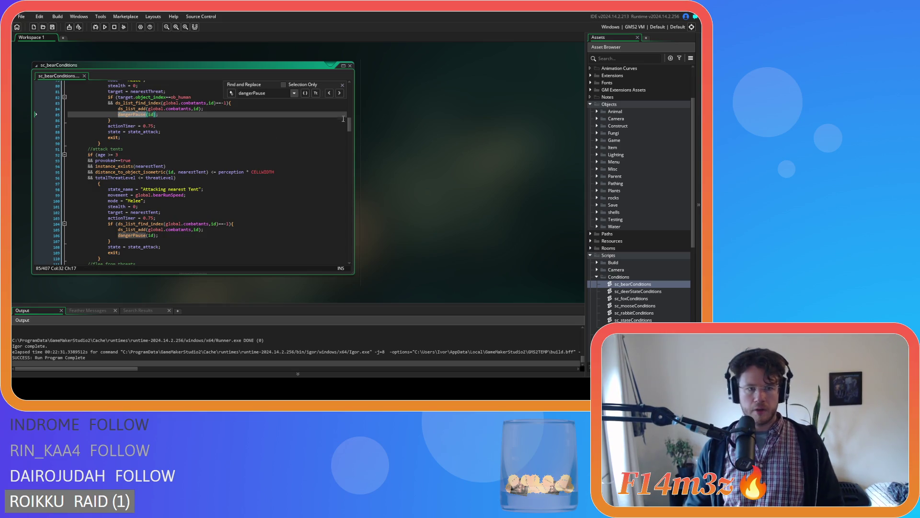
left_click(339, 93)
left_click(339, 93)
left_click(339, 93)
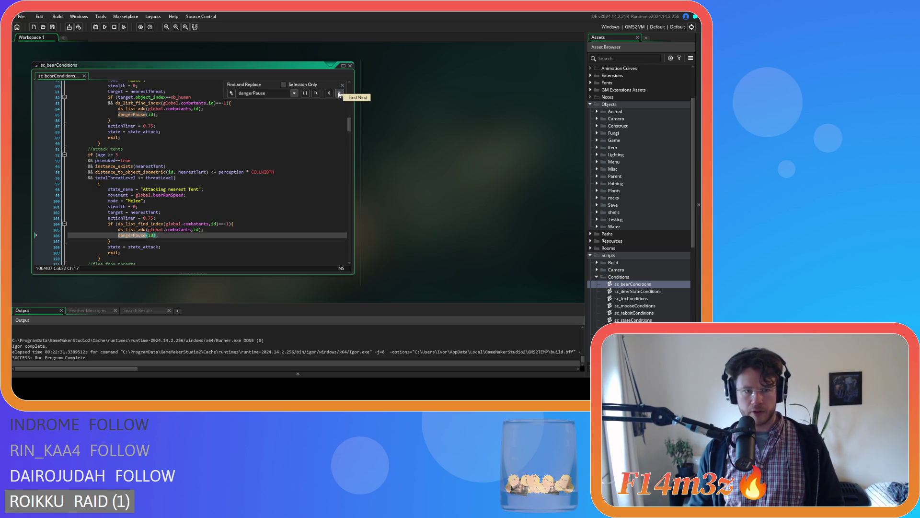
left_click(339, 93)
left_click(338, 93)
left_click(338, 93)
- Open ob_bear from Objects > Animal > Predators and search its Create code for 'dangerPause'
scroll(234, 174, "up", 3)
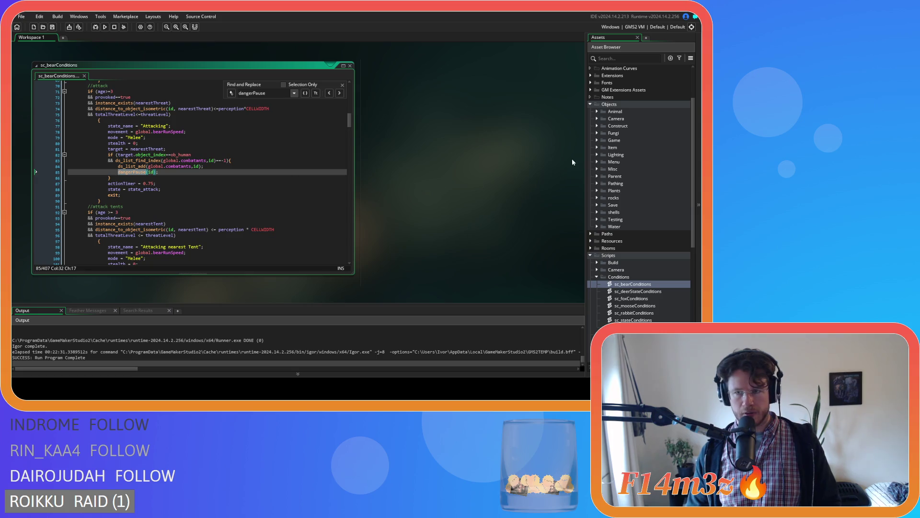
scroll(570, 162, "up", 3)
left_click(597, 111)
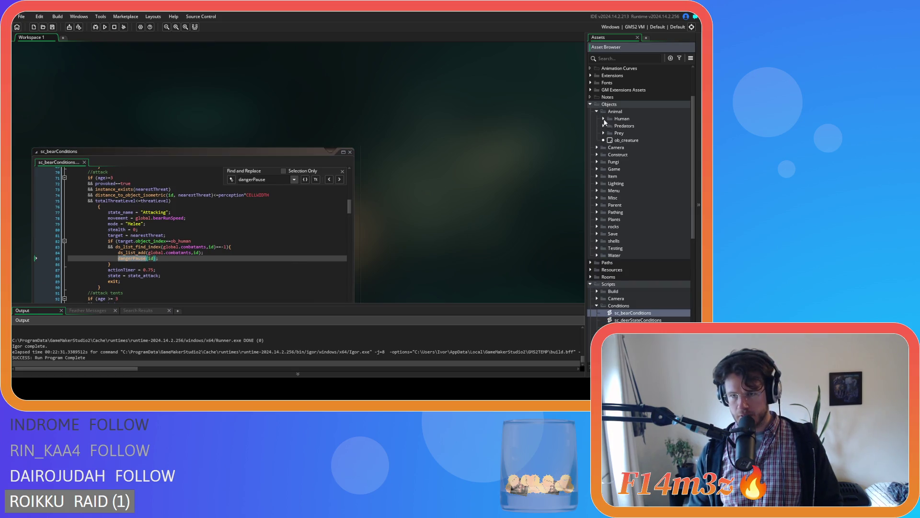
left_click(603, 125)
double_click(629, 132)
left_click(377, 137)
key("ctrl+f")
type("dangerPause")
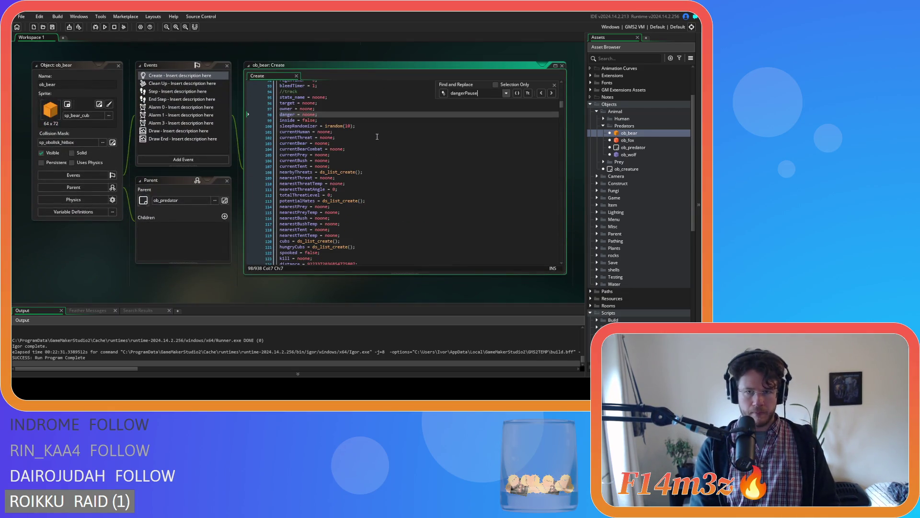
- Review ob_bear's Step event code, then open and close the sc_stateConditions script
key("Escape")
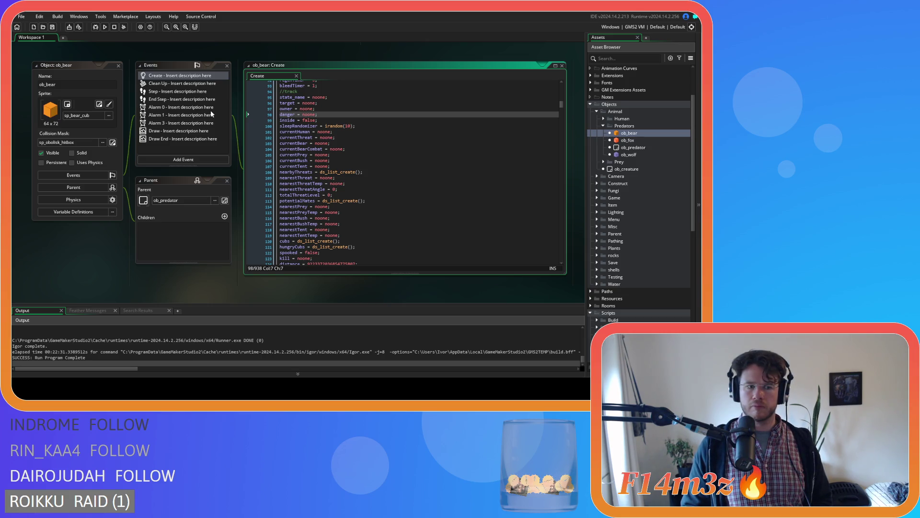
left_click(192, 91)
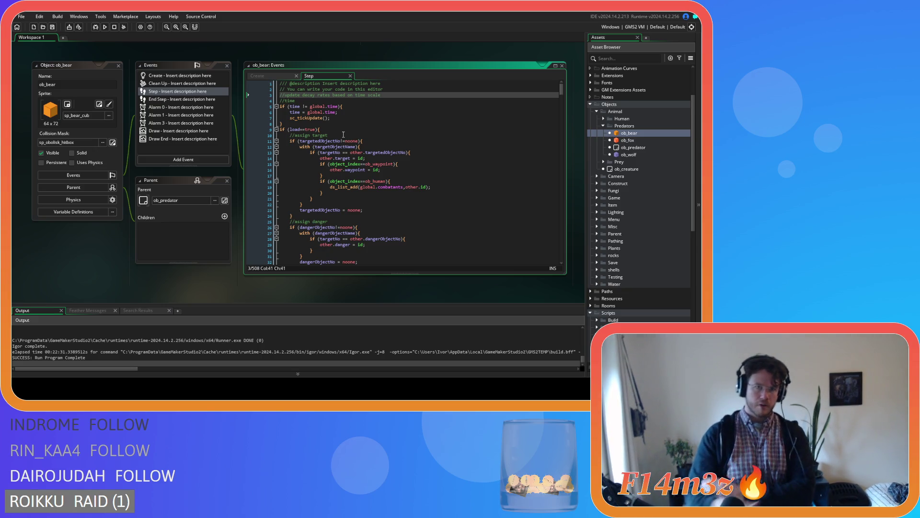
scroll(629, 150, "down", 3)
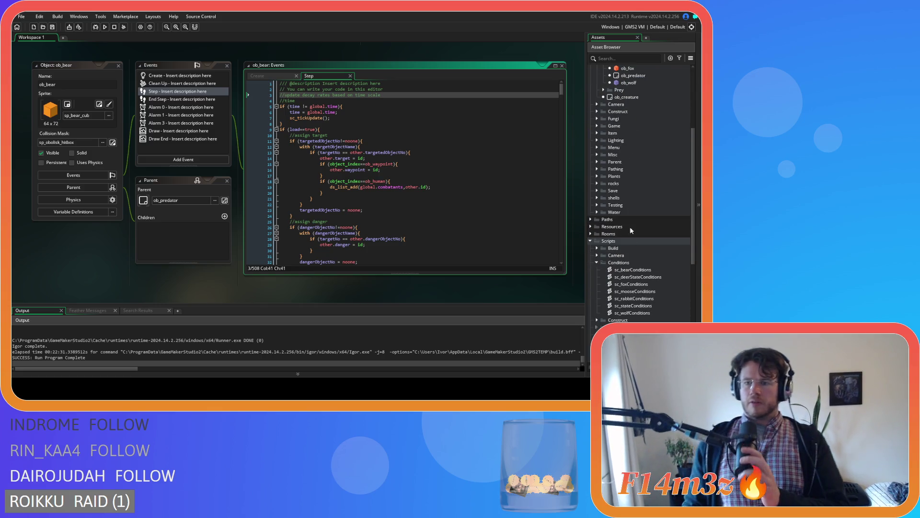
left_click(634, 306)
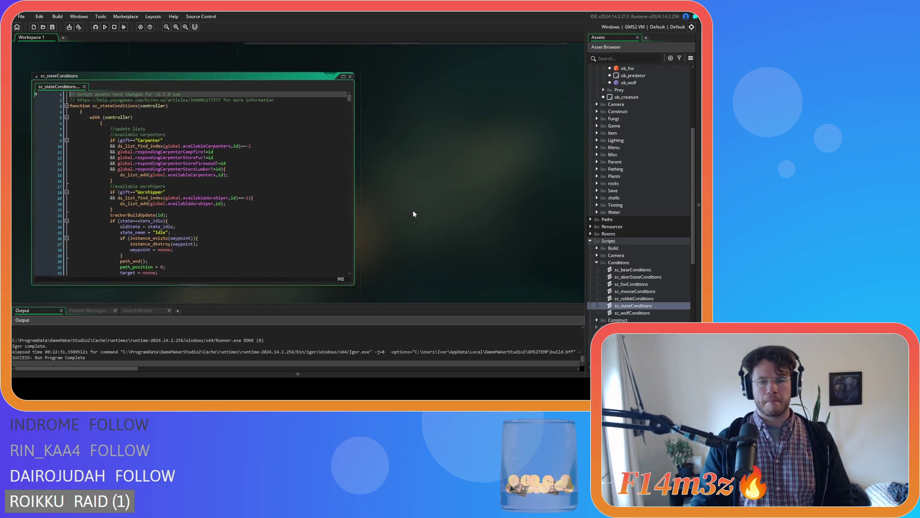
left_click(350, 66)
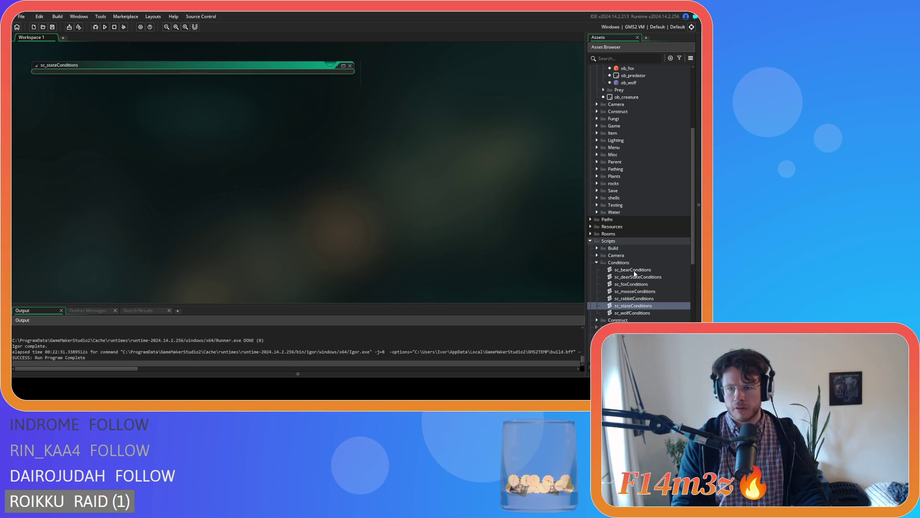
- Reopen sc_bearConditions and jump from dangerPause(id) on line 85 to sc_dangerPause
double_click(632, 269)
left_click(284, 144)
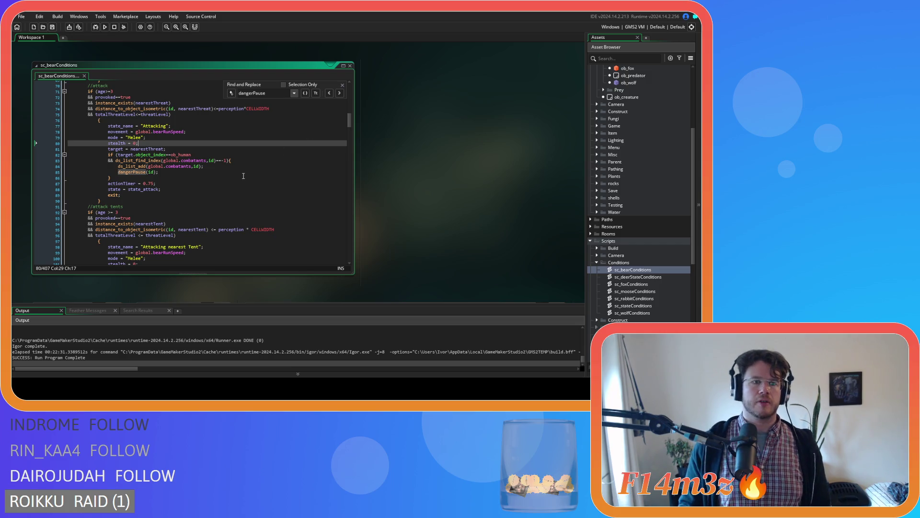
middle_click(132, 172)
left_click(431, 136)
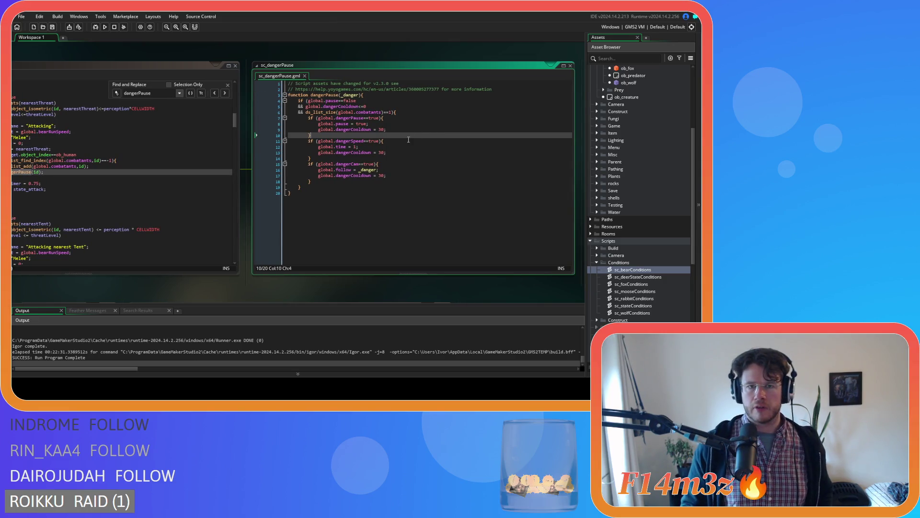
- Delete 'global.pause==false &&' from dangerPause's opening condition on lines 4–5
left_click(370, 101)
mouse_move(308, 100)
left_mouse_down()
mouse_move(326, 113)
mouse_move(306, 106)
left_mouse_up()
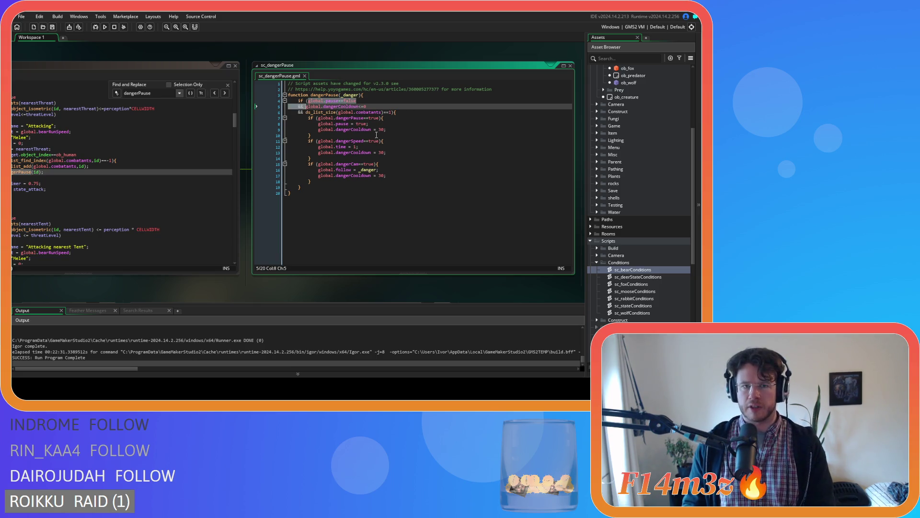
key("BackSpace")
- Inspect the combatants comparison on line 5 and the cooldown lines 11–16
left_click(371, 107)
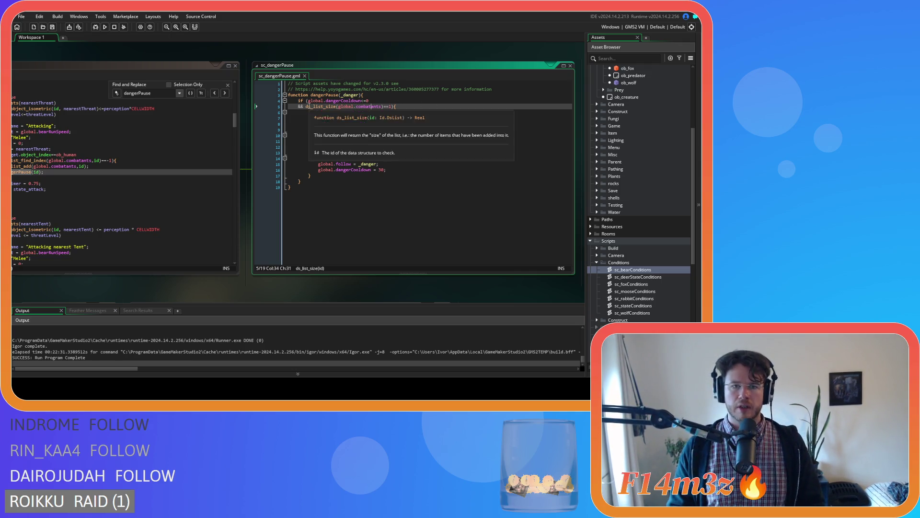
double_click(386, 108)
left_click_drag(386, 107, 308, 107)
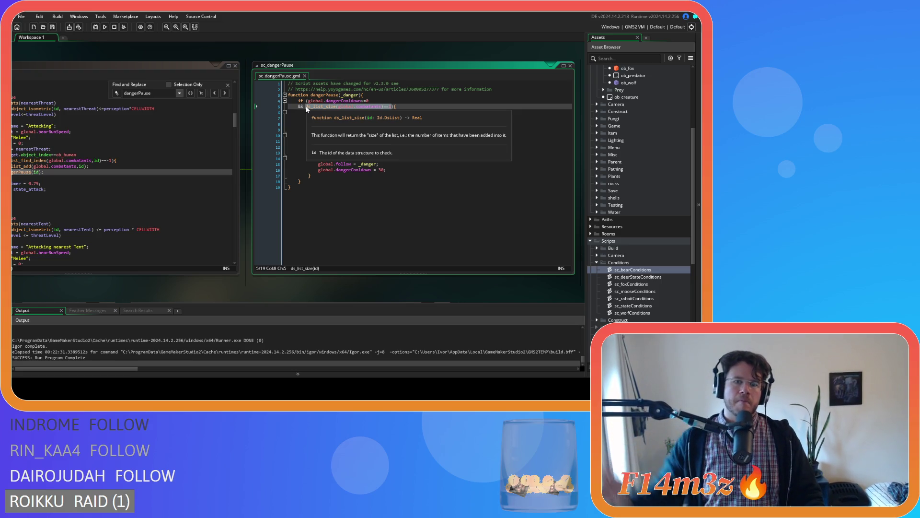
key("Down")
key("Down")
key("Down")
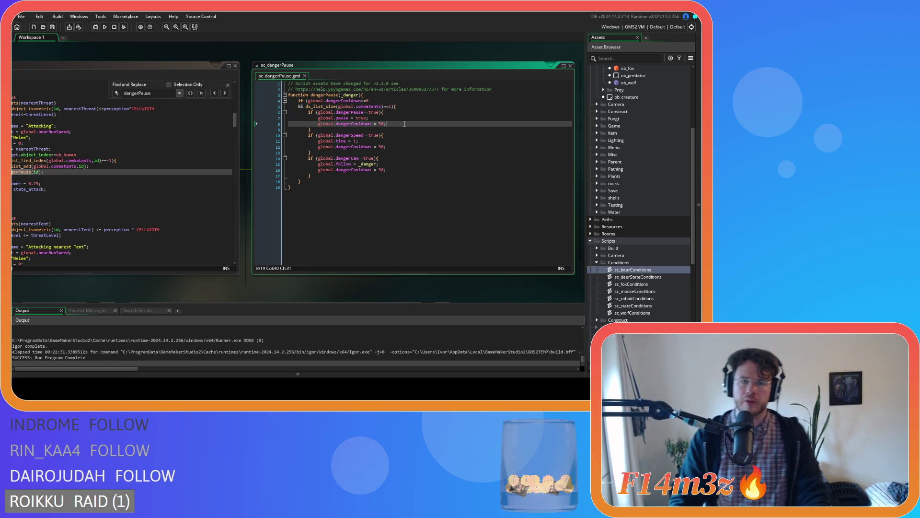
left_click(407, 148)
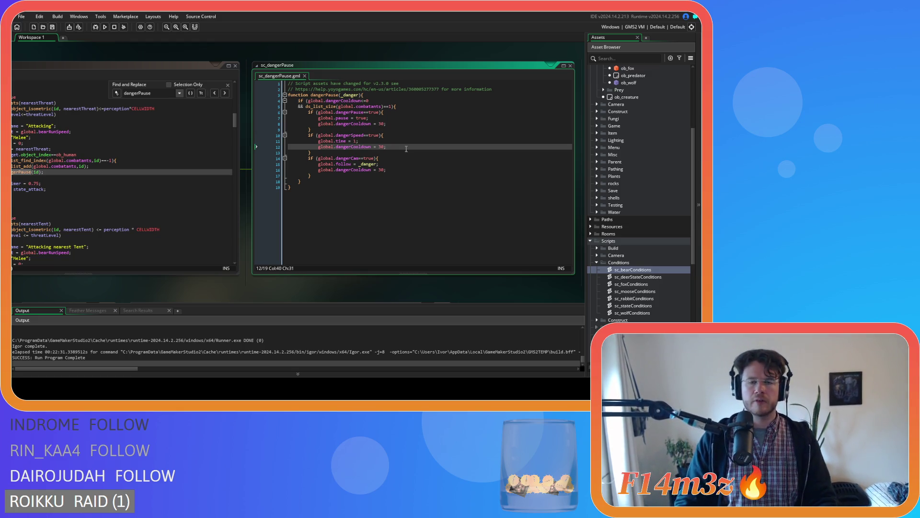
left_click(394, 171)
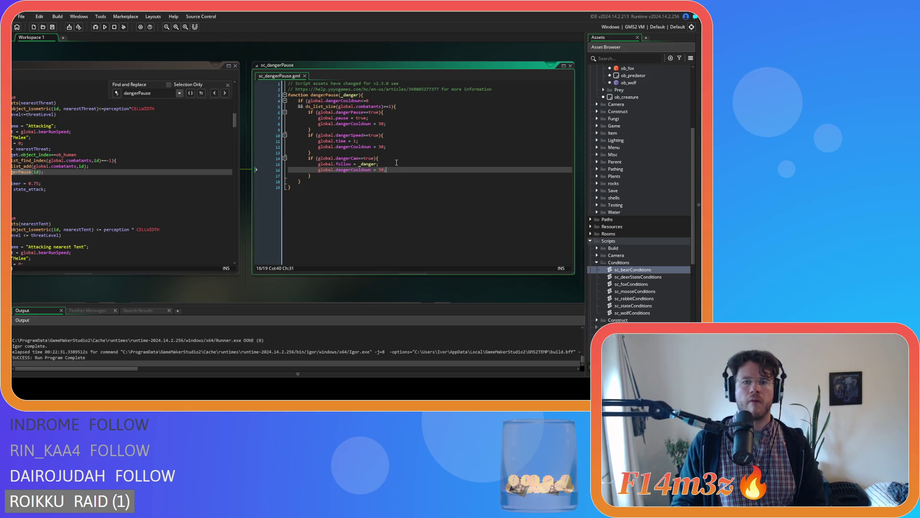
left_click_drag(353, 170, 386, 170)
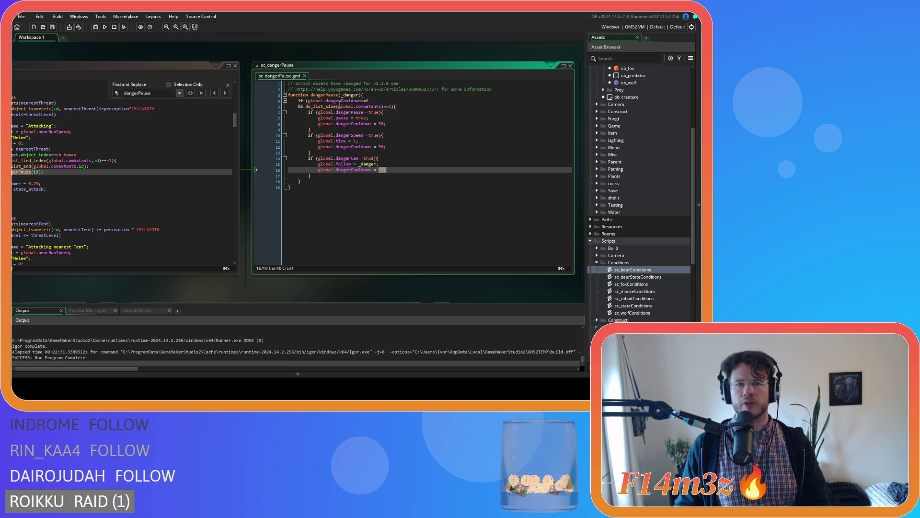
left_click(352, 157, "shift")
left_click(331, 141, "shift")
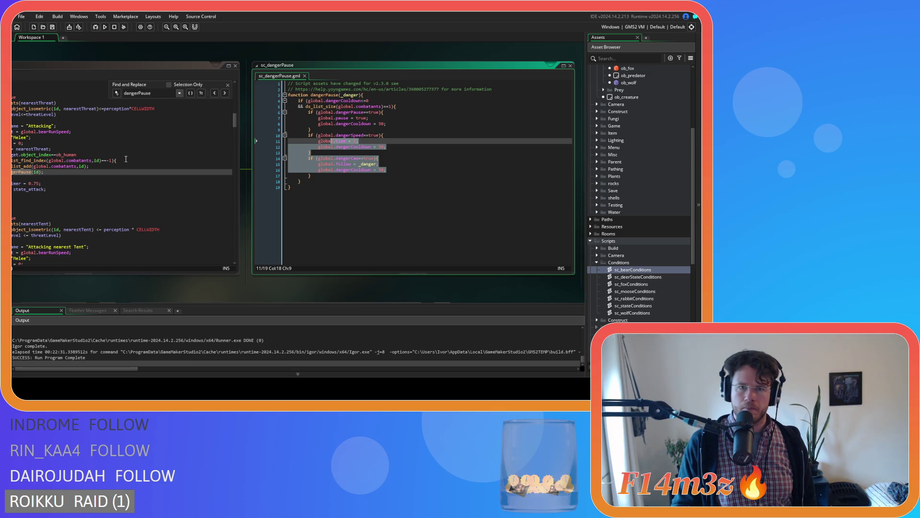
left_click(407, 153)
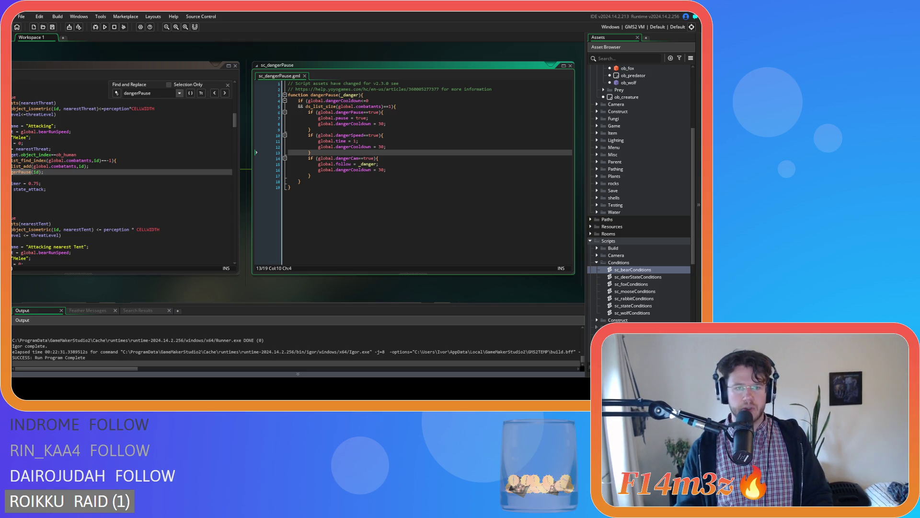
- Check which brace closes line 5's block in sc_dangerPause
left_click(396, 164)
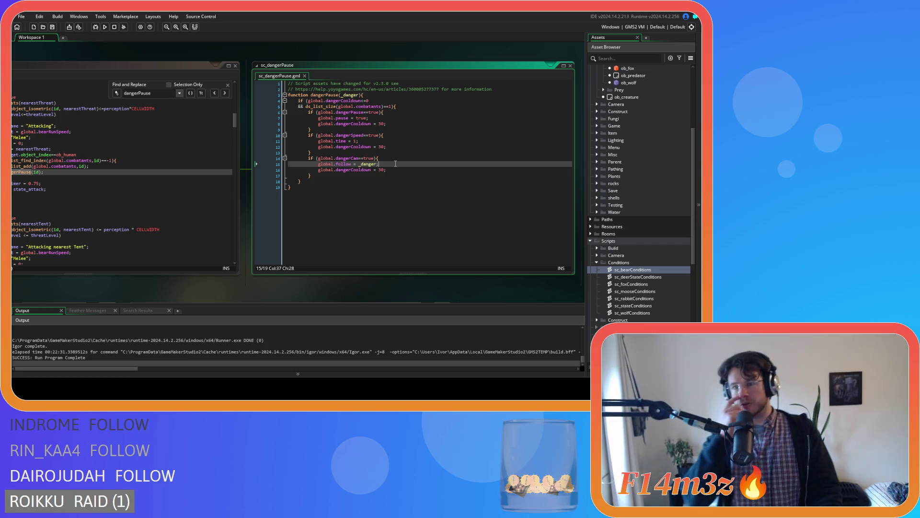
left_click(412, 112)
left_click(415, 107)
key("Left")
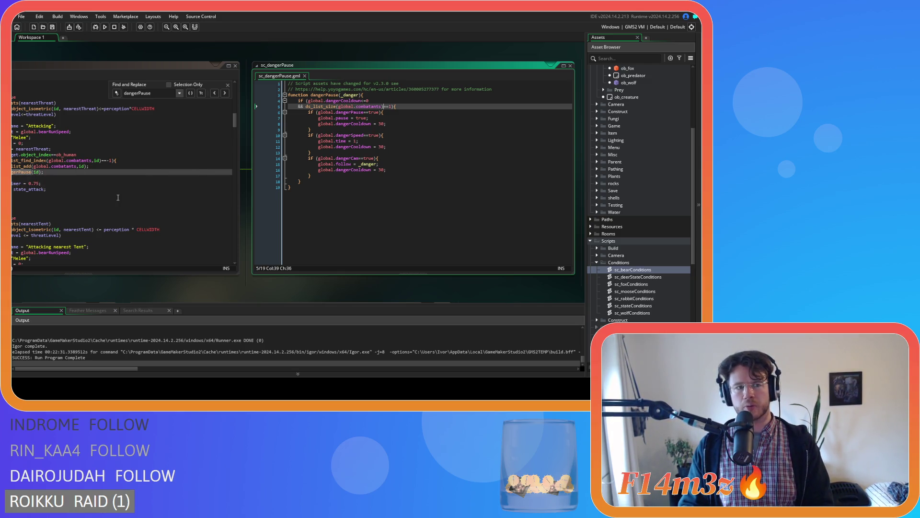
- Review the dangerCooldown check on line 4 and its reset value on line 8
left_click(349, 102)
mouse_move(348, 124)
left_mouse_down()
mouse_move(374, 158)
mouse_move(402, 124)
left_mouse_up()
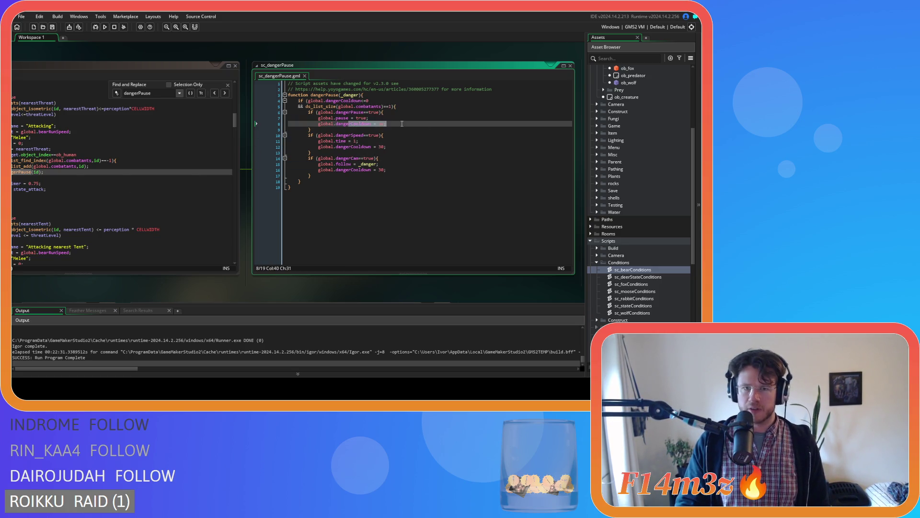
mouse_move(341, 101)
left_mouse_down()
mouse_move(369, 100)
mouse_move(403, 151)
mouse_move(425, 129)
left_mouse_up()
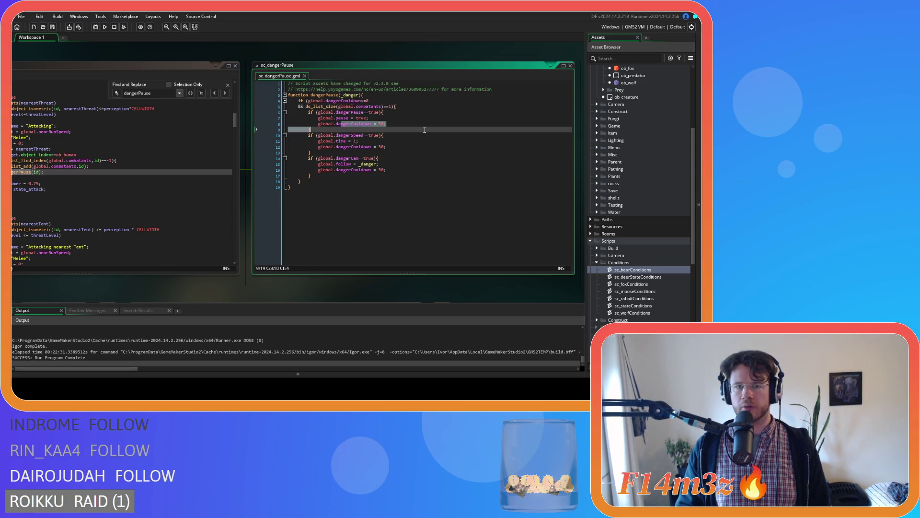
left_click(386, 169)
left_click(407, 169)
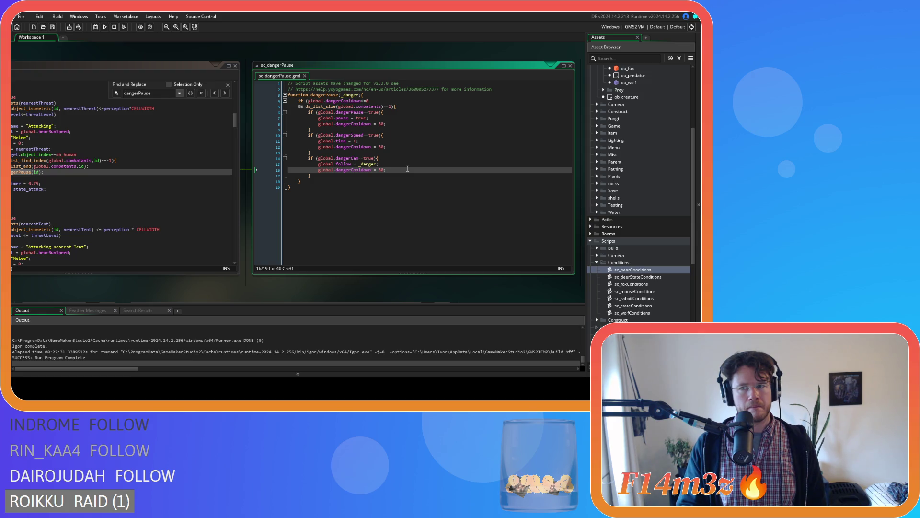
scroll(662, 149, "up", 5)
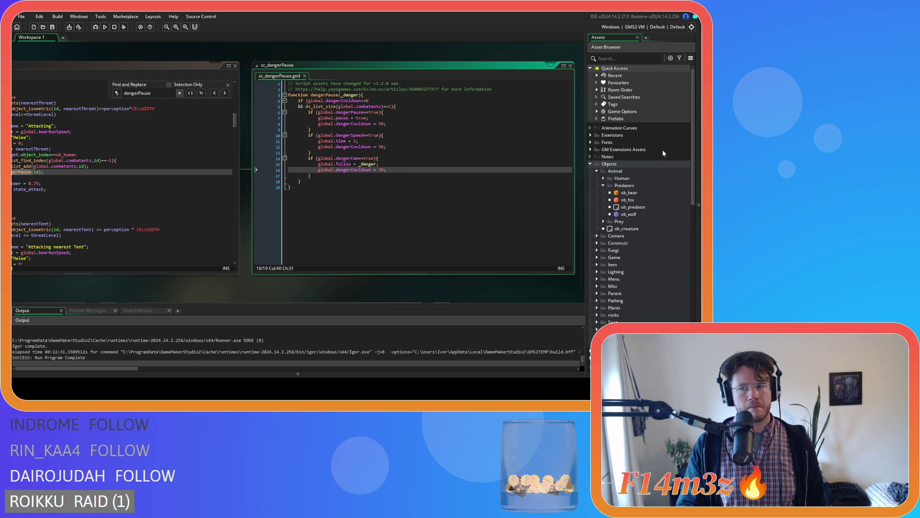
left_click(597, 256)
- Inspect ob_controller's End Step and Begin Step dangerCooldown countdown code, then close it
double_click(625, 267)
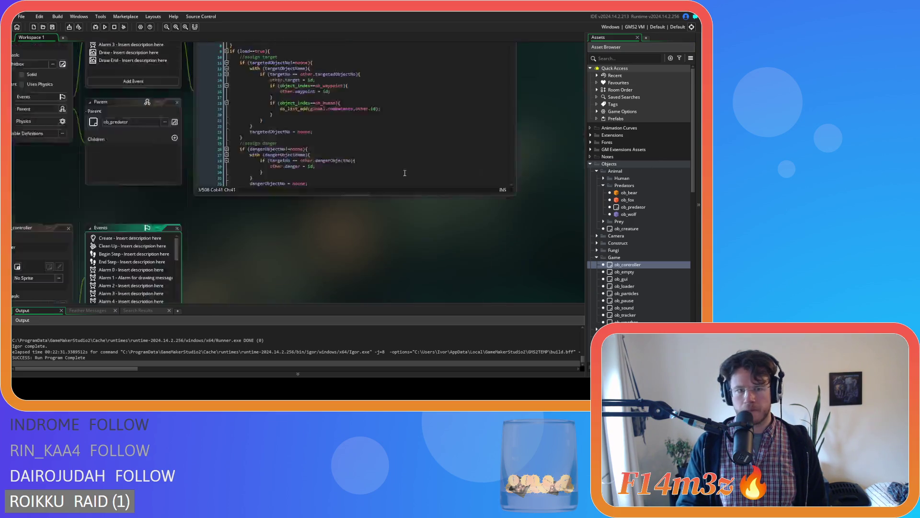
left_click(149, 126)
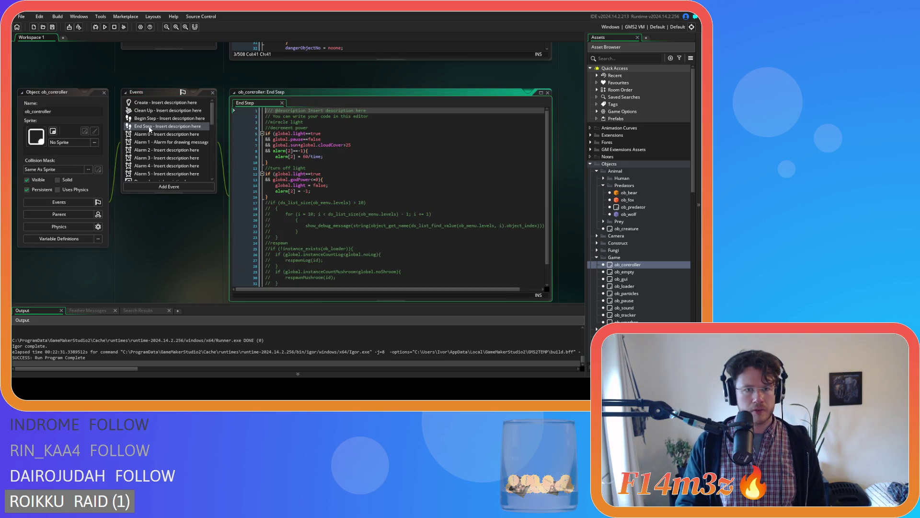
left_click(161, 118)
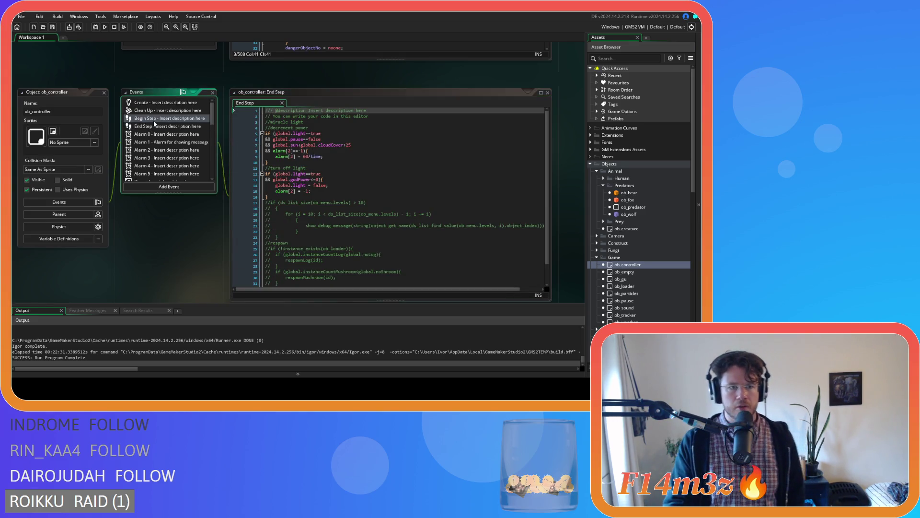
left_click(388, 164)
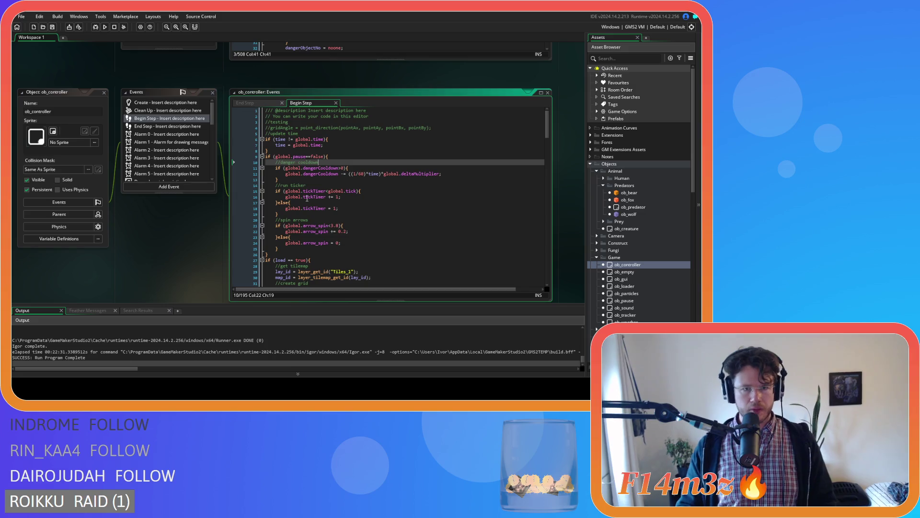
left_click(104, 92)
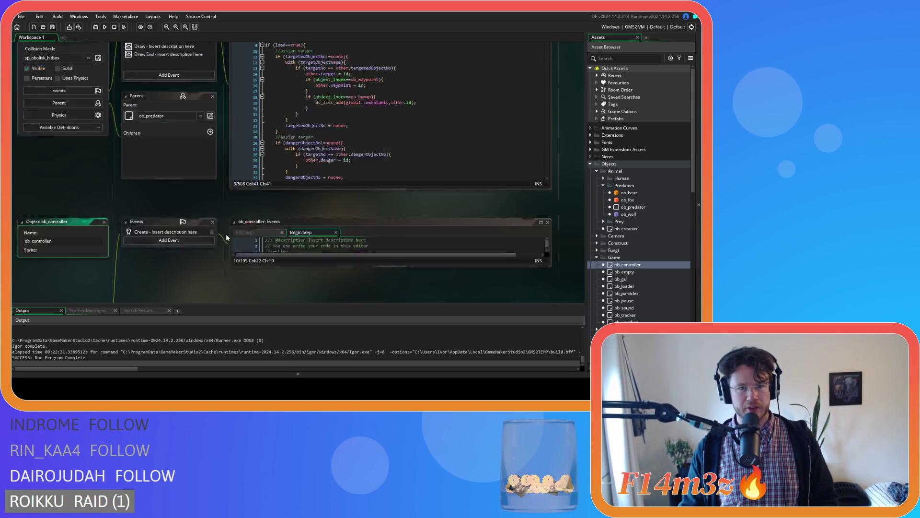
- Set a breakpoint on line 85 of sc_bearConditions and build and run the game
scroll(98, 224, "up", 3)
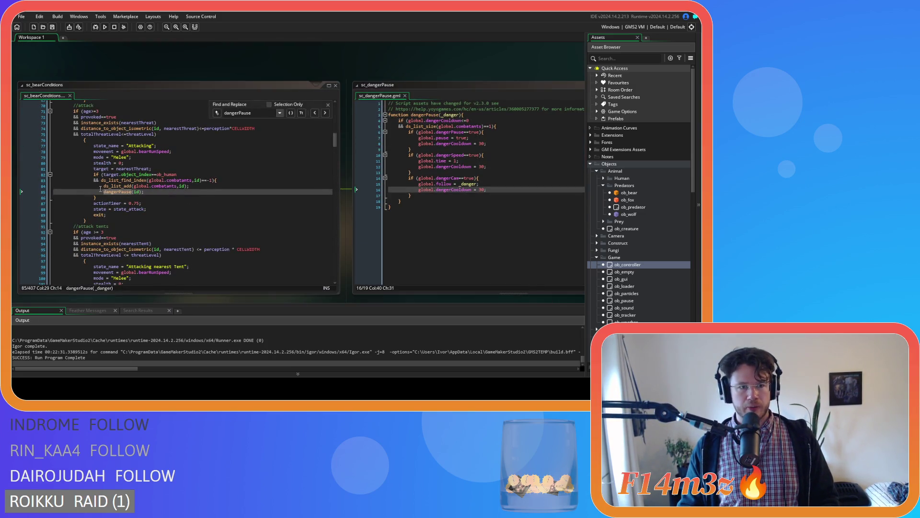
left_click(328, 105)
left_click(36, 192)
left_click(181, 58)
left_click(96, 27)
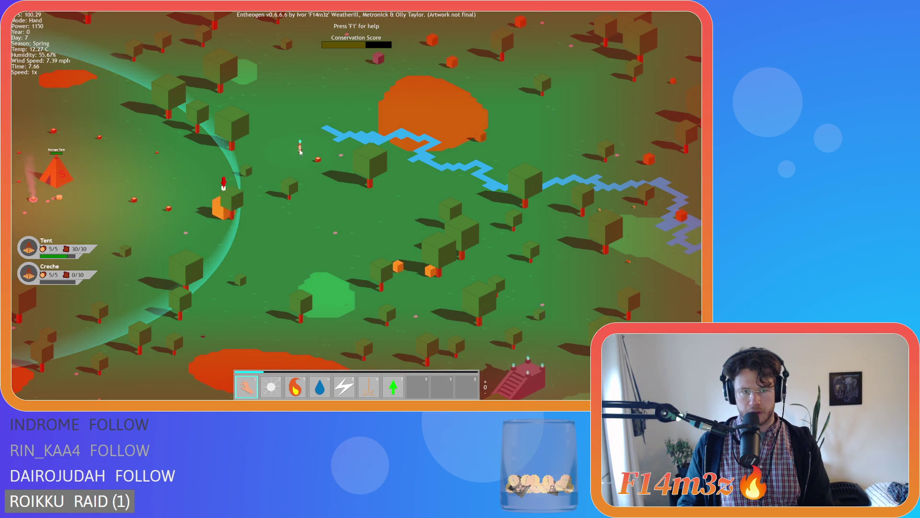
- Pan the map to the orange bear by the river and pause the game
left_click_drag(300, 198, 432, 180)
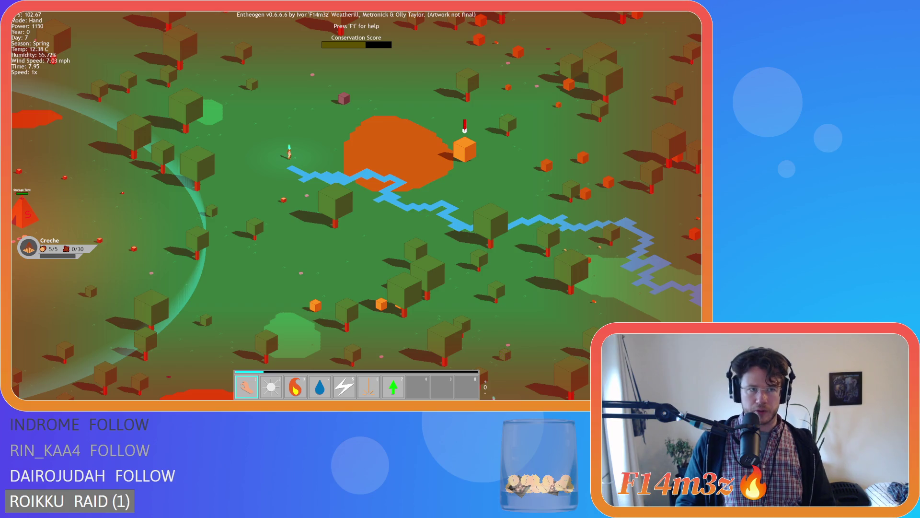
key("w")
key("d")
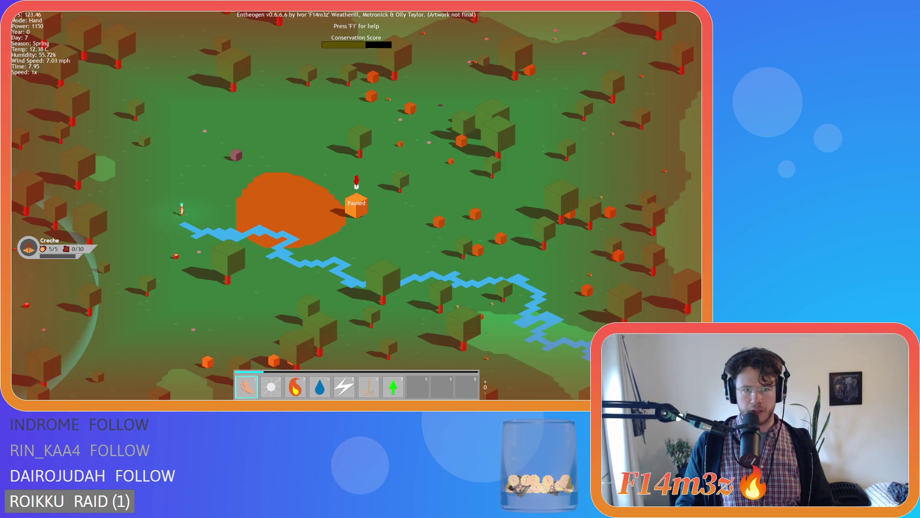
key("a")
key("s")
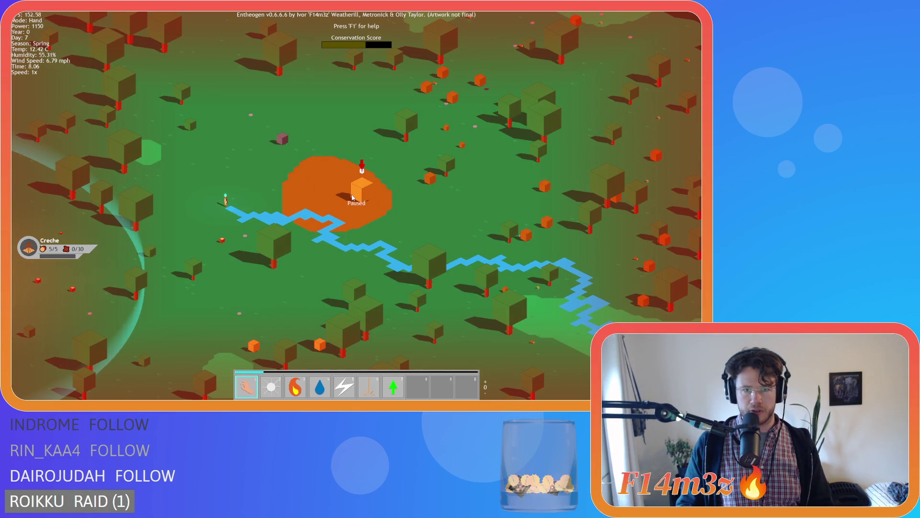
key("a")
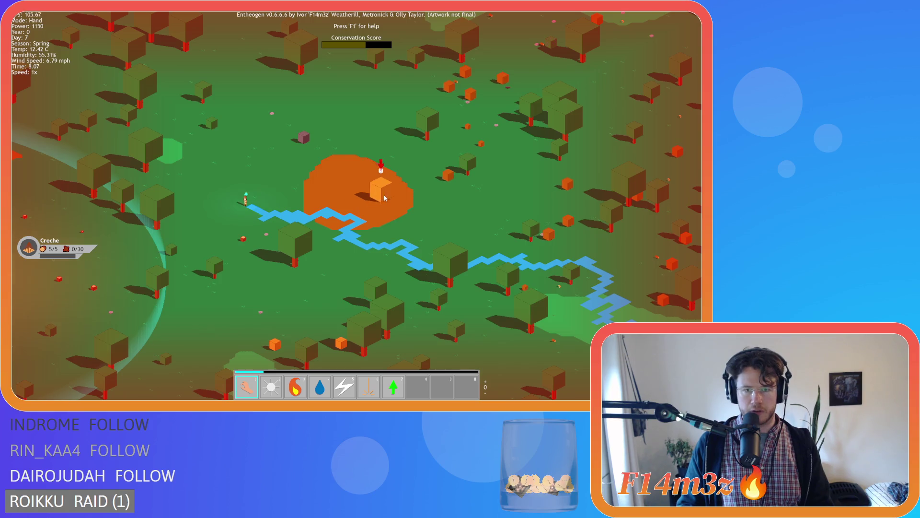
key("a")
key("s")
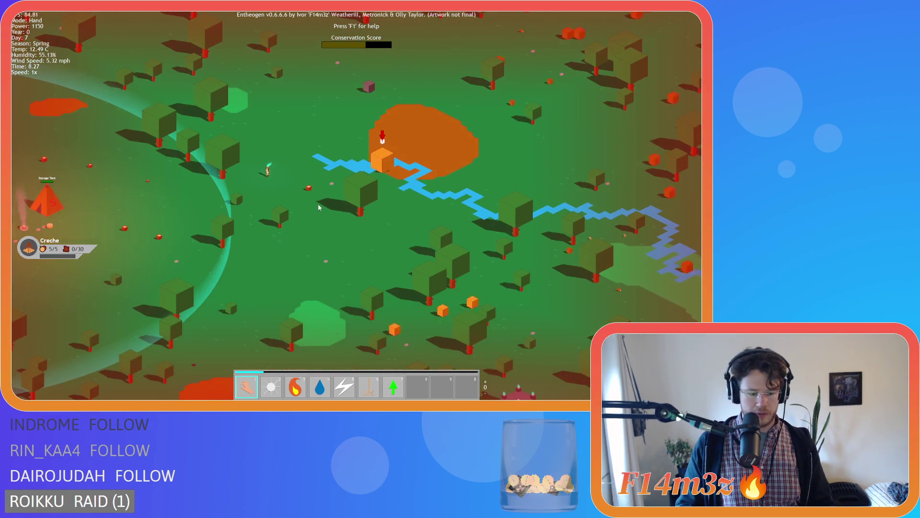
- Quickload the save twice with F9 and drag the bear beside the river
key("F9")
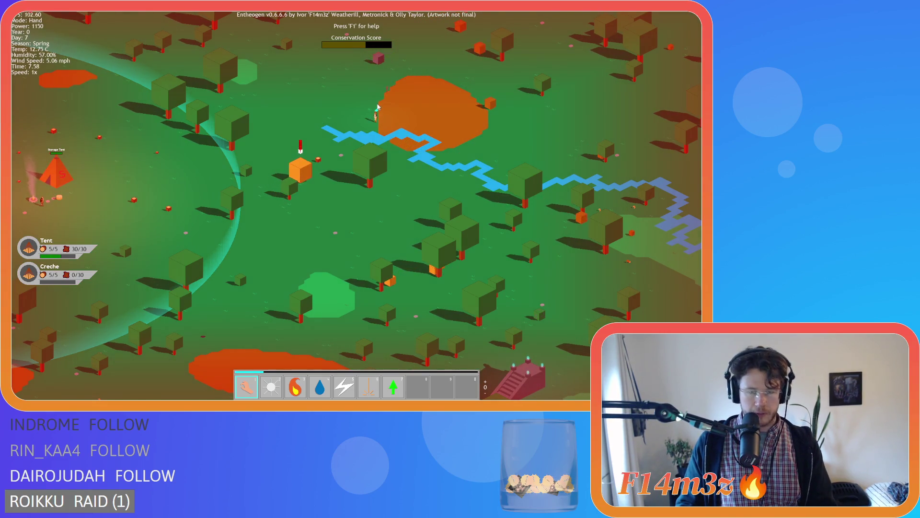
key("F9")
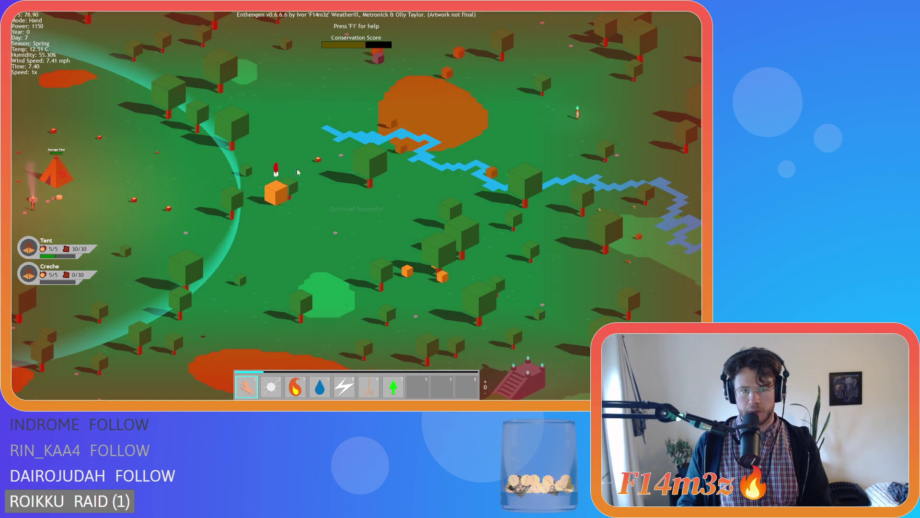
mouse_move(236, 216)
left_mouse_down()
mouse_move(221, 214)
mouse_move(320, 187)
mouse_move(377, 188)
mouse_move(427, 209)
mouse_move(419, 232)
mouse_move(366, 261)
left_mouse_up()
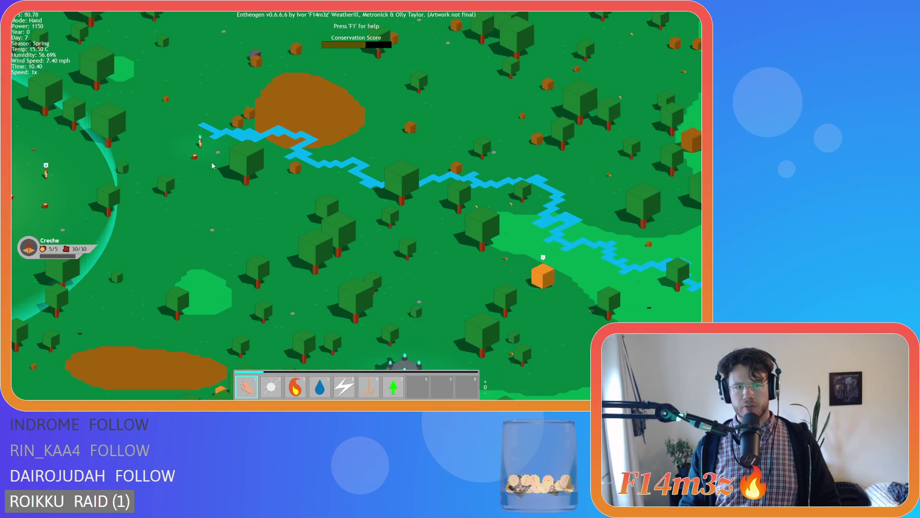
- Pan the view around the river, tent camp, sandy shore and tower
key("s")
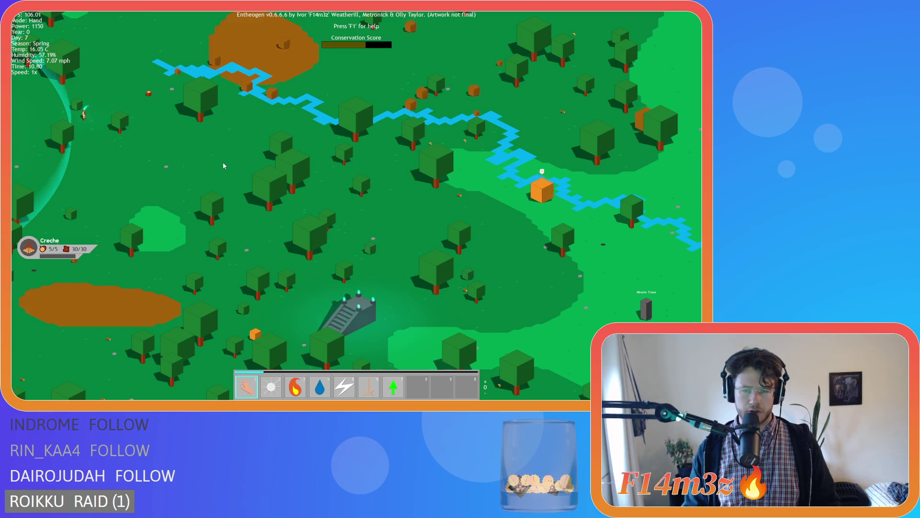
key("d")
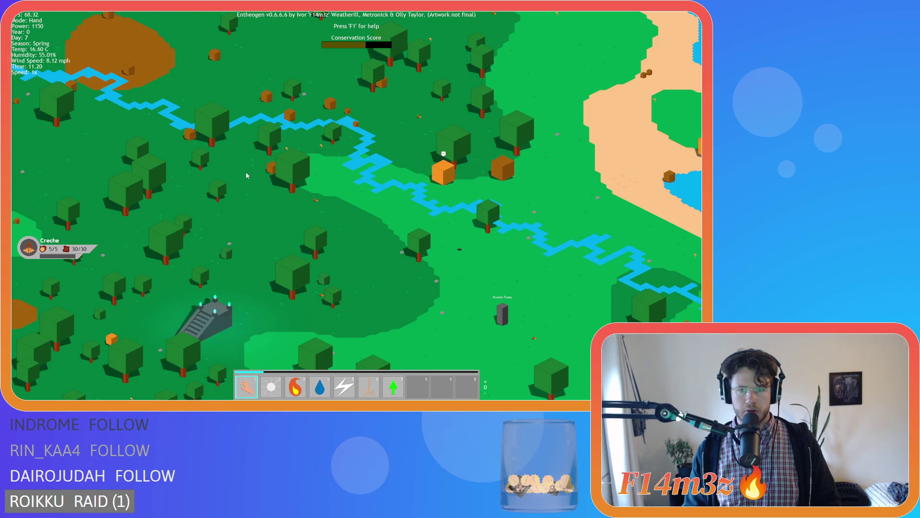
key("a")
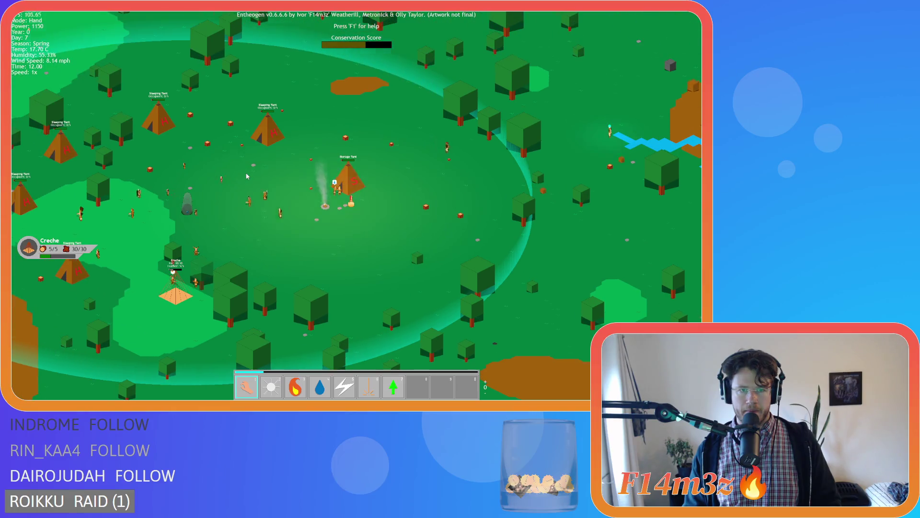
key("d")
key("w")
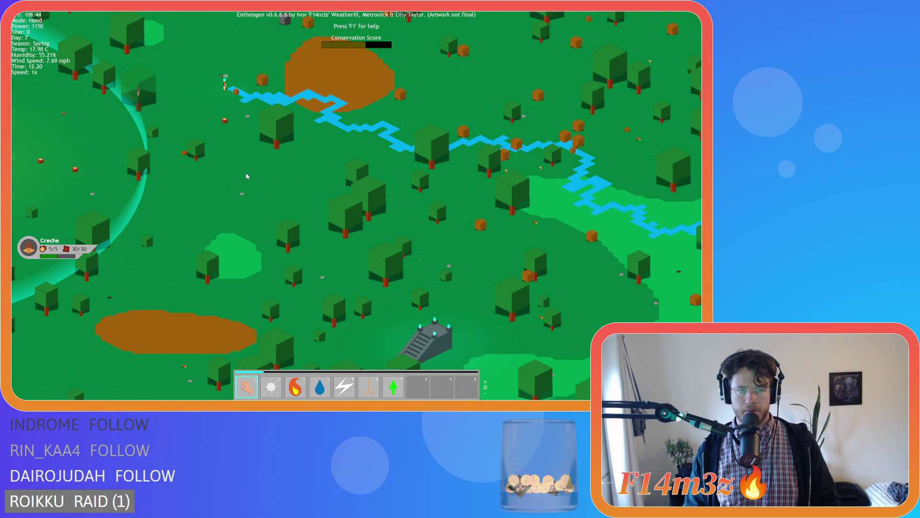
key("s")
key("d")
key("w")
key("d")
key("s")
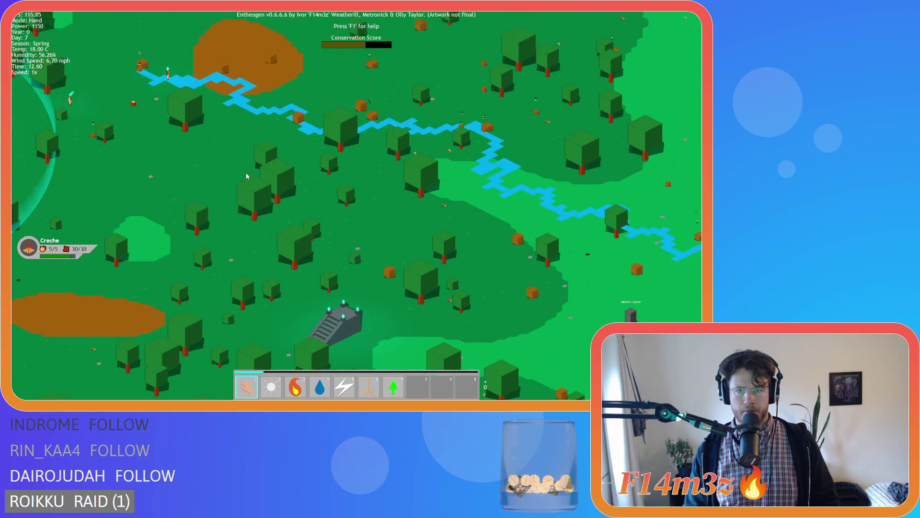
key("w")
key("a")
key("s")
key("d")
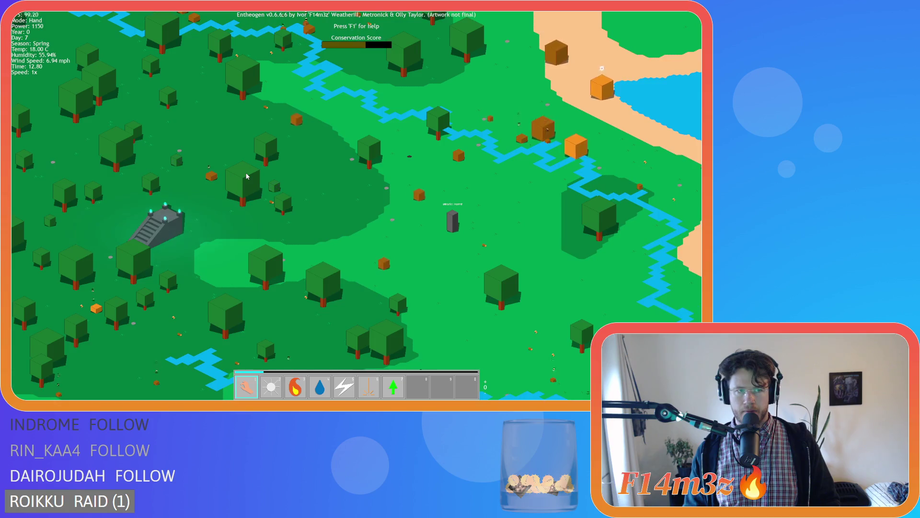
key("d")
key("w")
key("a")
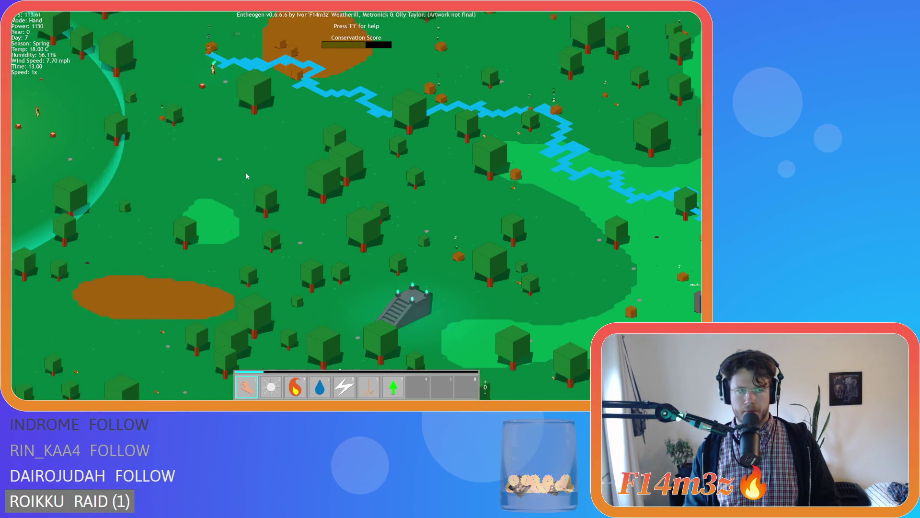
- Pan over the storage tent and purple cubes, then reload the quicksave with F9
key("a")
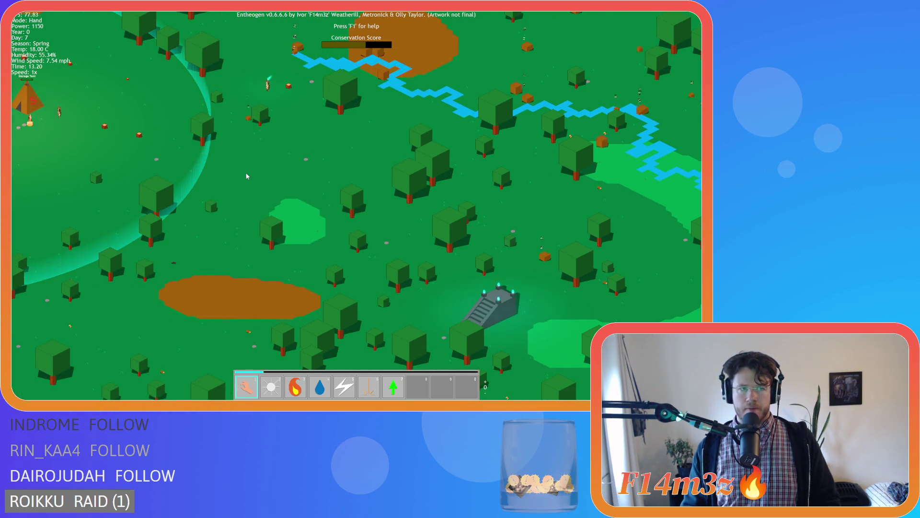
key("w")
key("d")
key("s")
key("a")
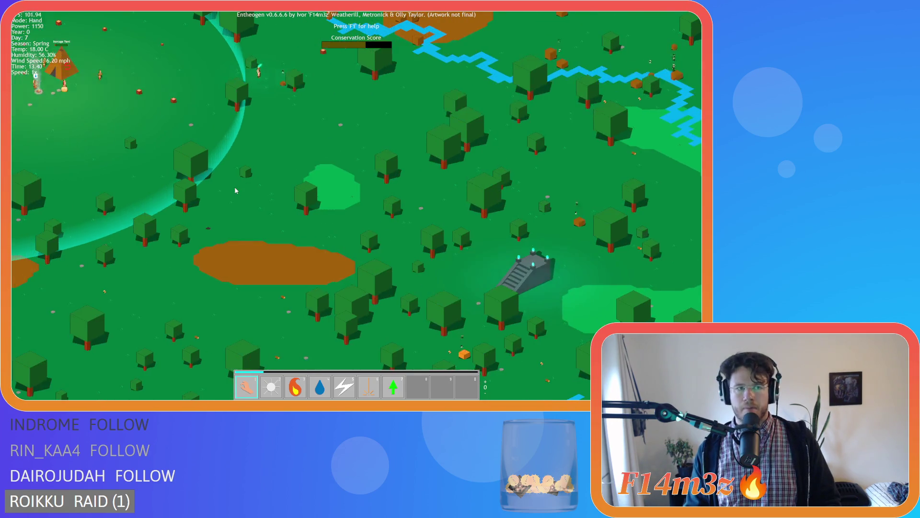
key("w")
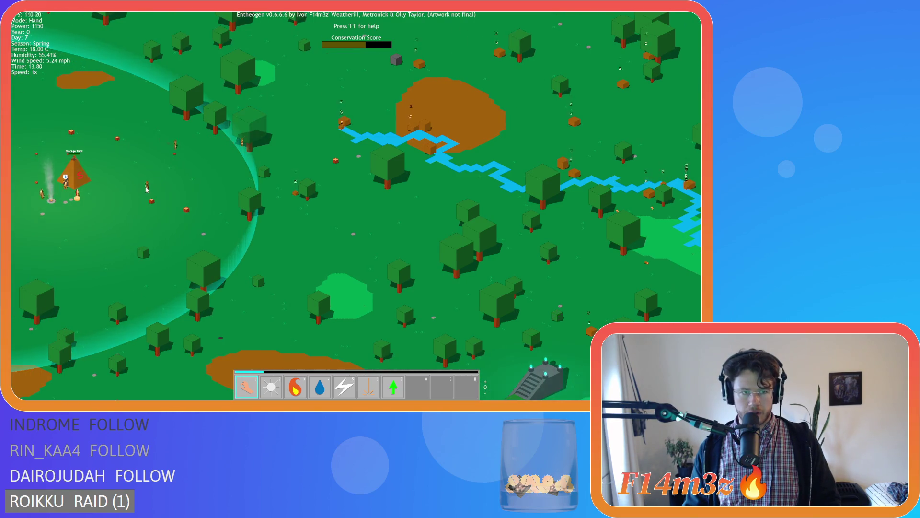
key("a")
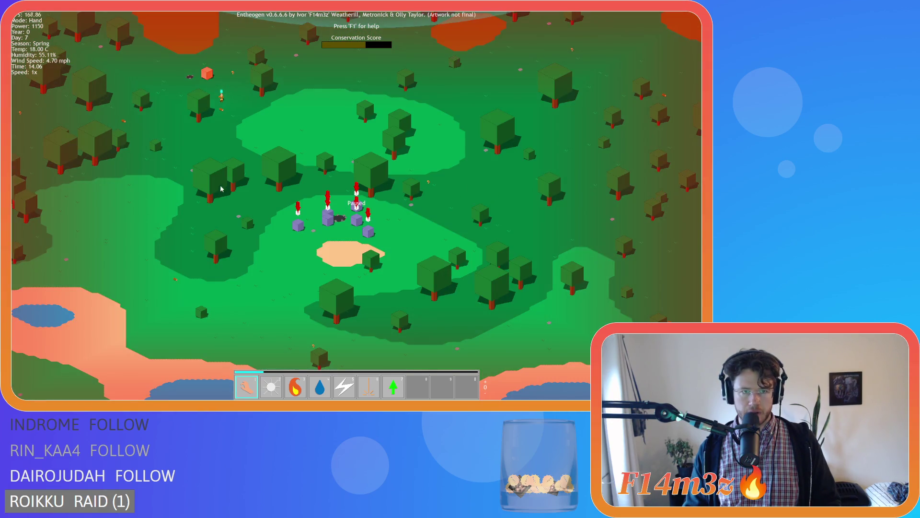
key("w")
key("a")
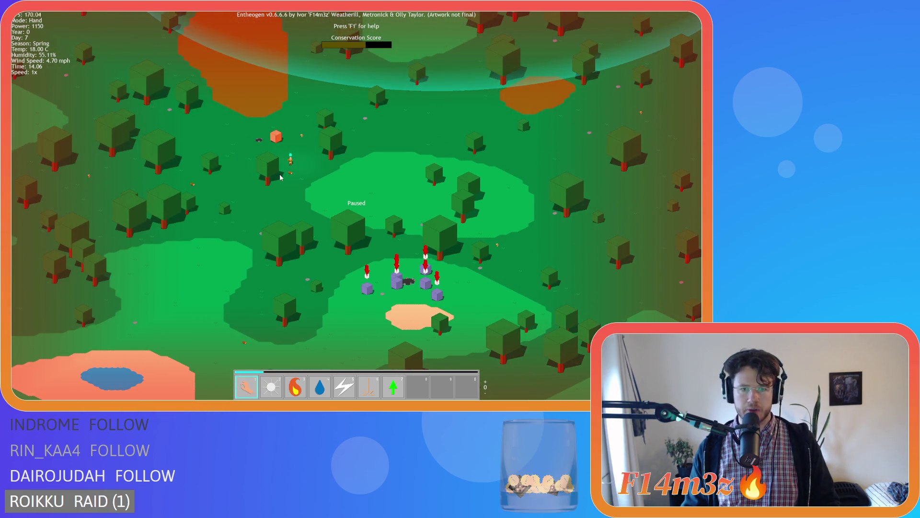
key("s")
key("a")
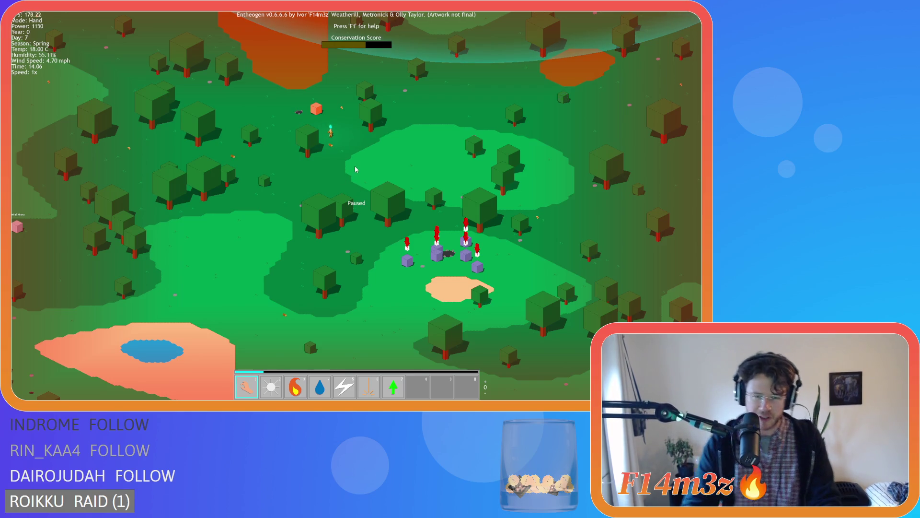
key("d")
key("w")
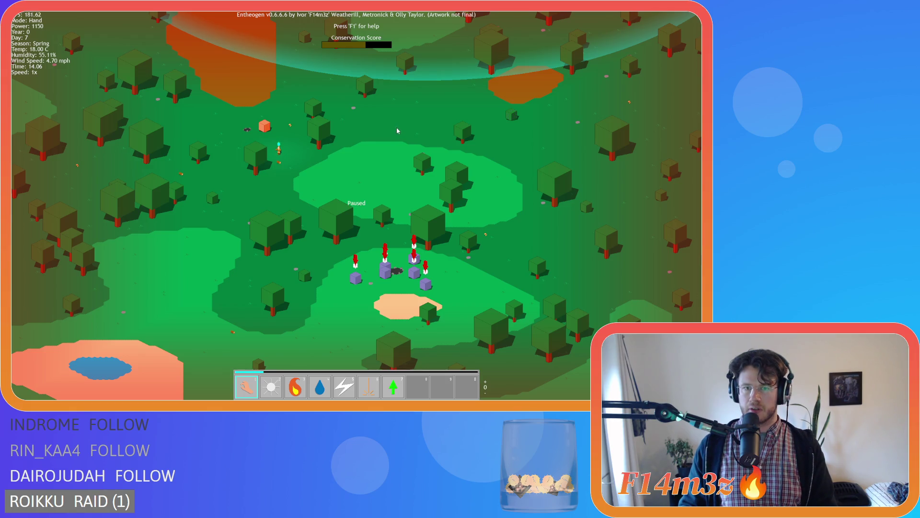
key("F9")
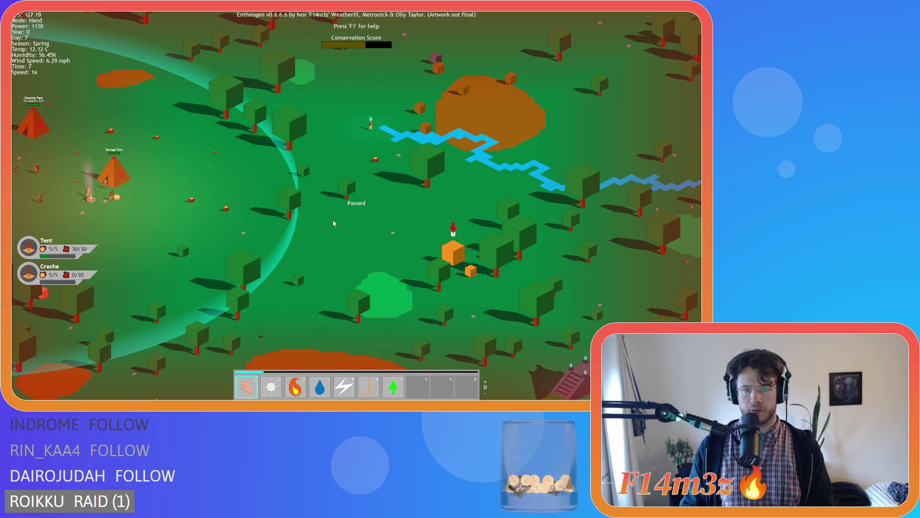
- Pan across the riverside tents, reload the quicksave with F9, then quit with Escape
key("d")
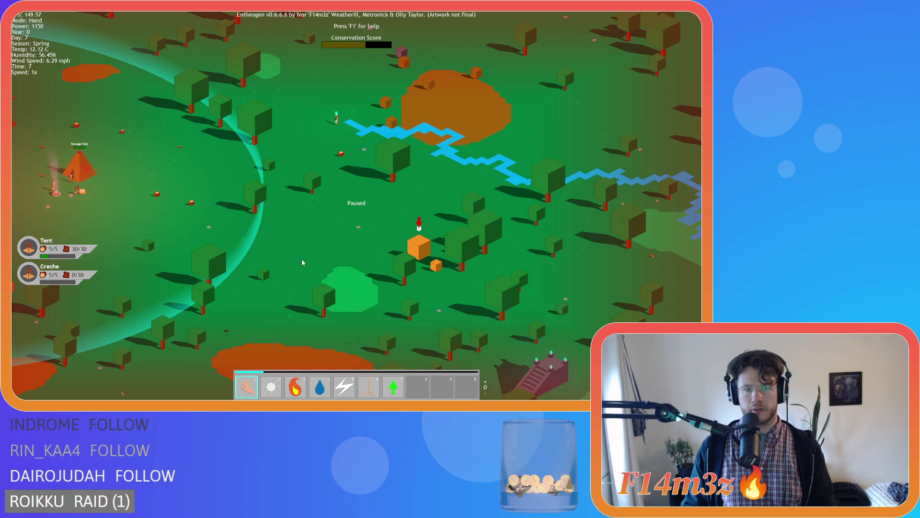
key("w")
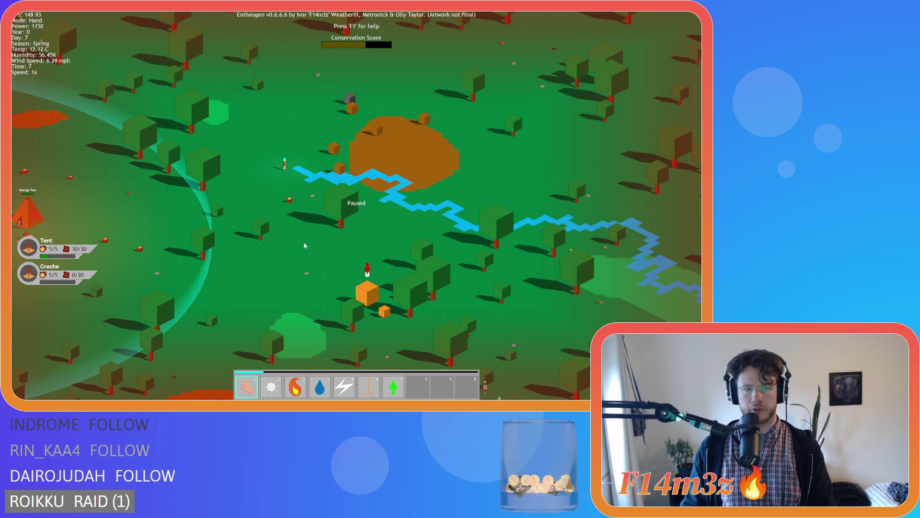
key("s")
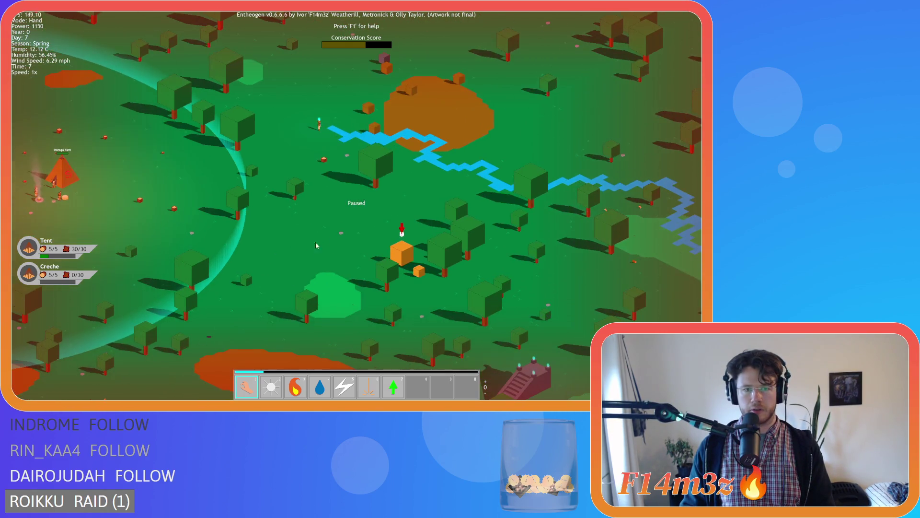
key("a")
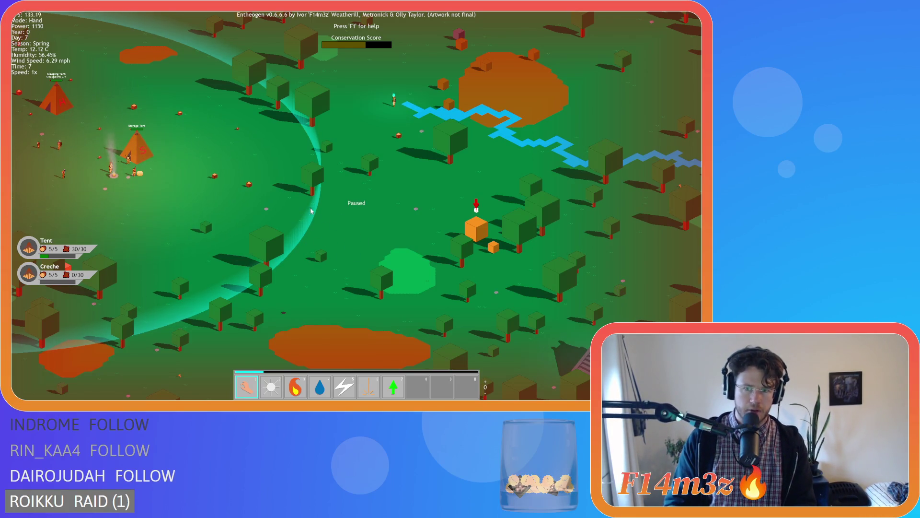
key("w")
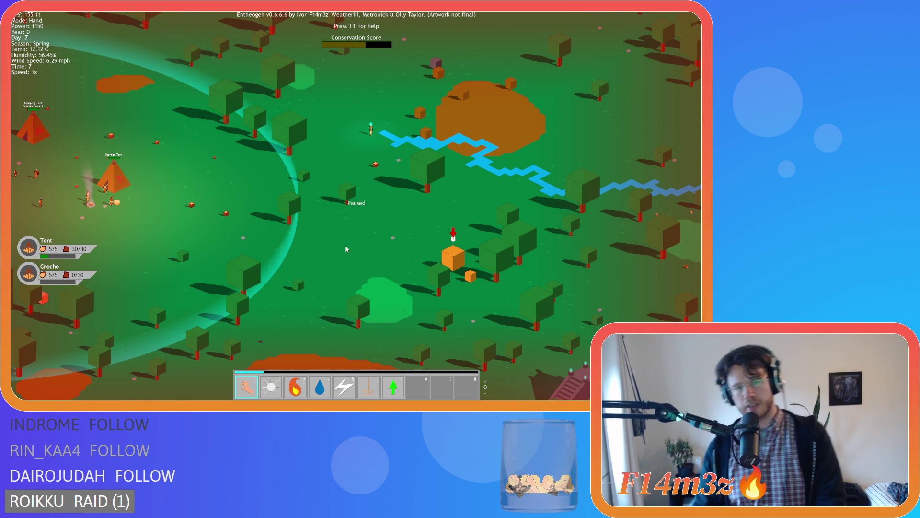
key("s")
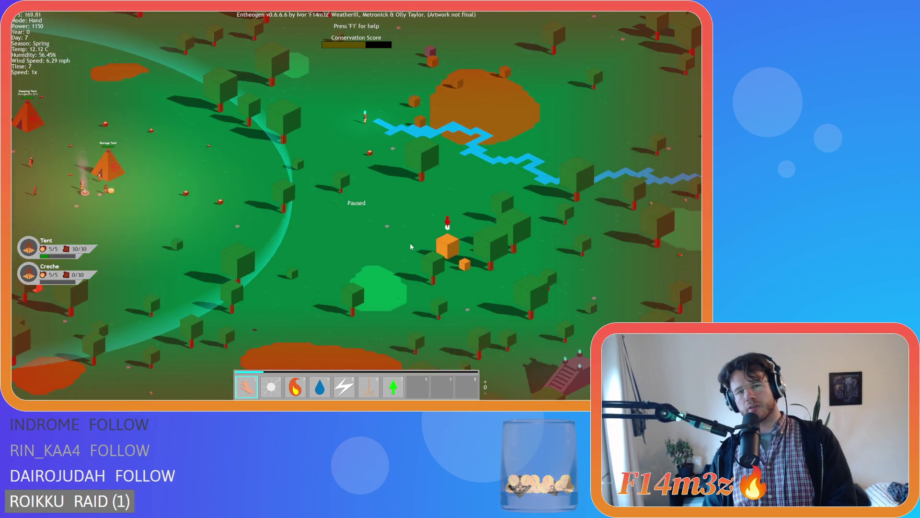
key("d")
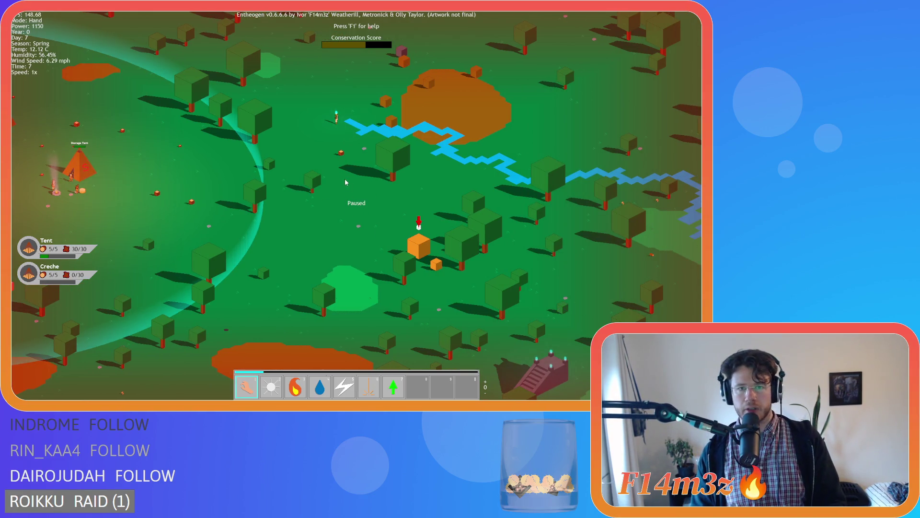
key("F9")
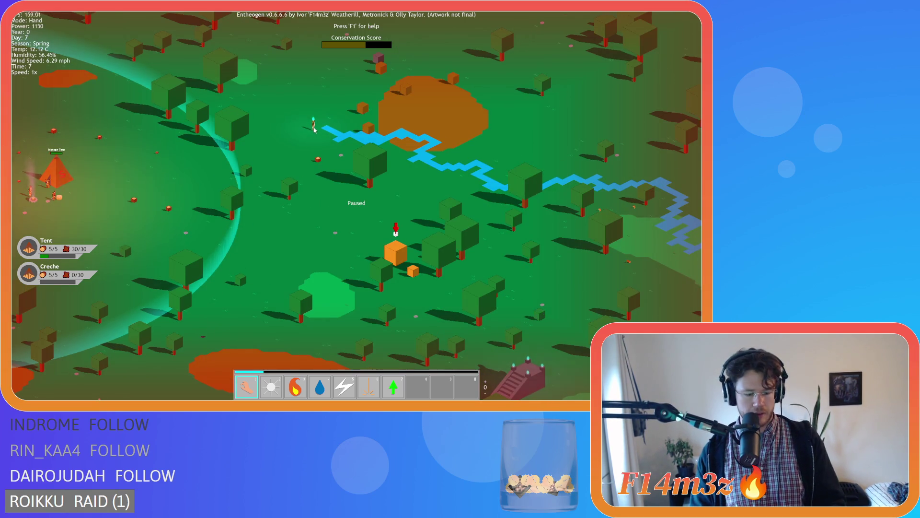
key("Escape")
- Quit to the title screen and load the quicksave, back in the Day 7 spring game
key("y")
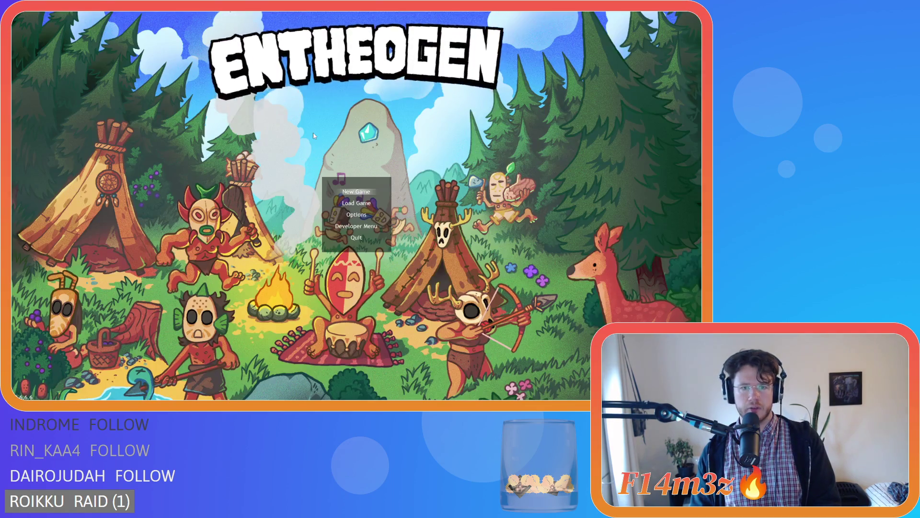
key("F9")
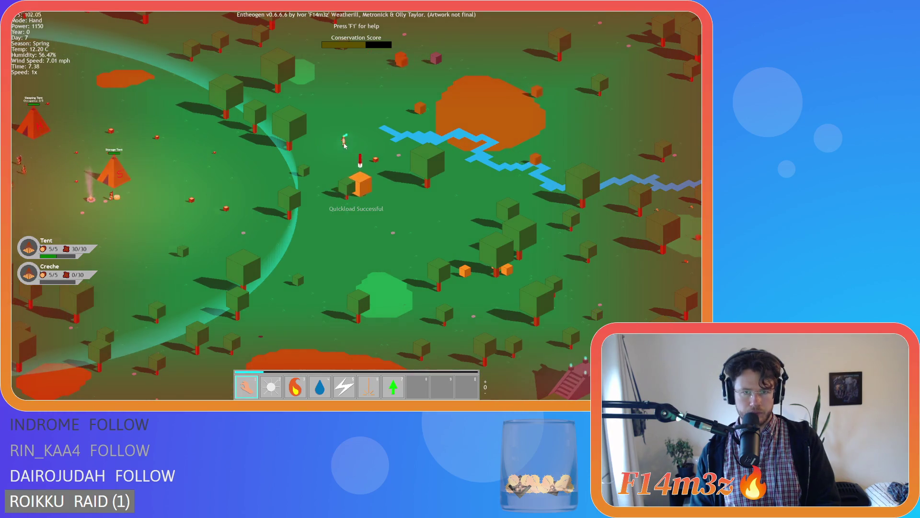
key("s")
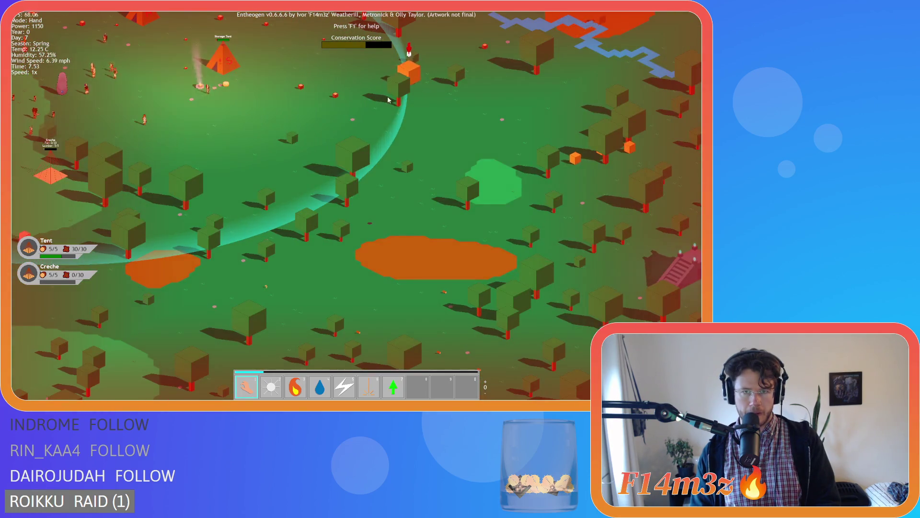
key("d")
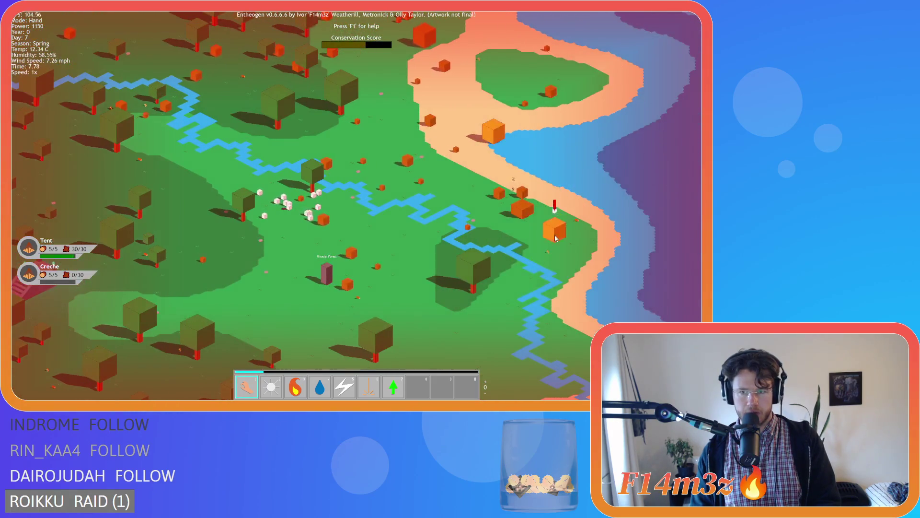
- Zoom and pan over the village camp, where the creche plot still lacks fur
scroll(233, 196, "down", 5)
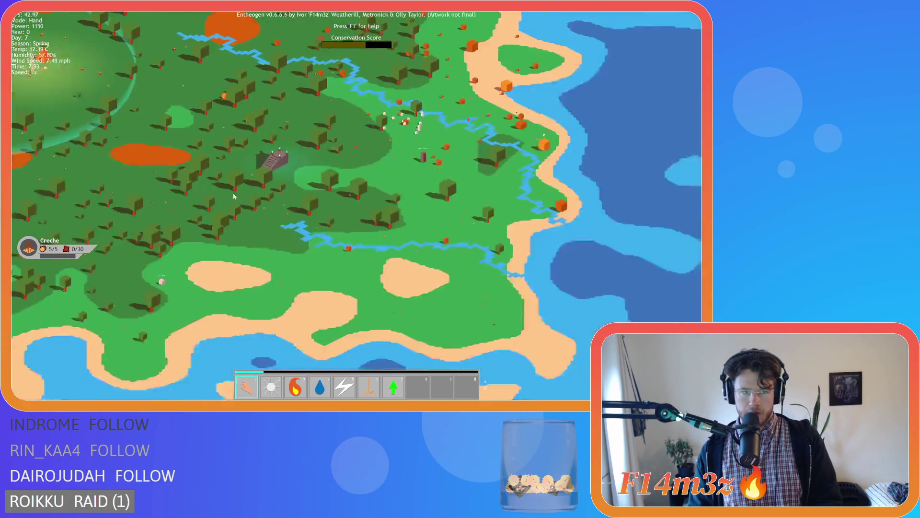
scroll(234, 196, "up", 5)
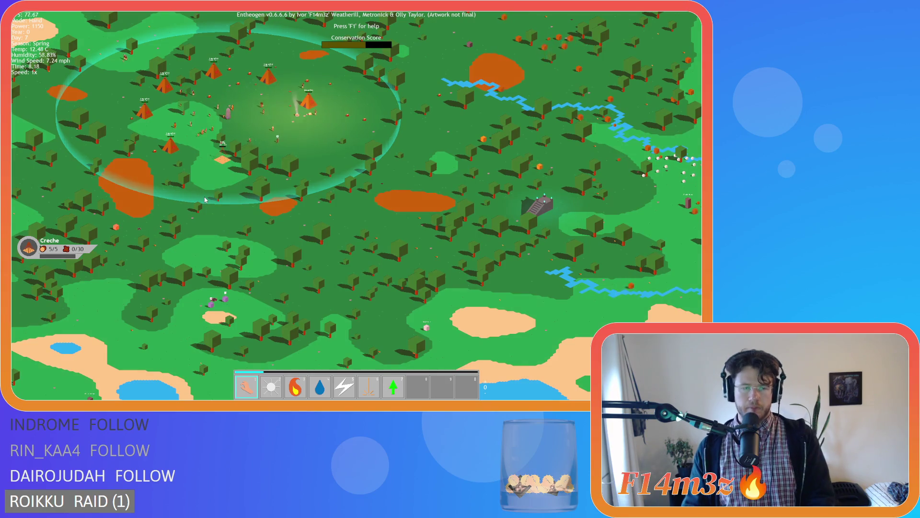
scroll(209, 197, "up", 3)
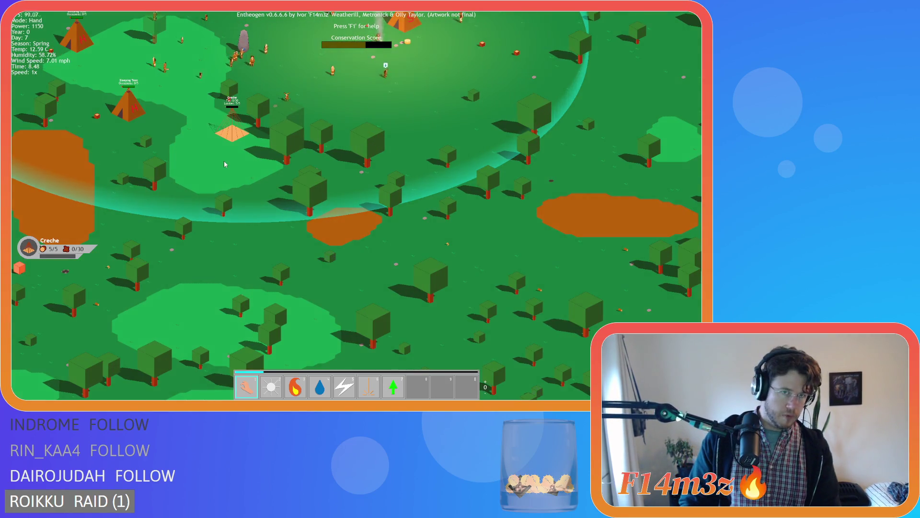
scroll(225, 164, "down", 2)
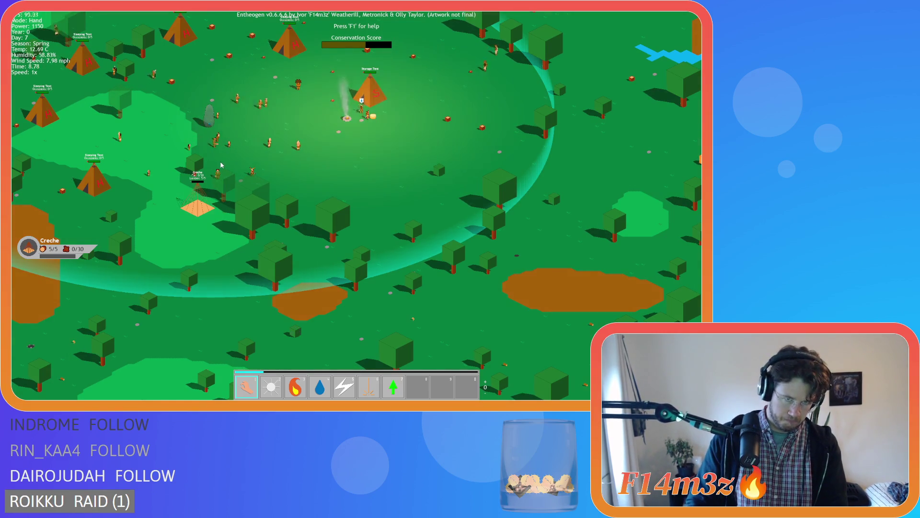
key("w")
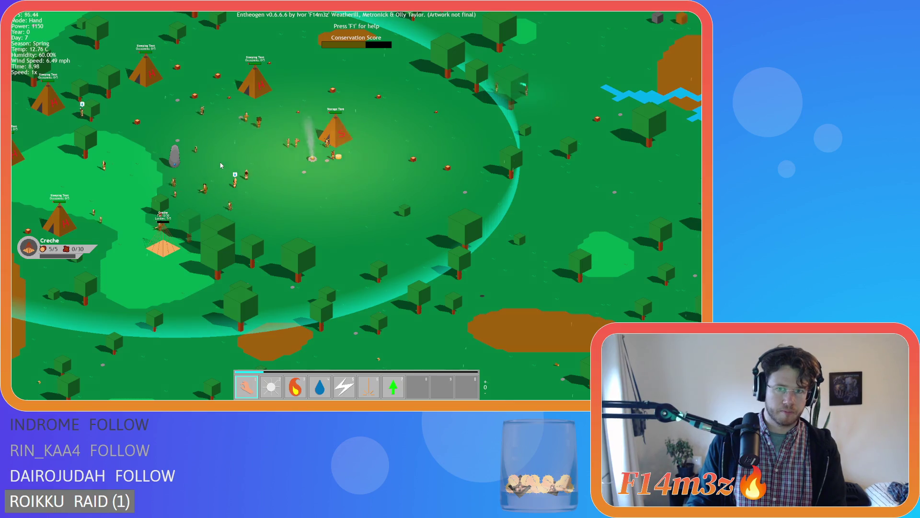
key("s")
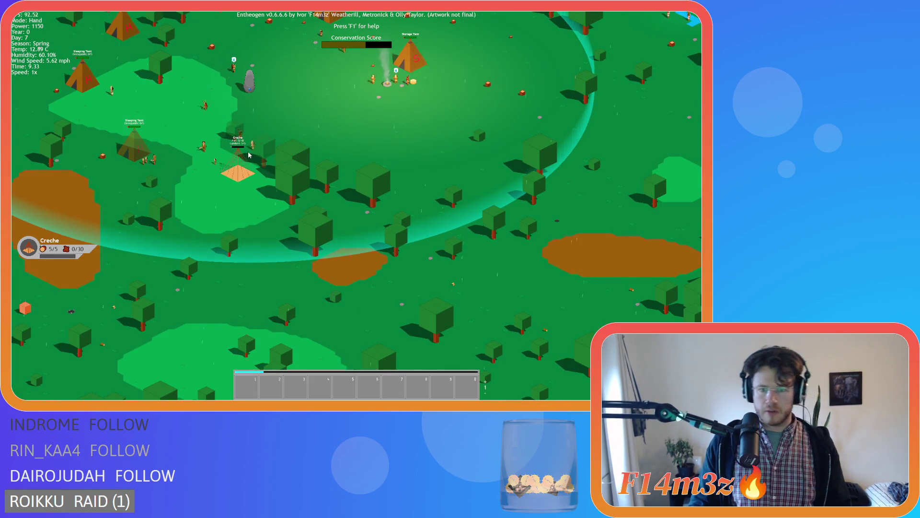
- Survey the coast south and north, then jump the view back to the village
scroll(204, 122, "down", 5)
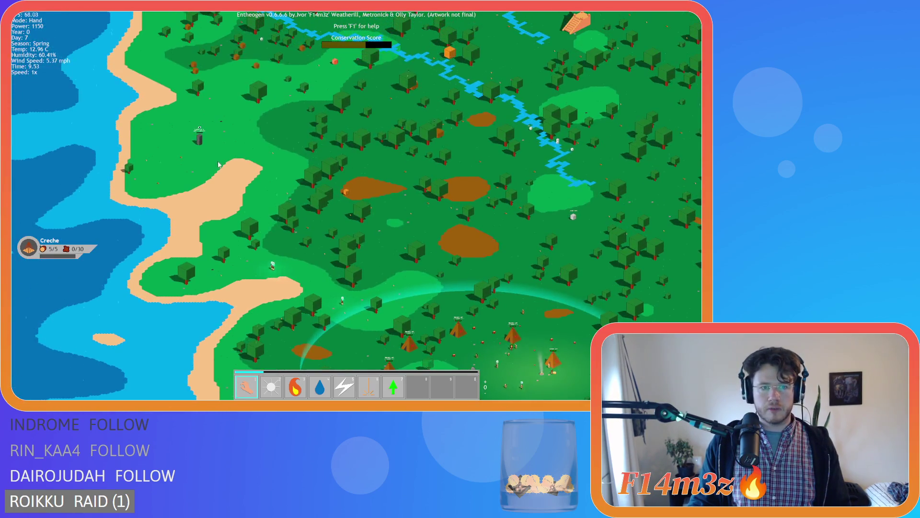
scroll(218, 164, "up", 4)
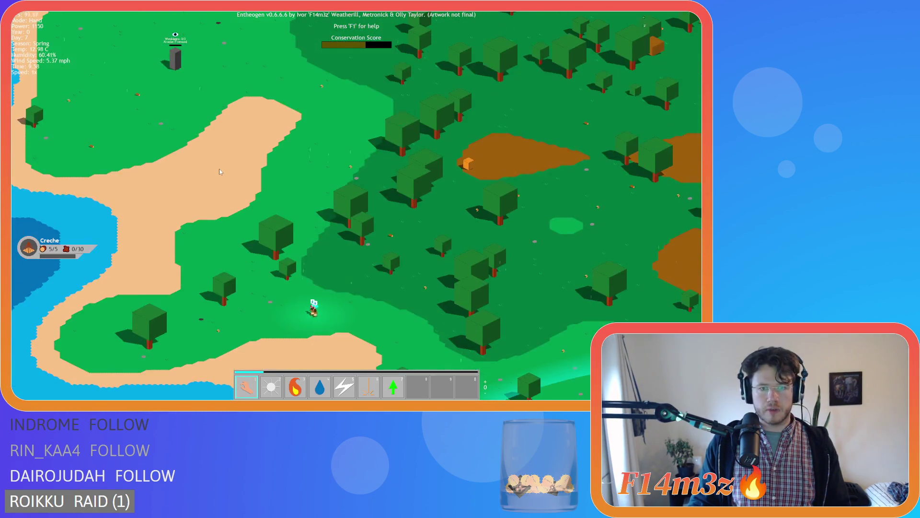
key("s")
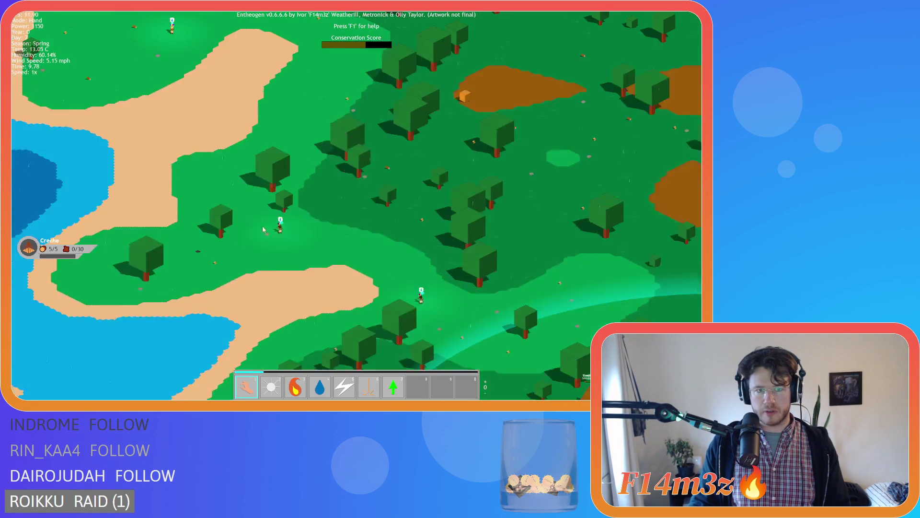
scroll(271, 227, "down", 3)
scroll(287, 216, "up", 3)
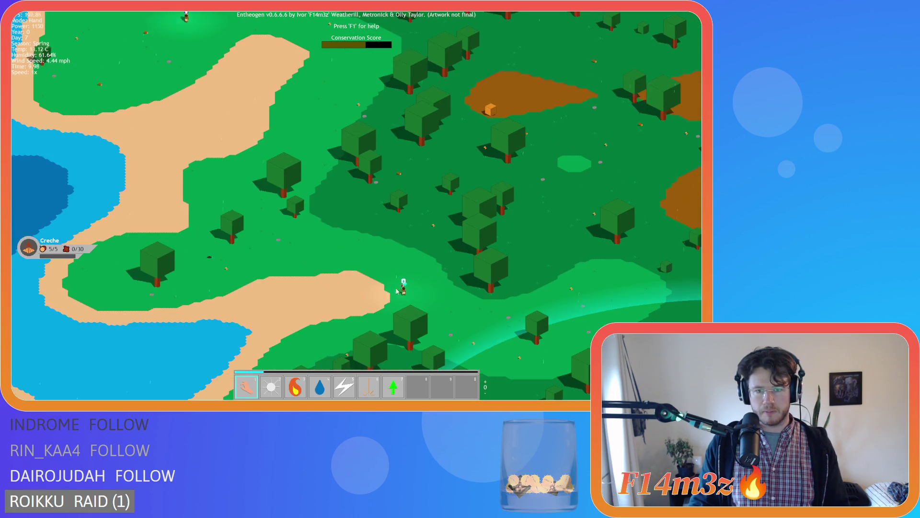
key("w")
key("space")
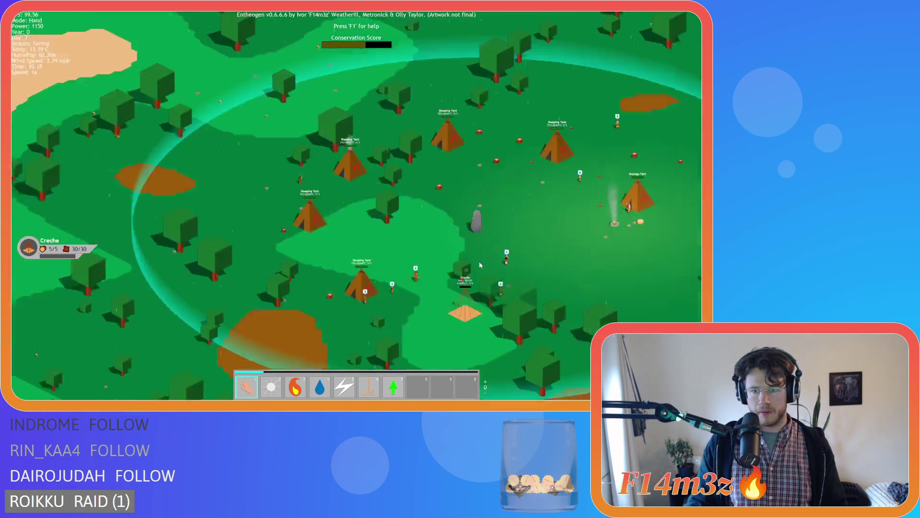
- Centre the camp and select the villager building the creche, showing the Tribe list of 24
key("s")
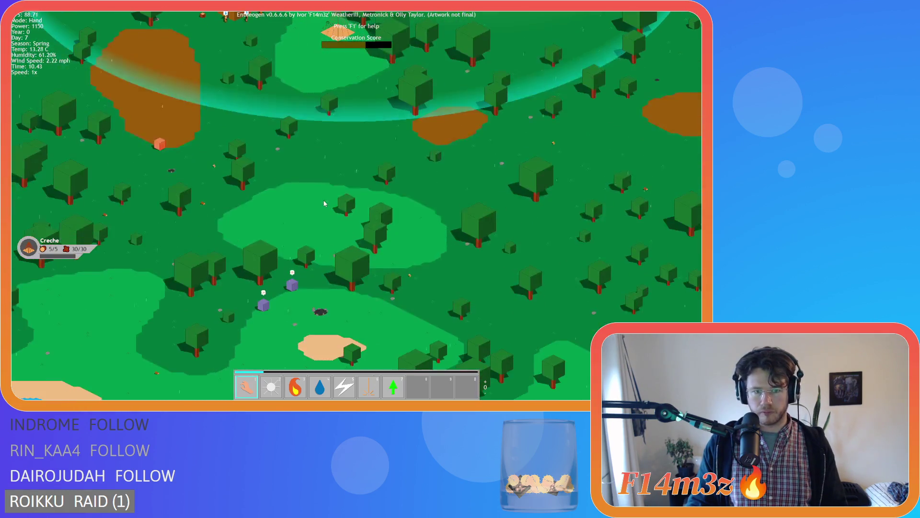
key("w")
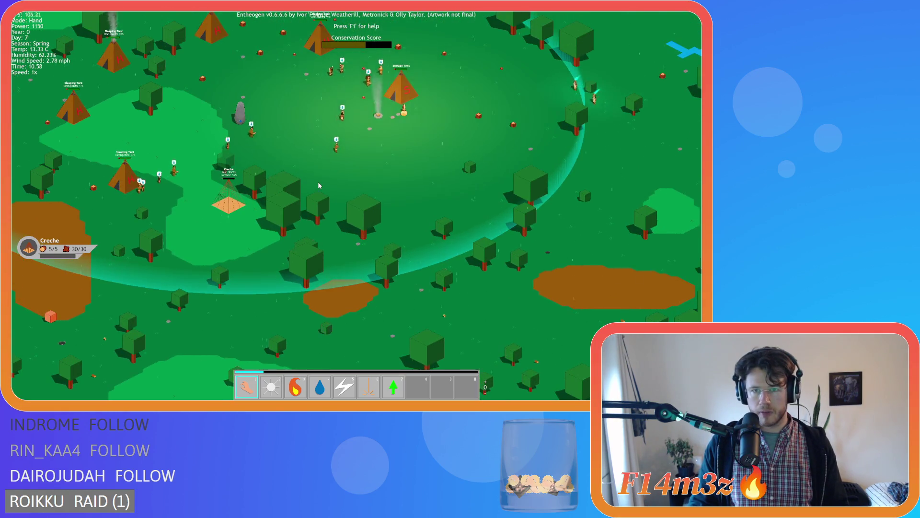
key("a")
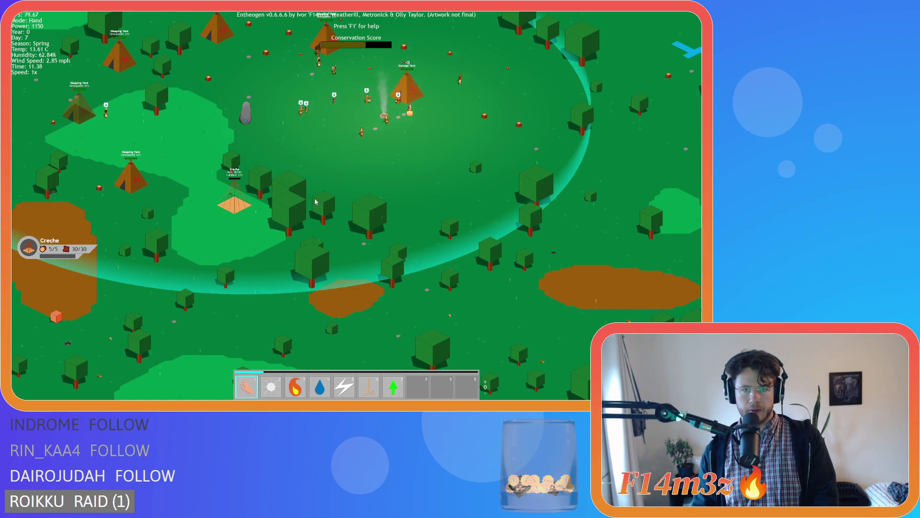
key("w")
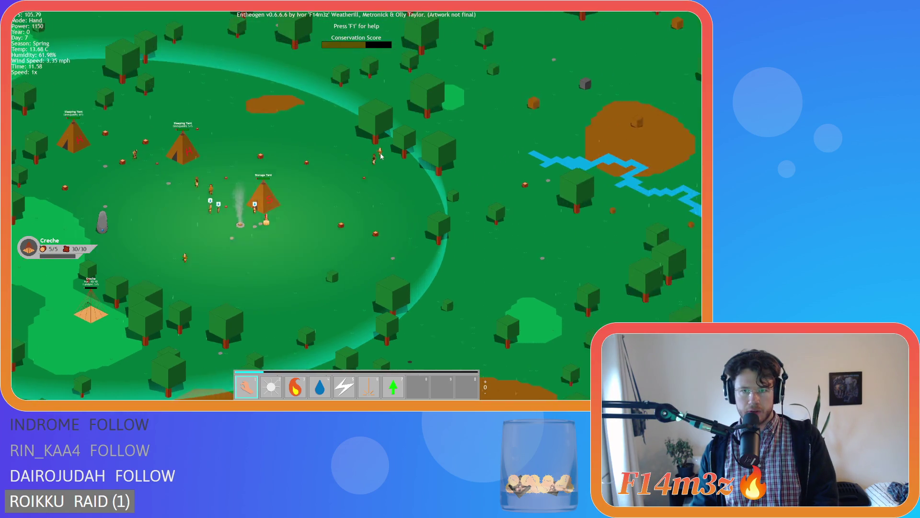
key("s")
key("s")
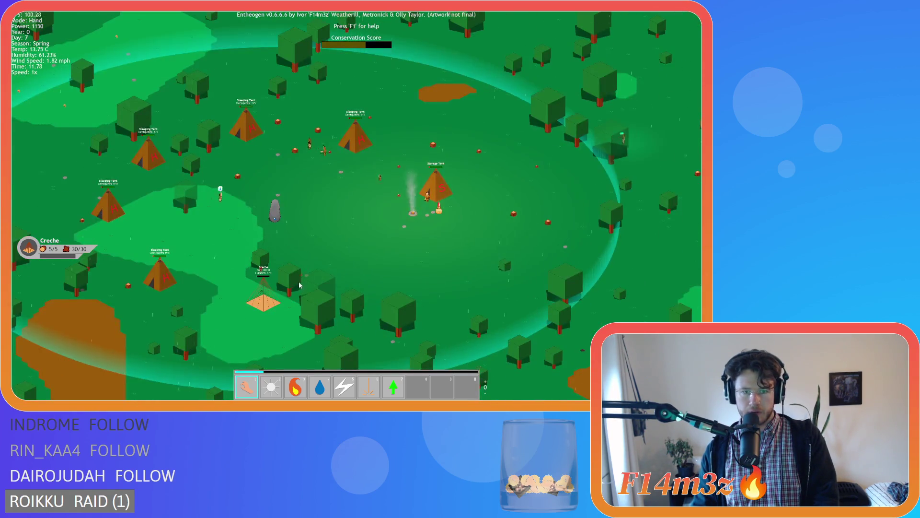
key("w")
left_click(324, 284)
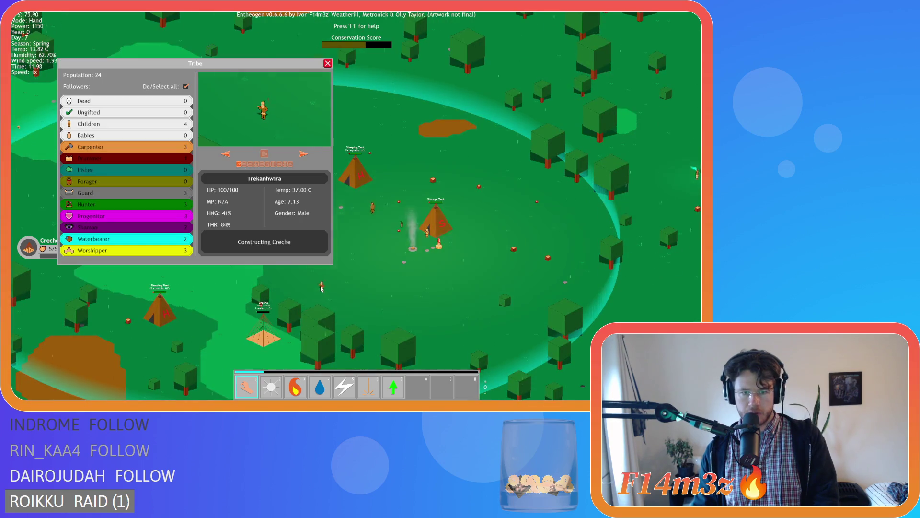
- Close the villager panel and tribe overview, then pan across the village
left_click(330, 67)
key("w")
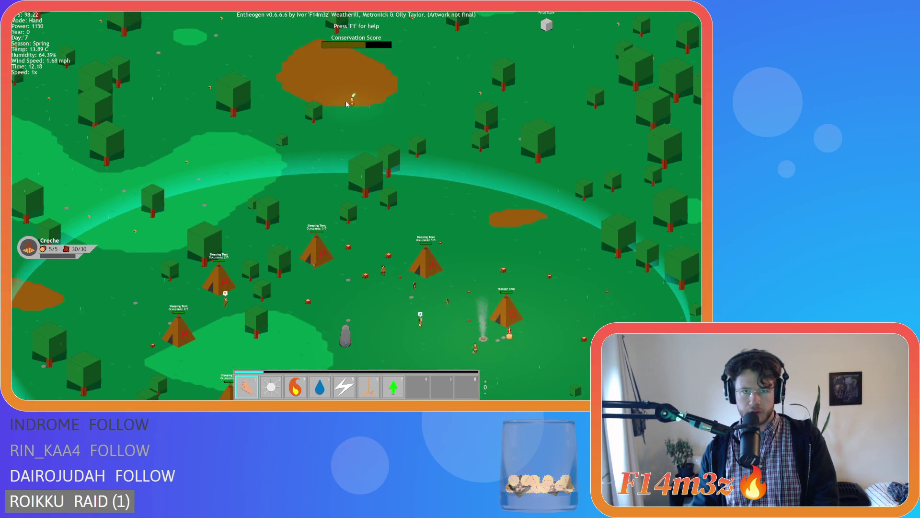
key("t")
key("s")
left_click_drag(441, 207, 422, 233)
key("s")
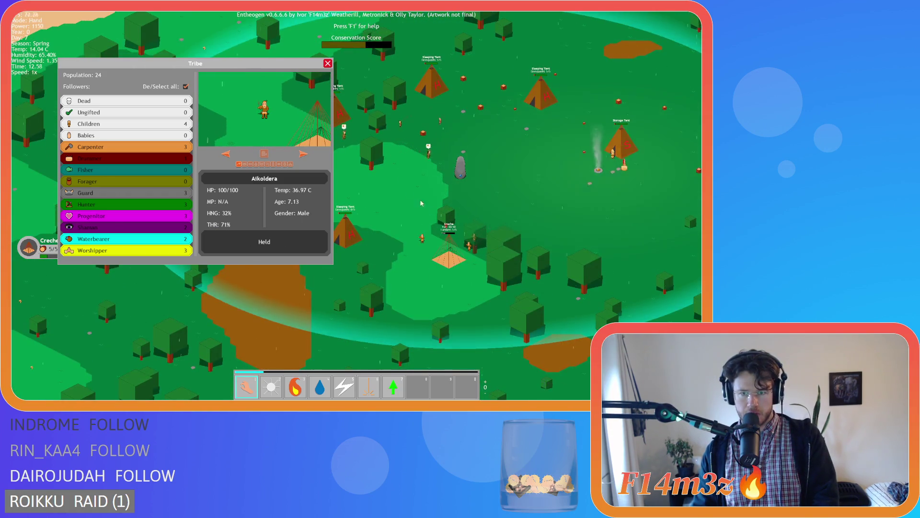
key("Escape")
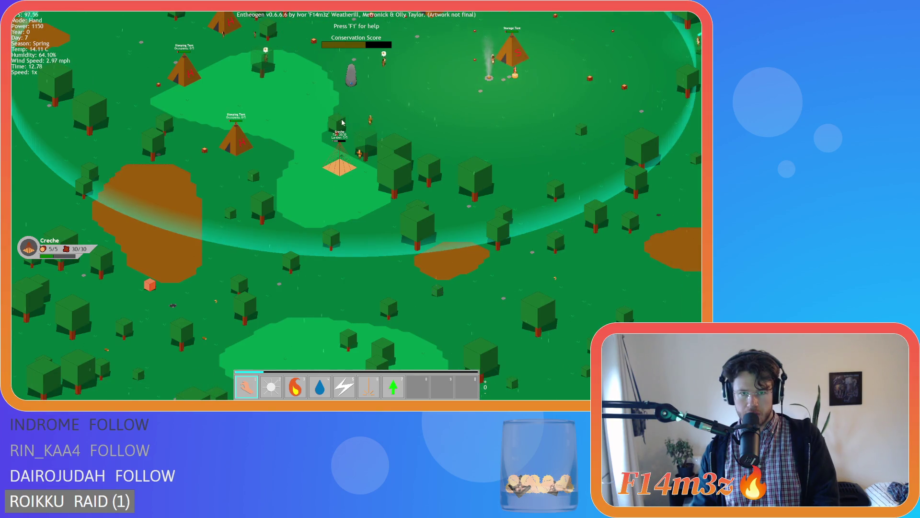
key("d")
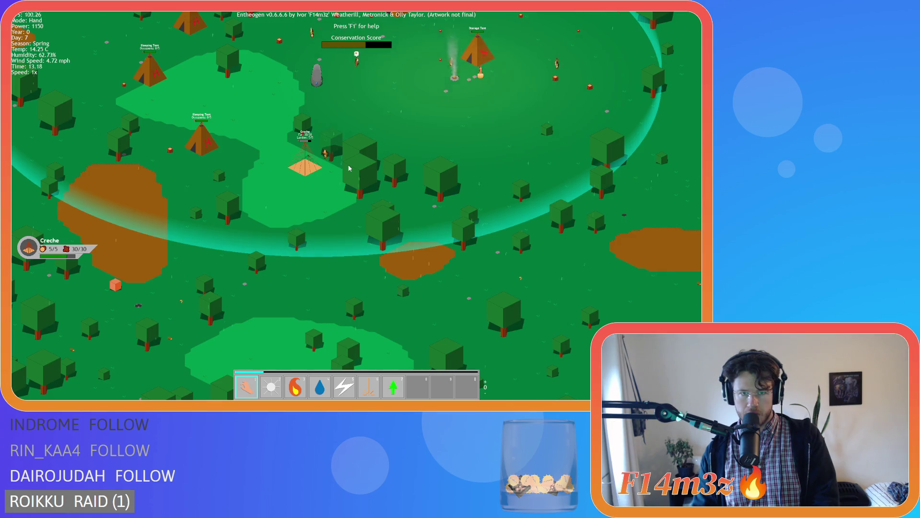
- Zoom in to inspect the child by the Creche Tent, close the overview, and zoom out
scroll(348, 167, "up", 3)
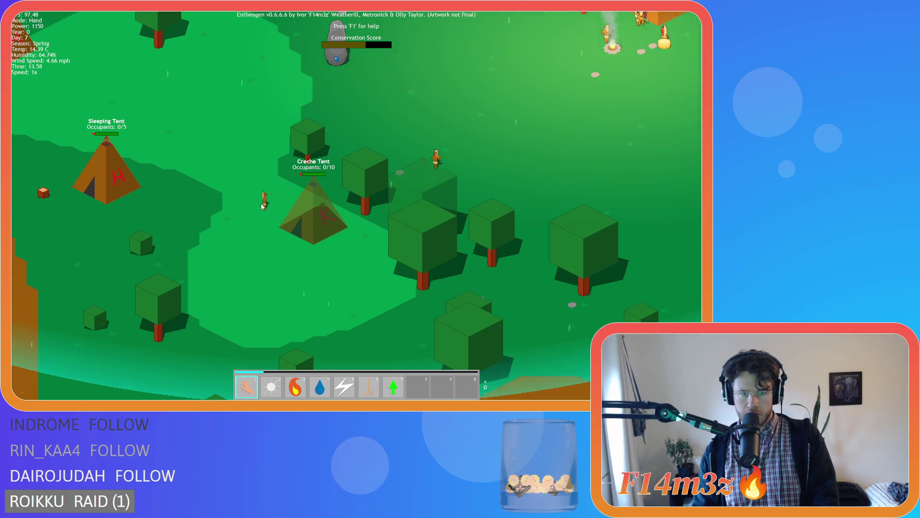
left_click(203, 191)
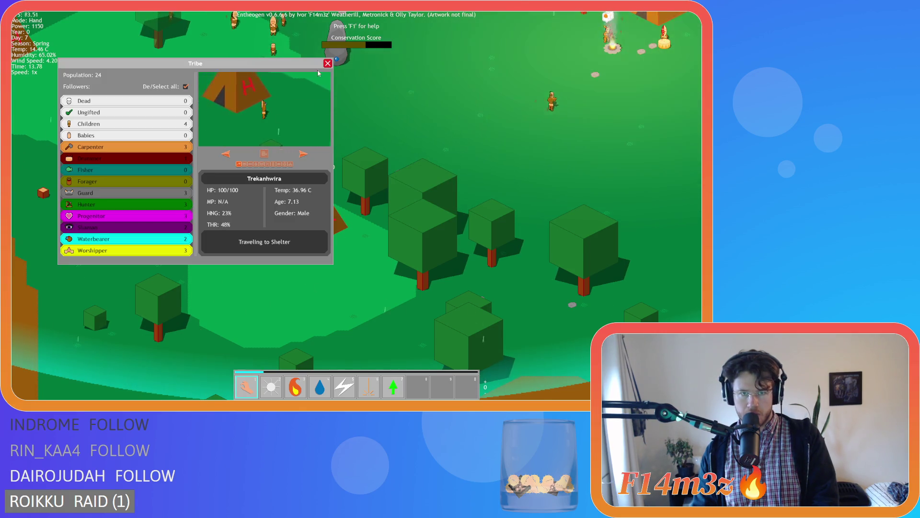
left_click(327, 64)
scroll(396, 122, "down", 5)
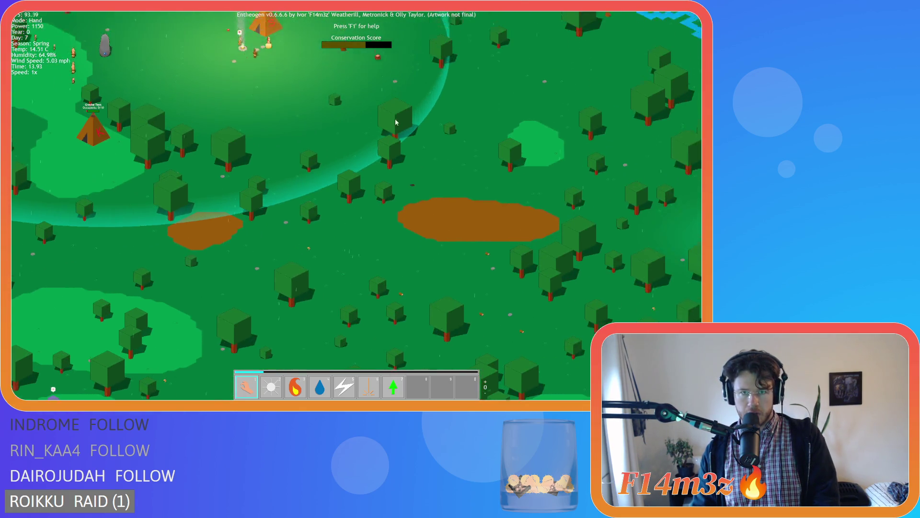
- Pan from the tents toward the river and coastline, zooming in and out repeatedly
key("w")
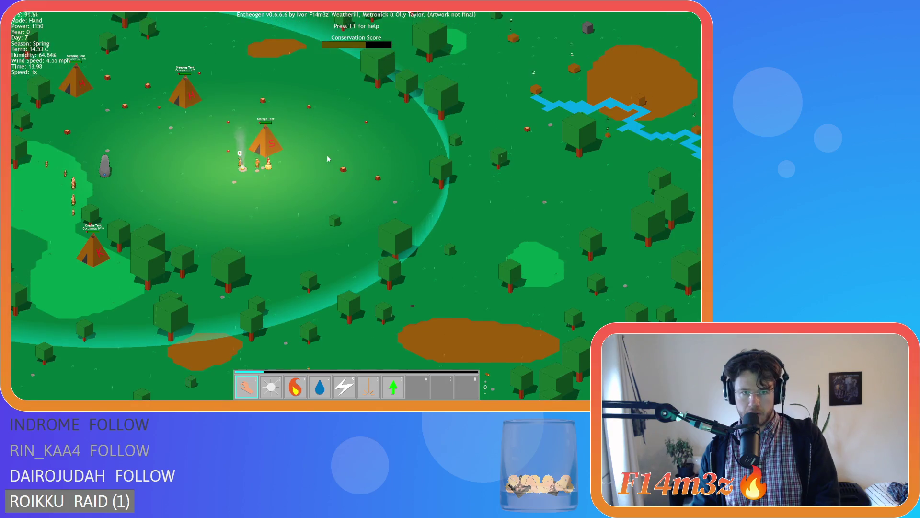
key("a")
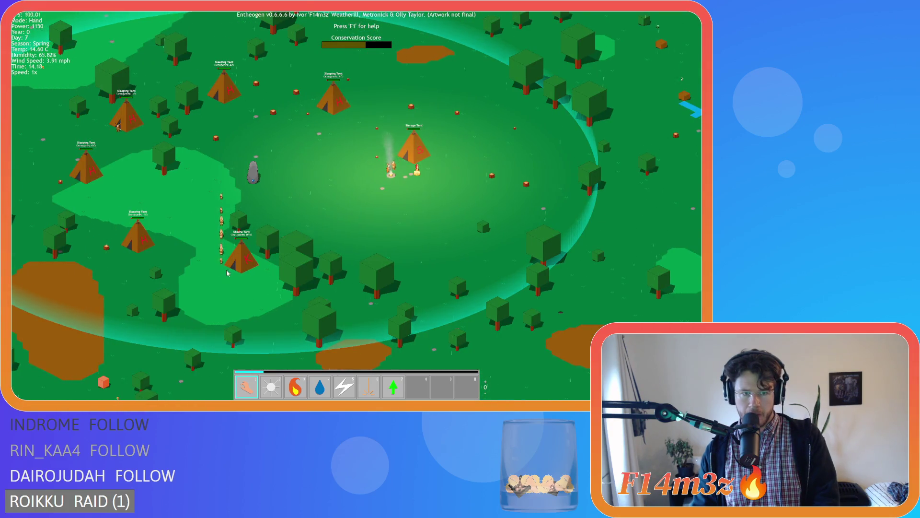
key("d")
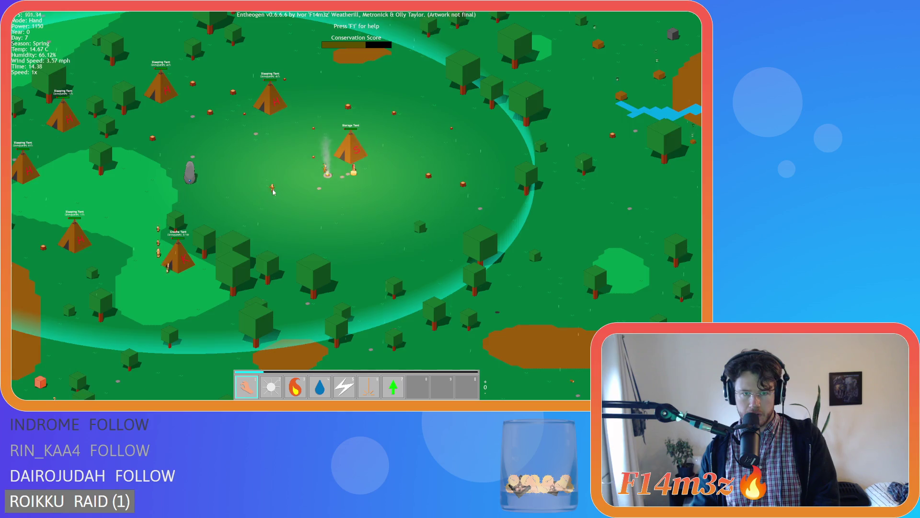
scroll(273, 192, "down", 5)
key("d")
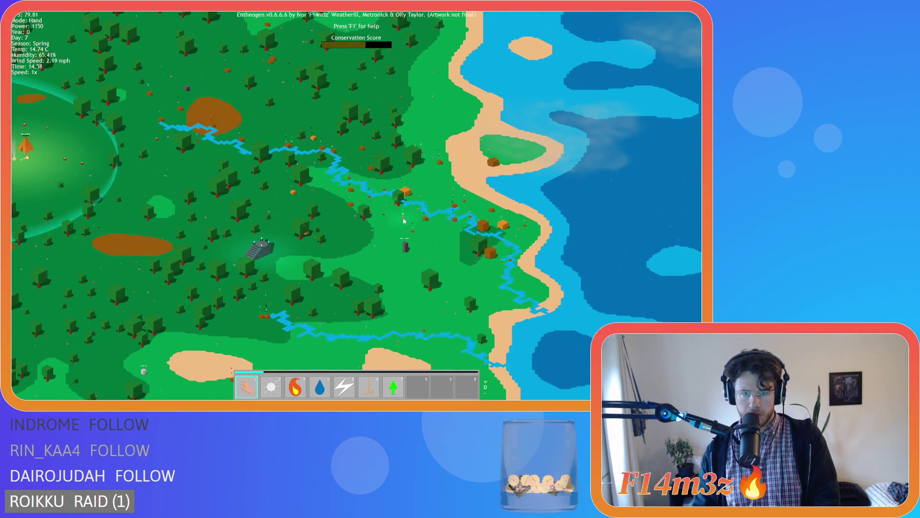
scroll(404, 221, "up", 2)
scroll(409, 234, "down", 4)
scroll(405, 242, "up", 4)
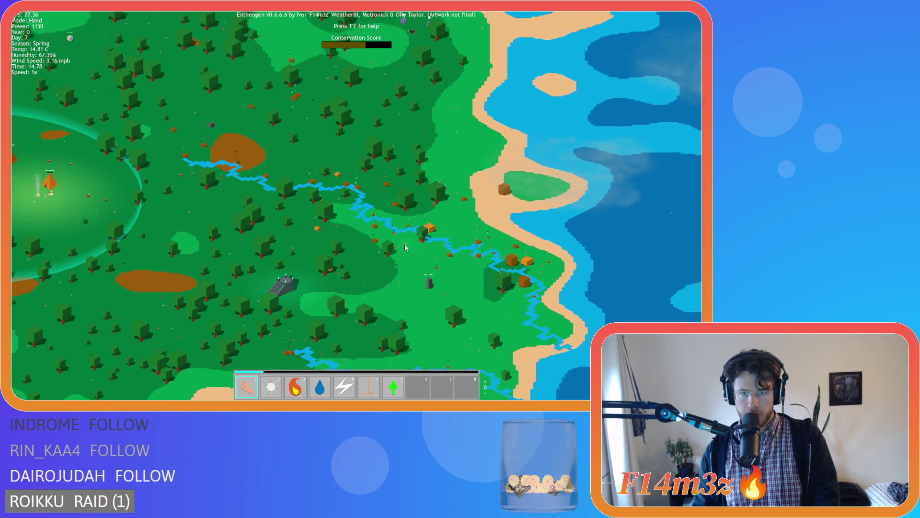
scroll(405, 247, "up", 6)
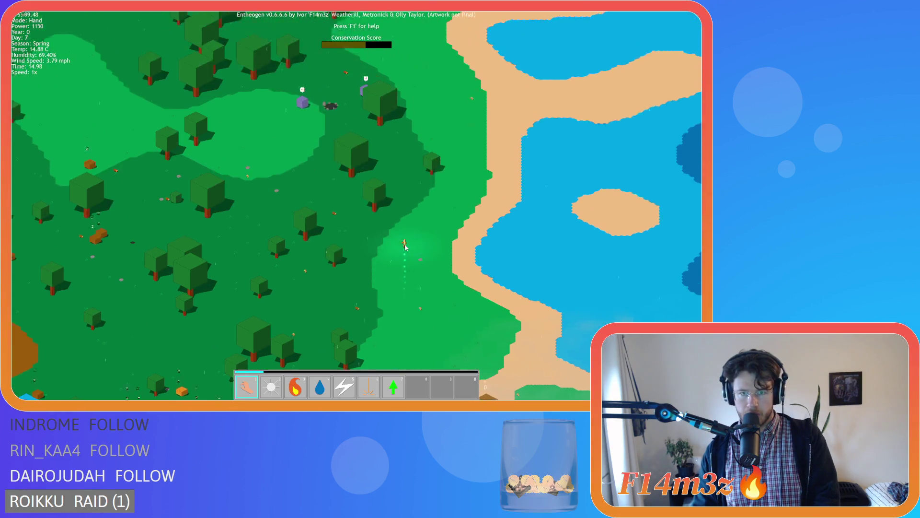
scroll(404, 245, "down", 6)
scroll(398, 246, "up", 4)
scroll(388, 249, "up", 5)
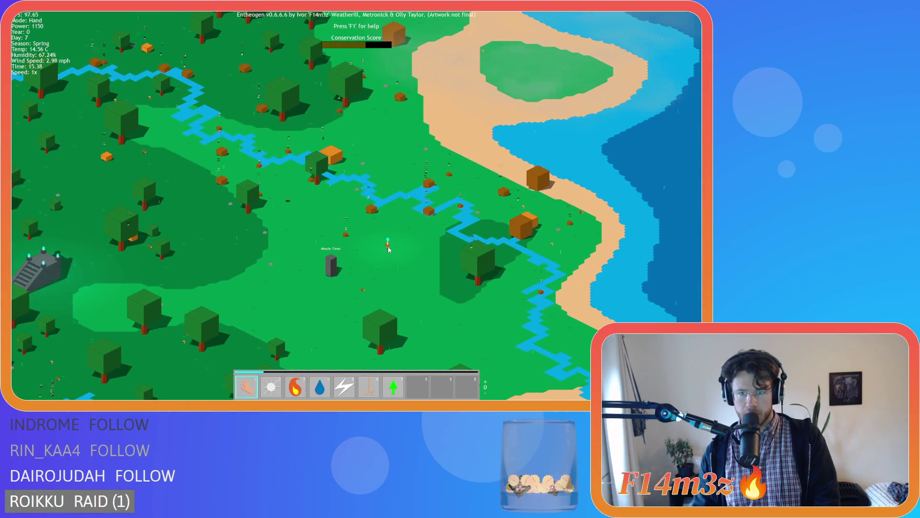
scroll(388, 248, "down", 6)
scroll(388, 249, "up", 3)
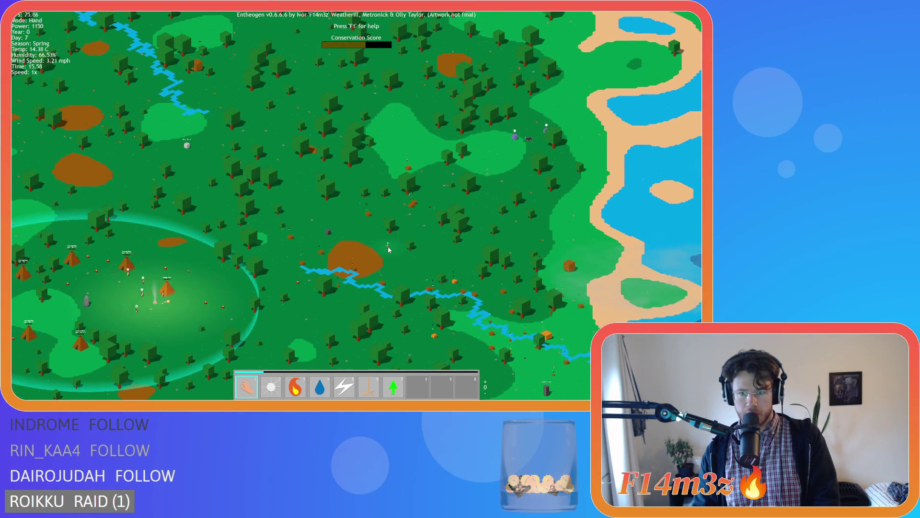
scroll(388, 248, "down", 6)
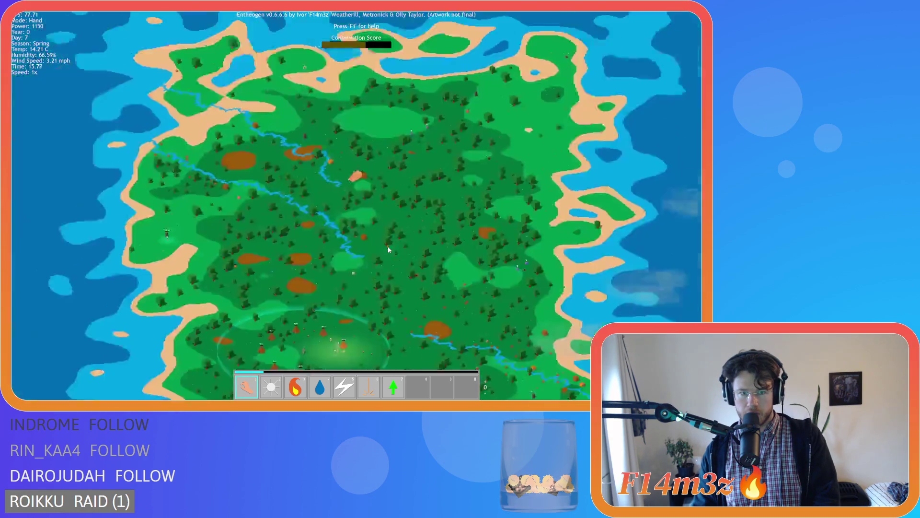
scroll(388, 248, "up", 2)
scroll(389, 249, "up", 6)
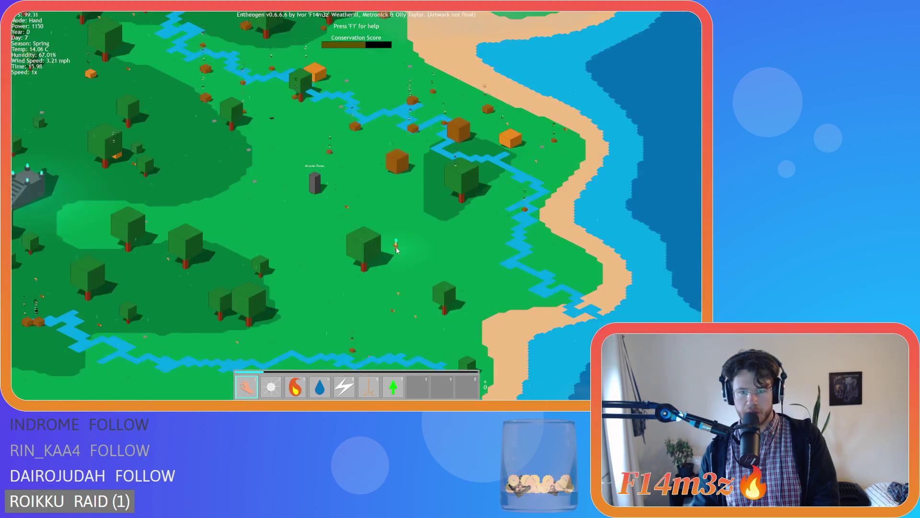
- Follow the river toward the coast, then sweep over the forest to the southern coastline
key("a")
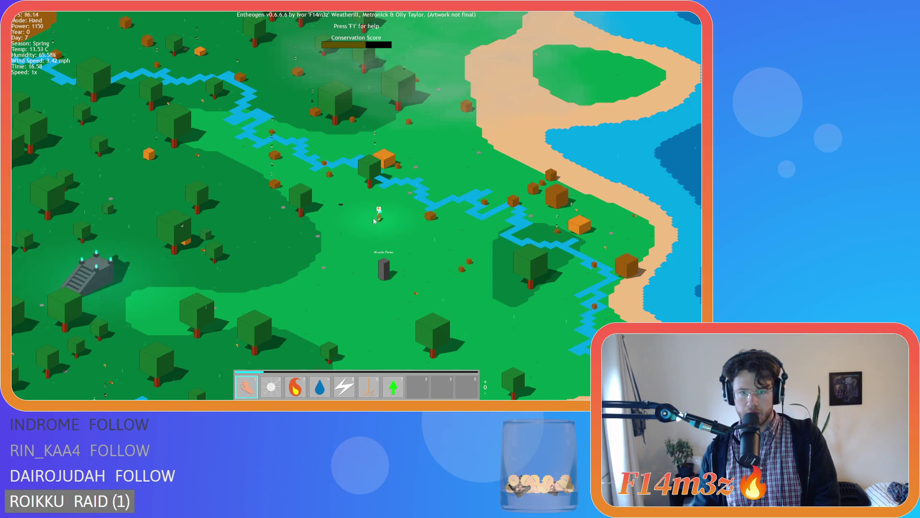
scroll(361, 220, "down", 4)
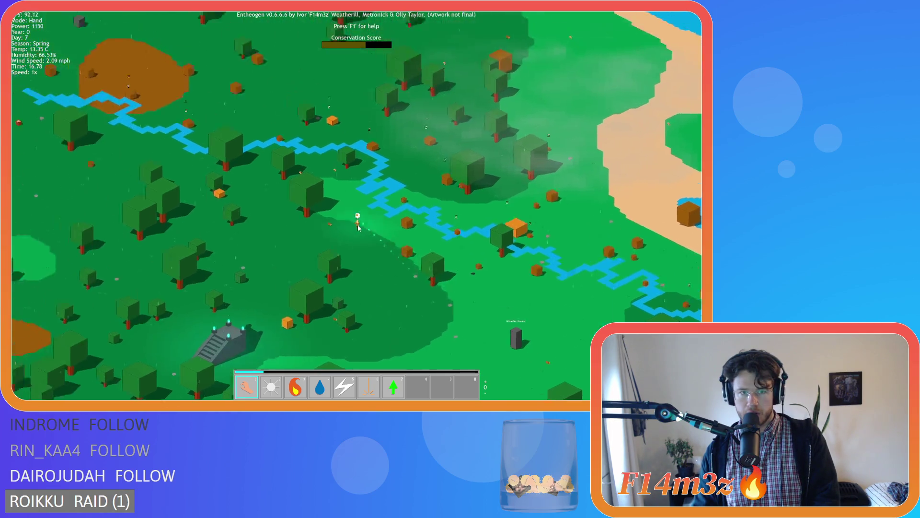
scroll(338, 229, "up", 2)
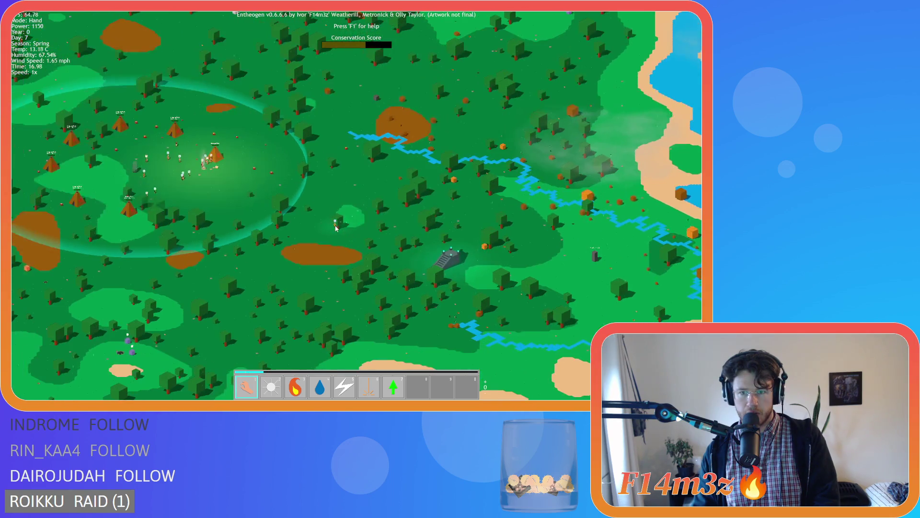
scroll(393, 239, "down", 2)
scroll(393, 239, "up", 3)
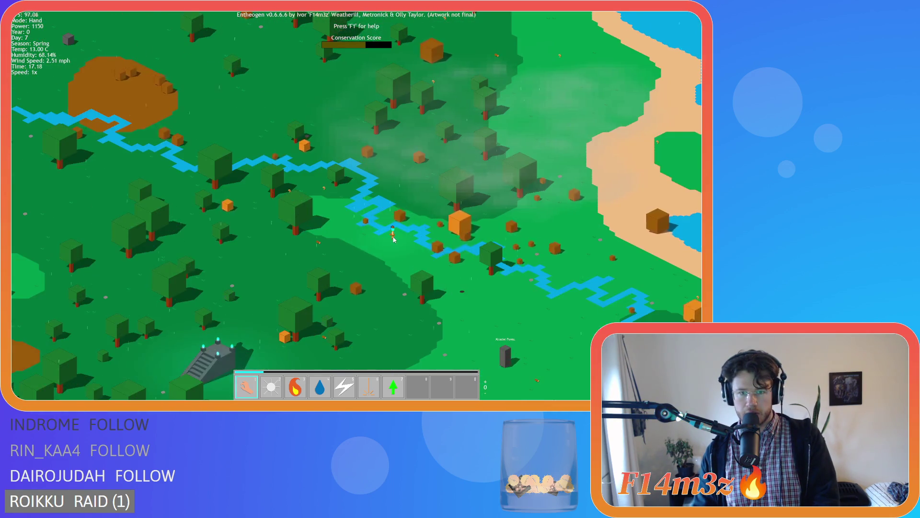
scroll(366, 226, "down", 3)
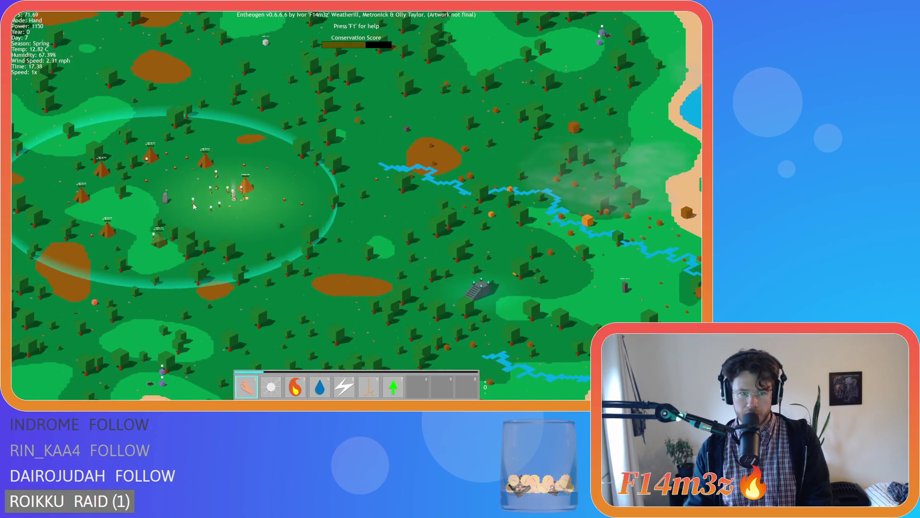
key("d")
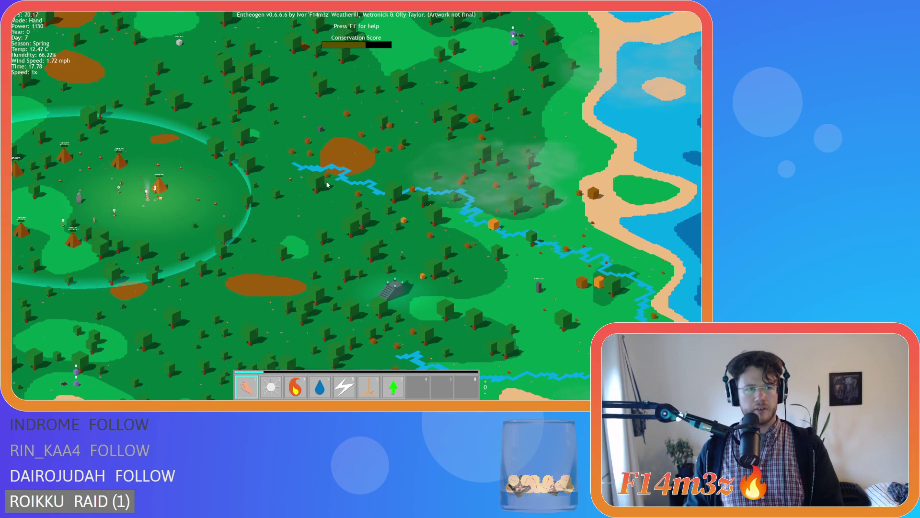
key("s")
key("a")
scroll(407, 191, "up", 2)
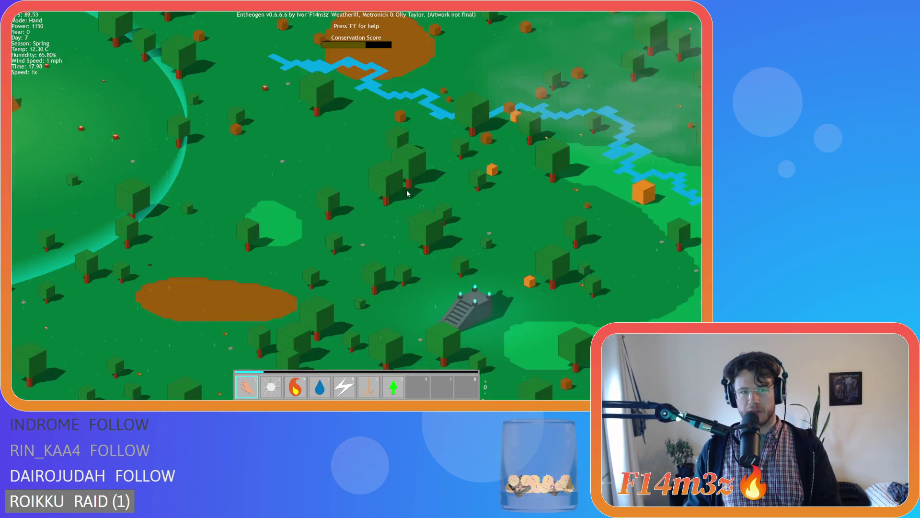
key("s")
key("a")
scroll(407, 191, "down", 2)
- Sweep around the east, west and south coasts, then zoom in on the bears near the temple
key("w")
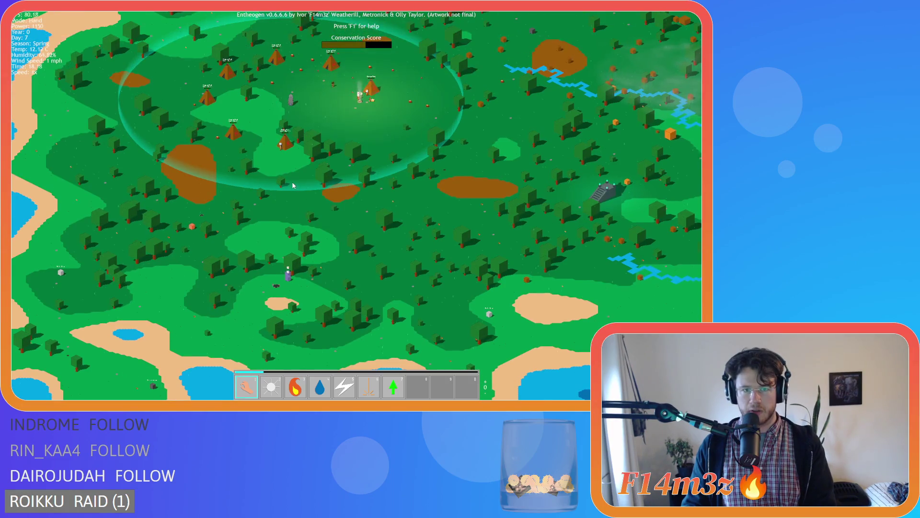
key("d")
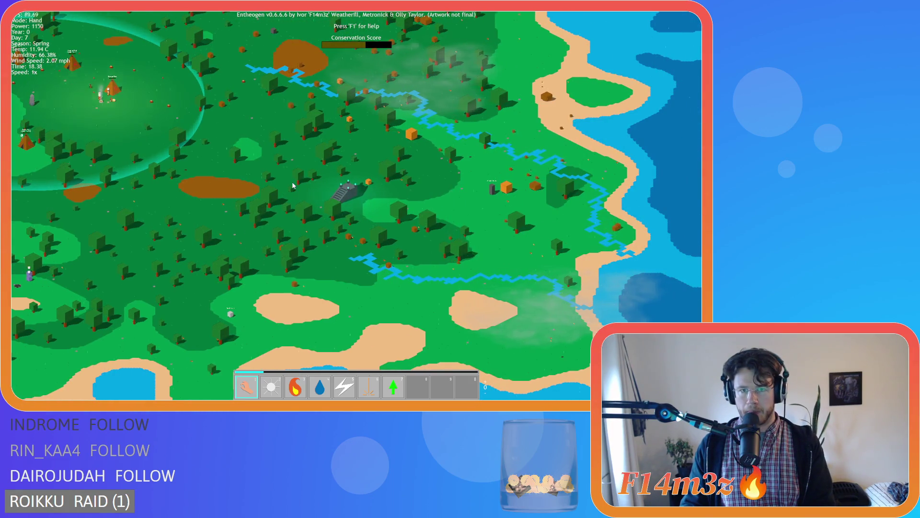
key("w")
key("d")
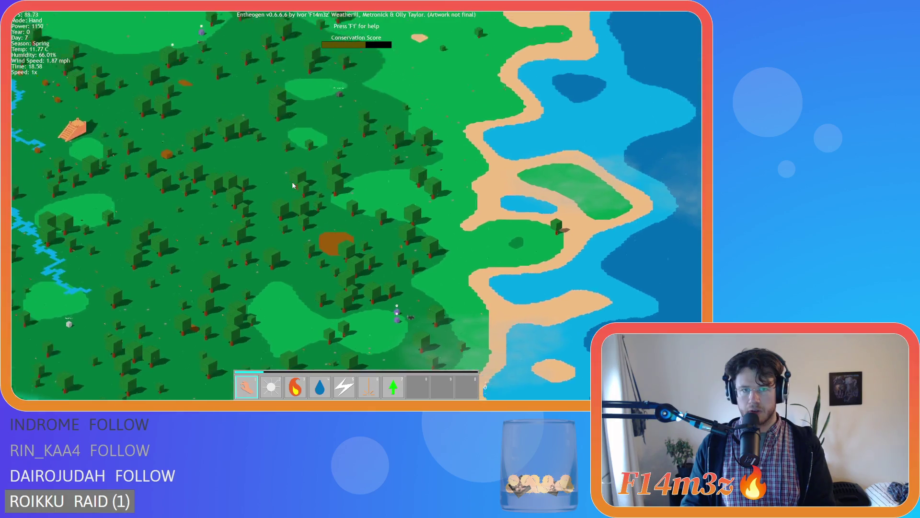
key("a")
key("s")
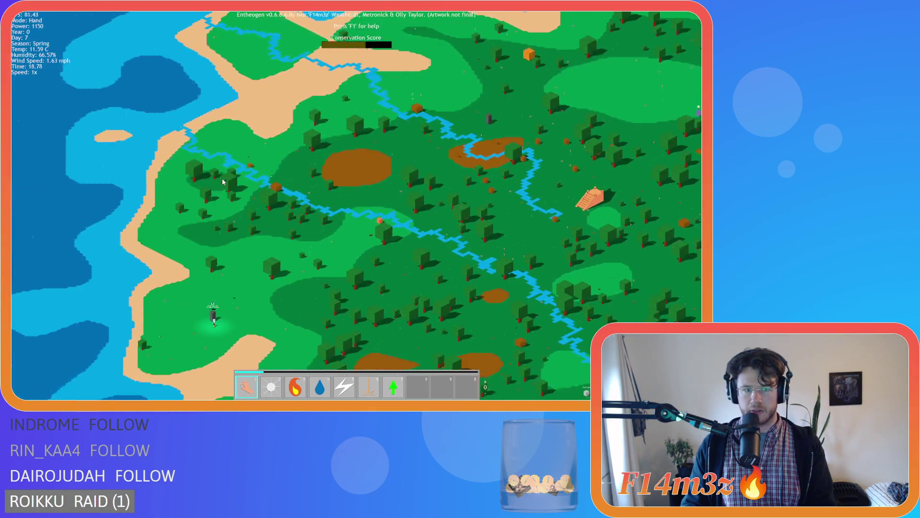
key("d")
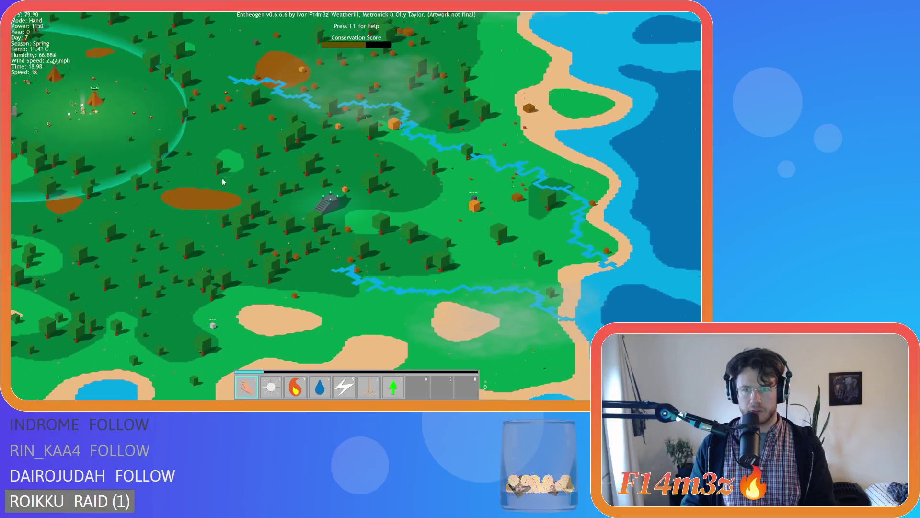
key("a")
key("s")
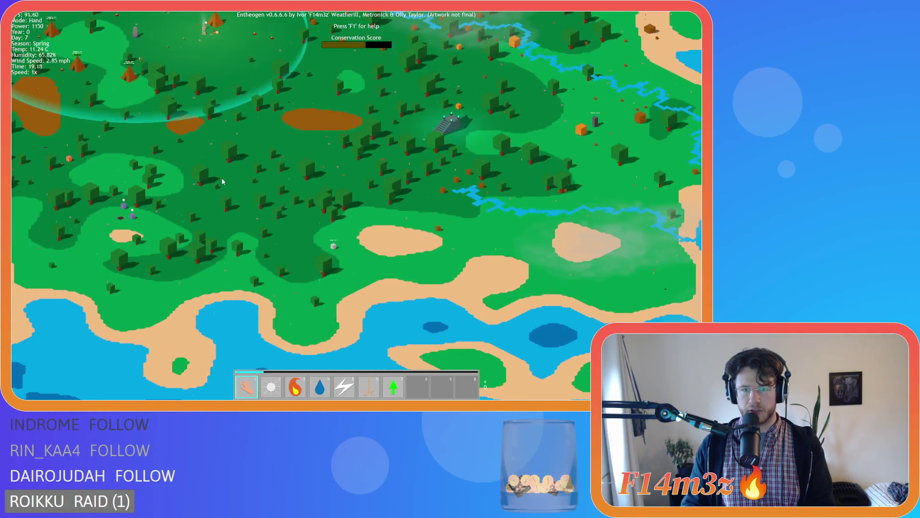
key("w")
key("d")
key("s")
key("w")
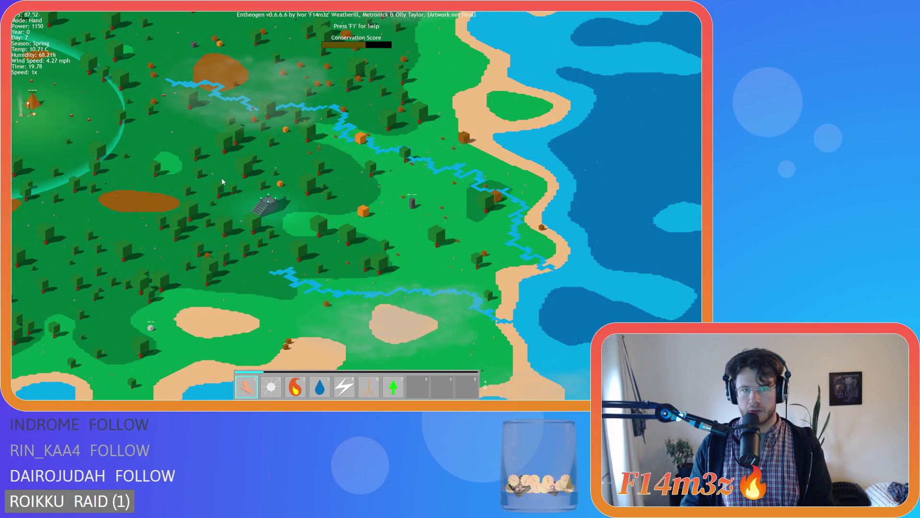
scroll(222, 182, "up", 3)
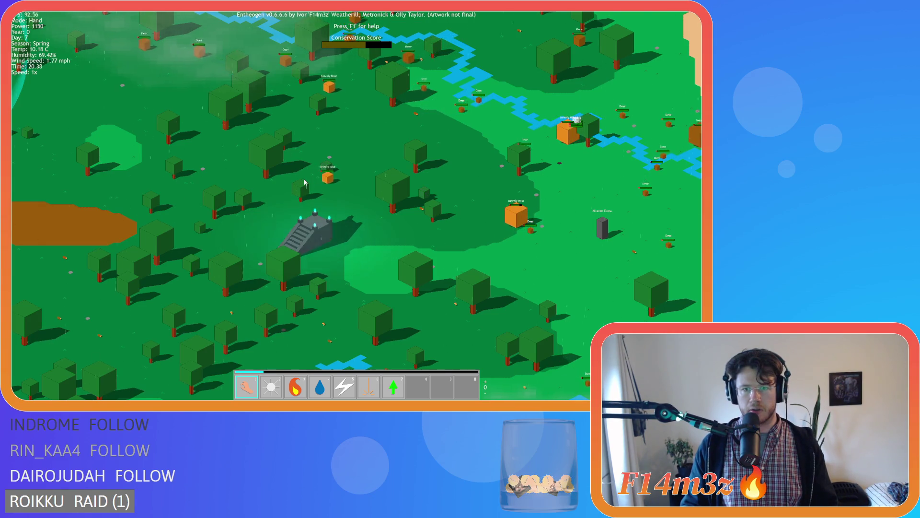
- Pan and zoom around the grizzly bears along the river as night falls on Day 7
key("w")
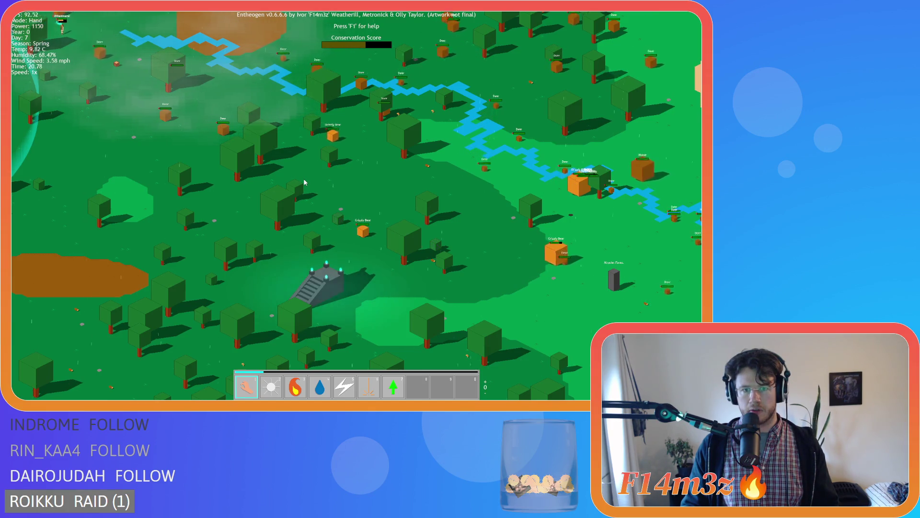
key("w")
key("a")
key("d")
scroll(305, 181, "down", 5)
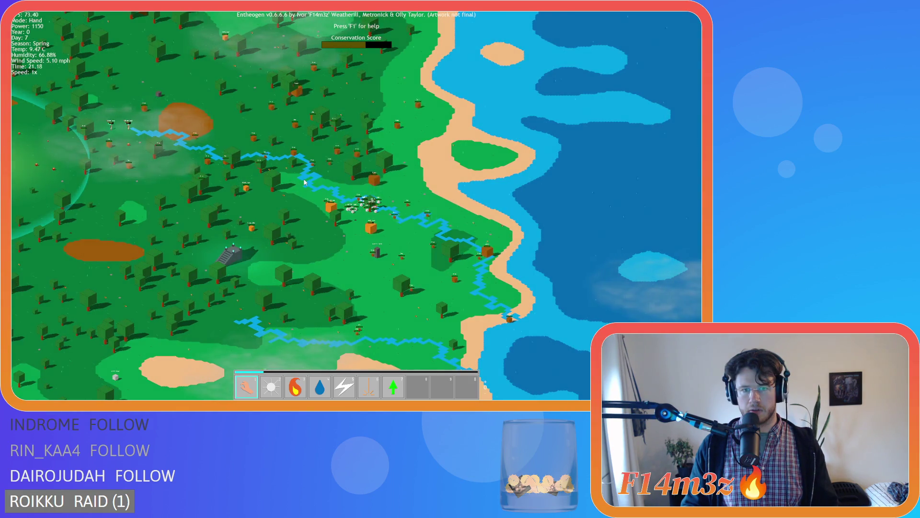
scroll(305, 182, "up", 5)
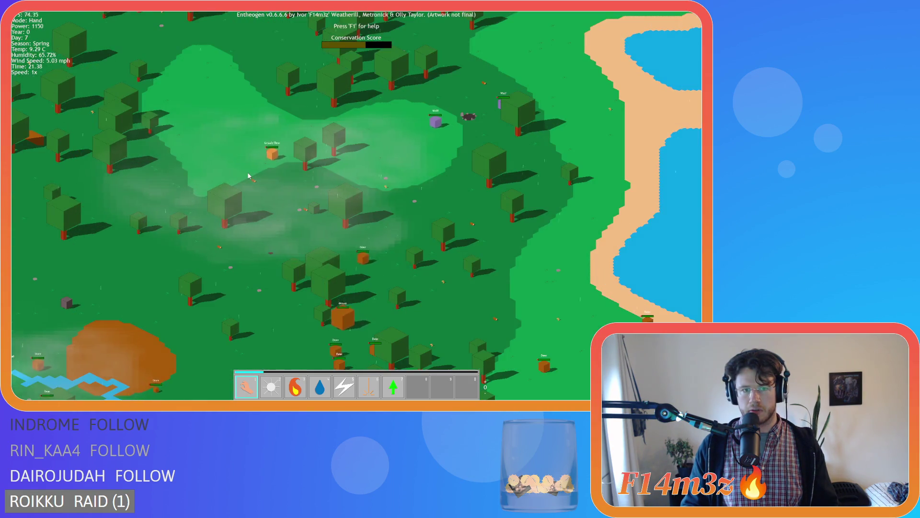
scroll(248, 176, "down", 5)
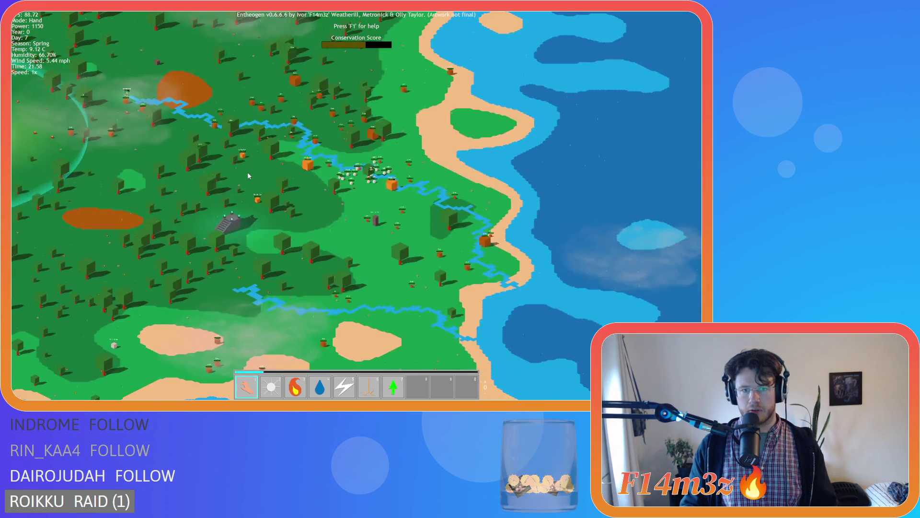
- Pan across the night-time island over the coasts, river and tent village
key("w")
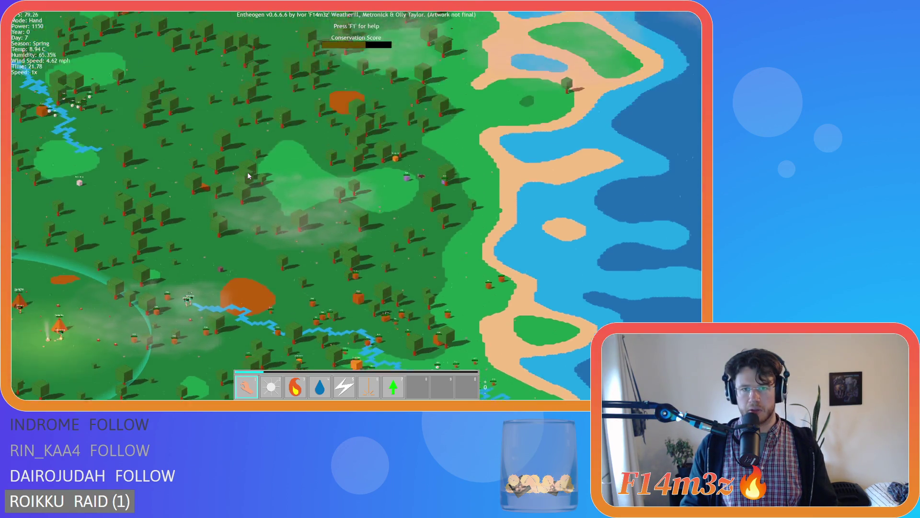
key("s")
key("a")
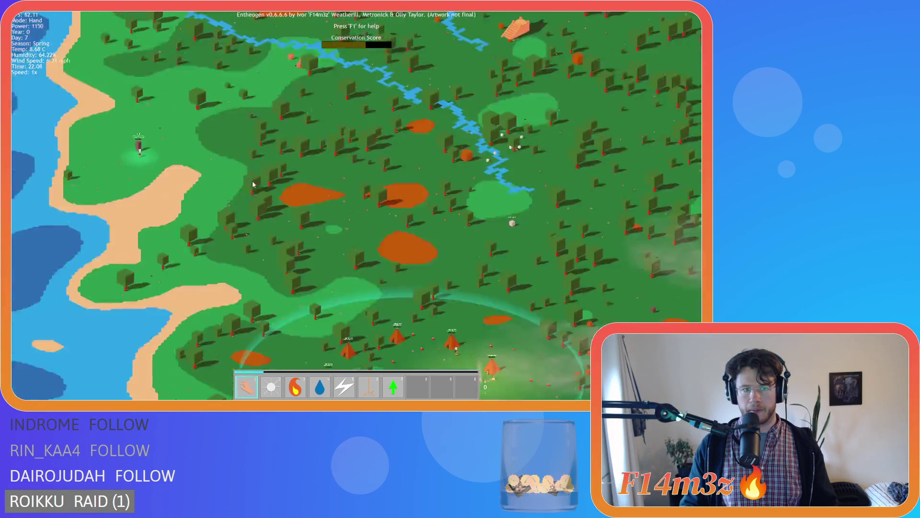
key("s")
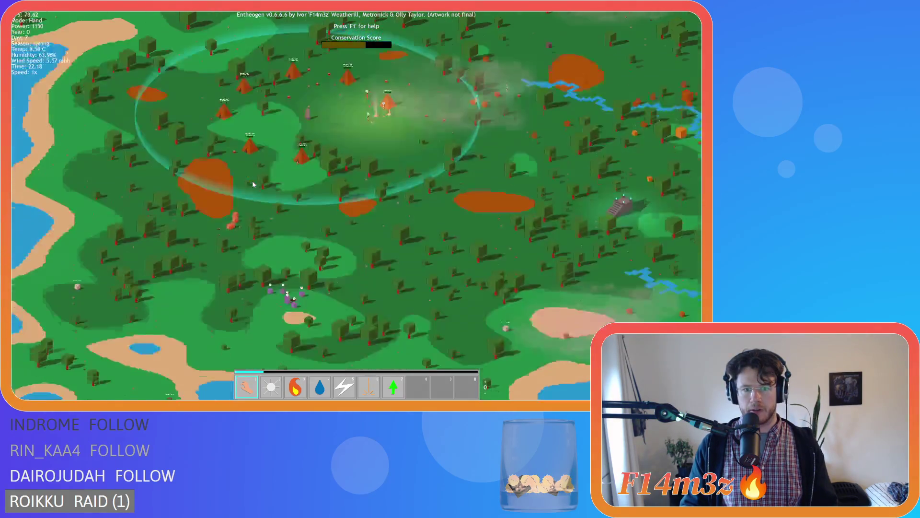
key("d")
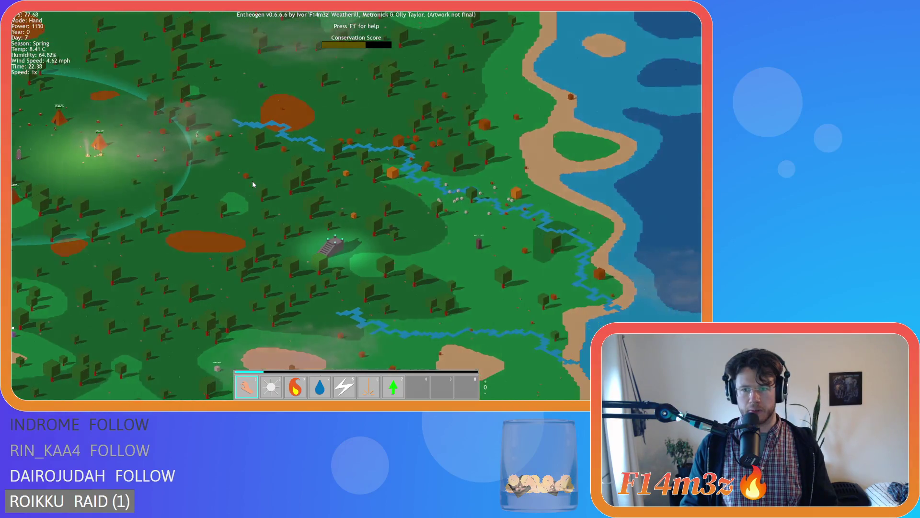
key("a")
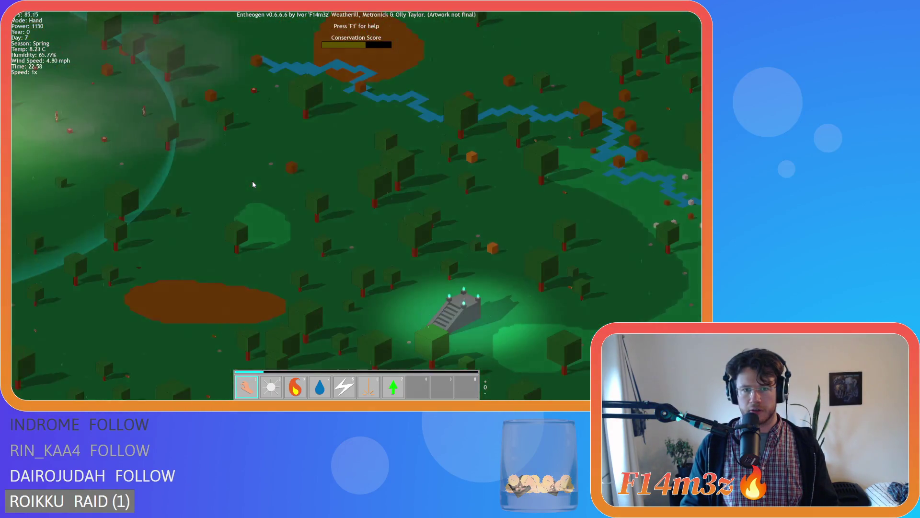
key("w")
key("d")
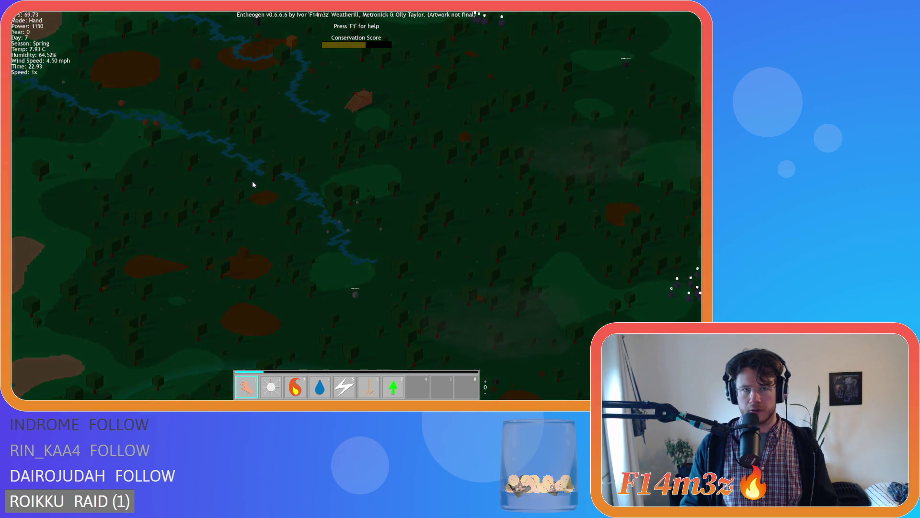
key("s")
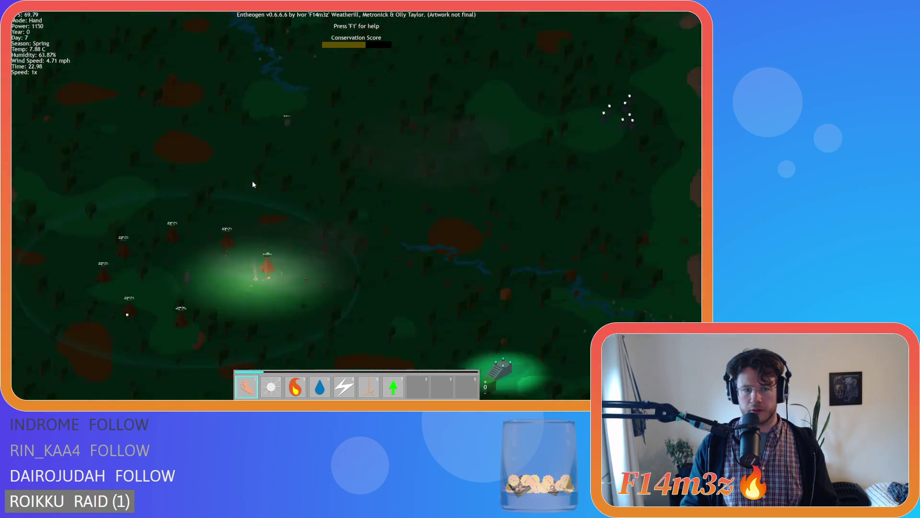
key("a")
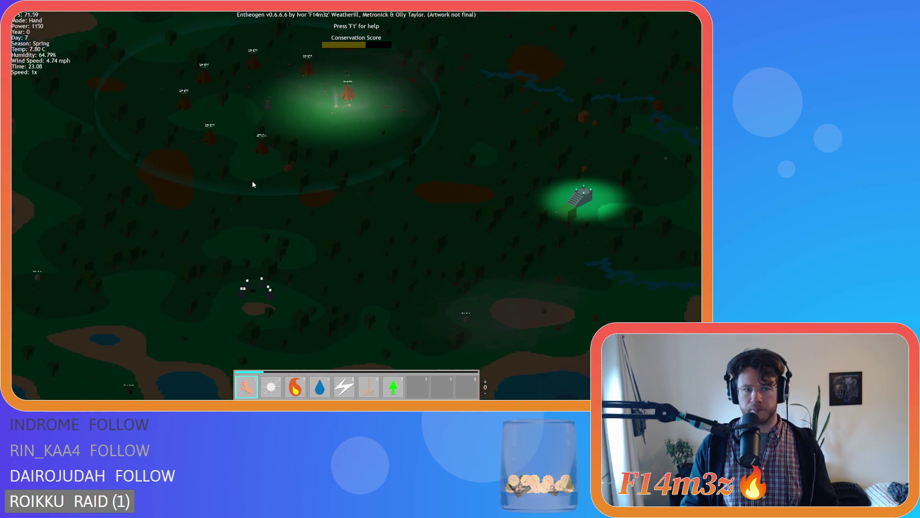
key("s")
key("d")
key("a")
key("w")
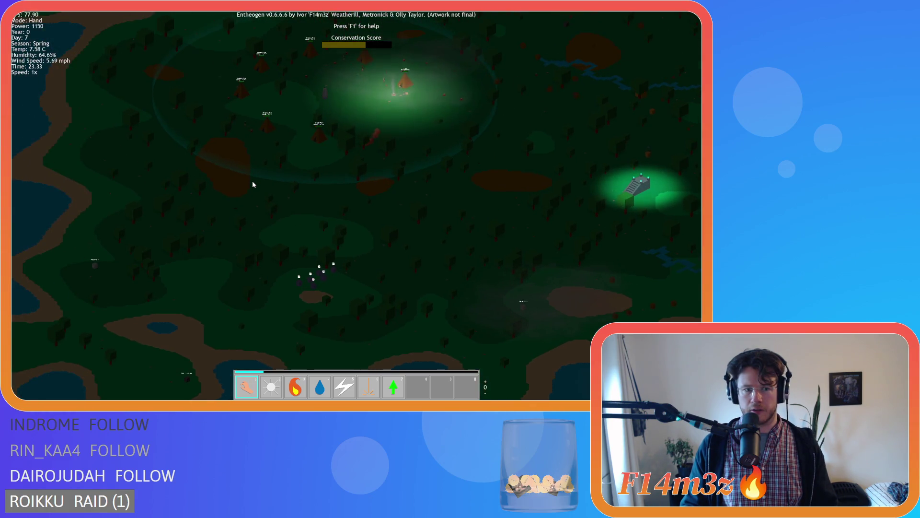
key("w")
- Pan east over the river and back west, then quickload to restore Day 7 daylight
key("d")
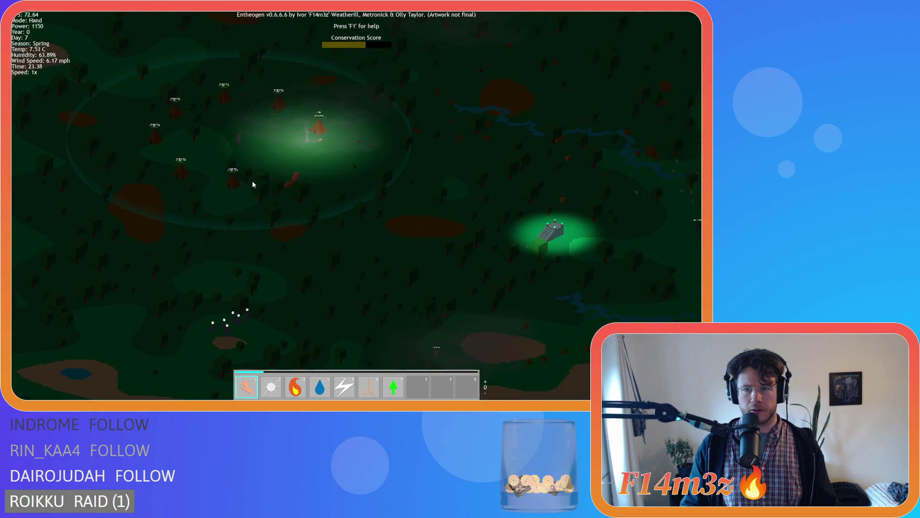
key("d")
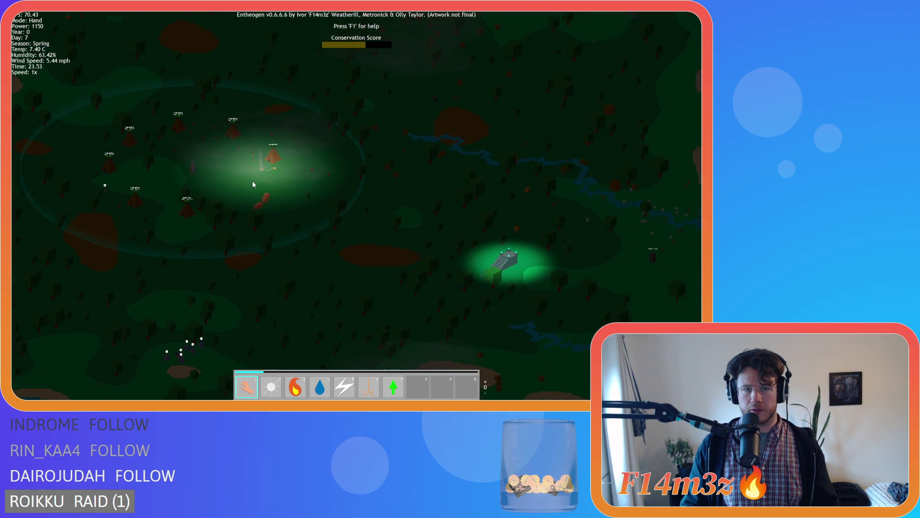
key("d")
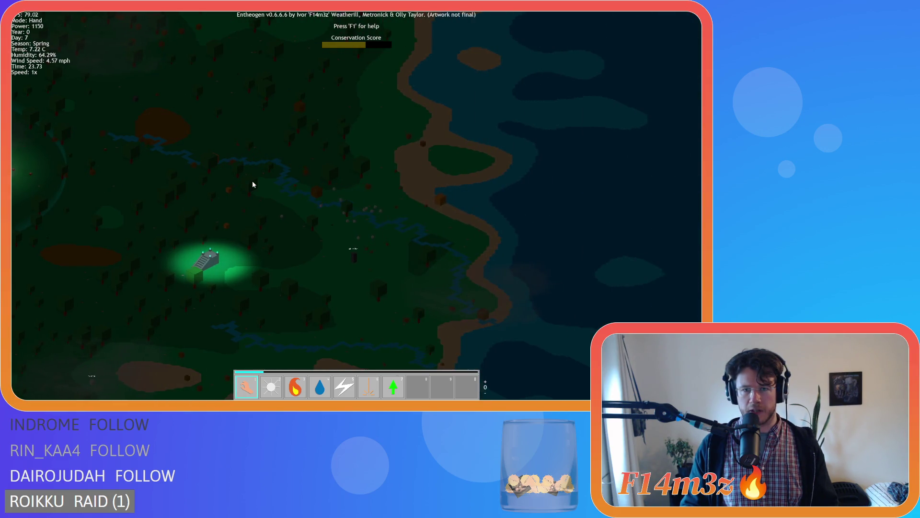
key("a")
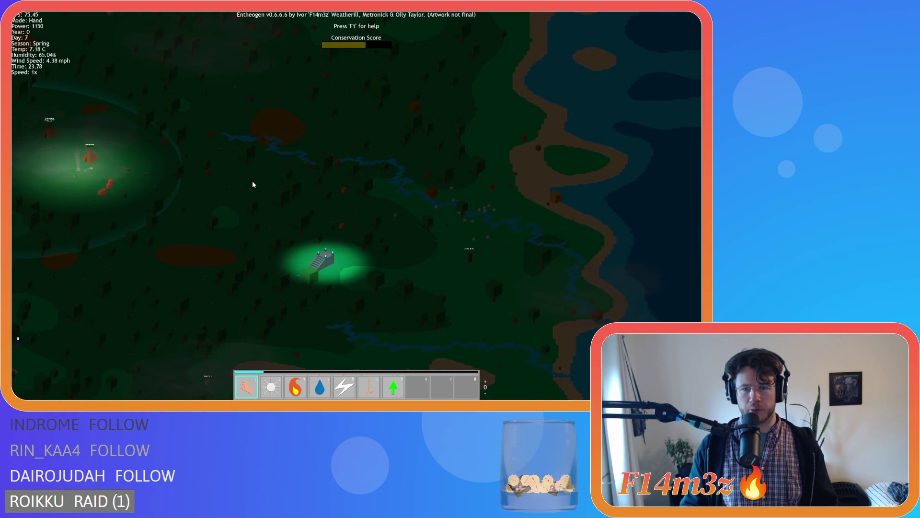
key("a")
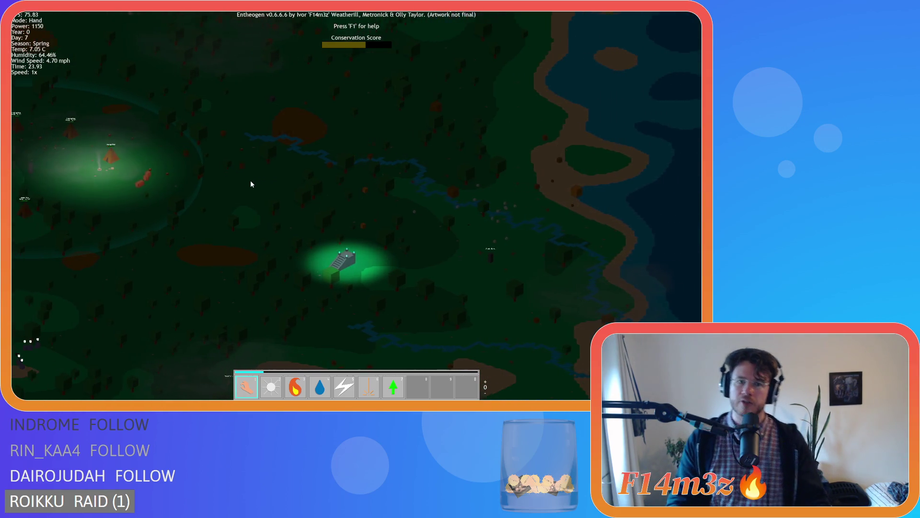
key("a")
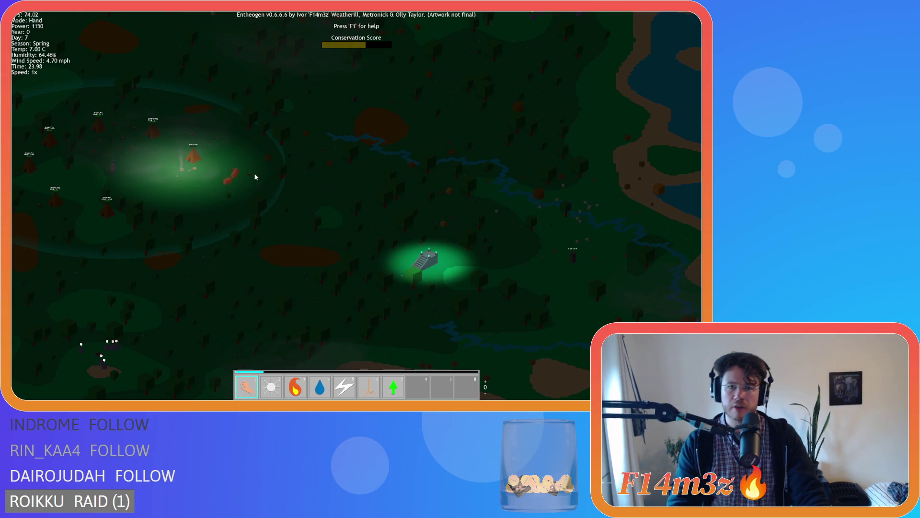
key("d")
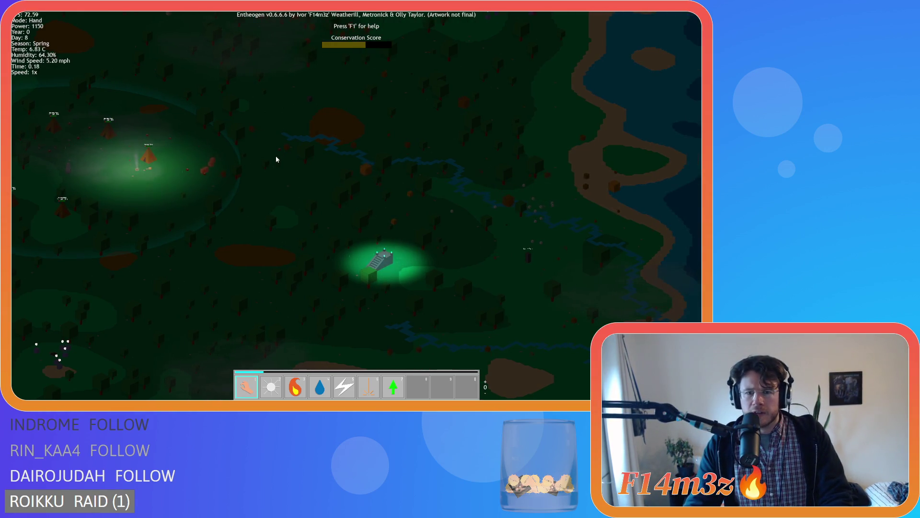
key("a")
key("s")
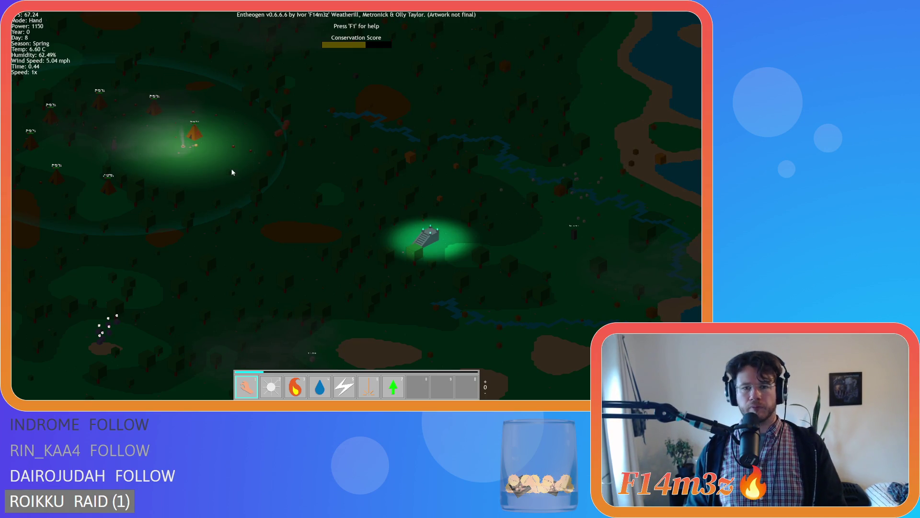
key("F9")
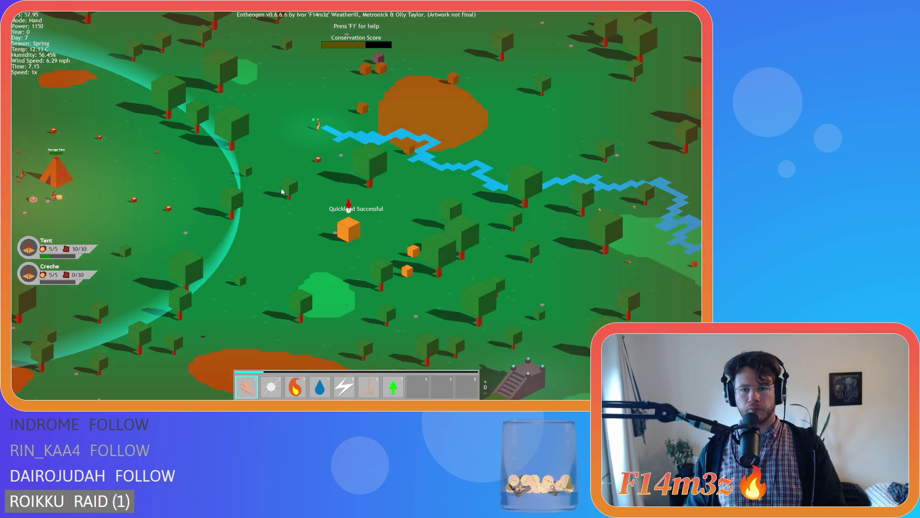
- Pan west along the river and zoom in on the river mouth beside the creche
key("a")
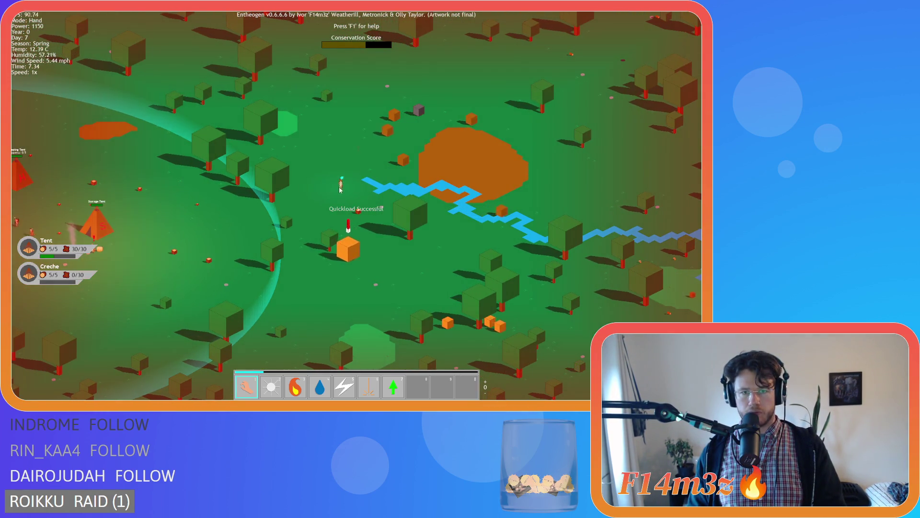
key("a")
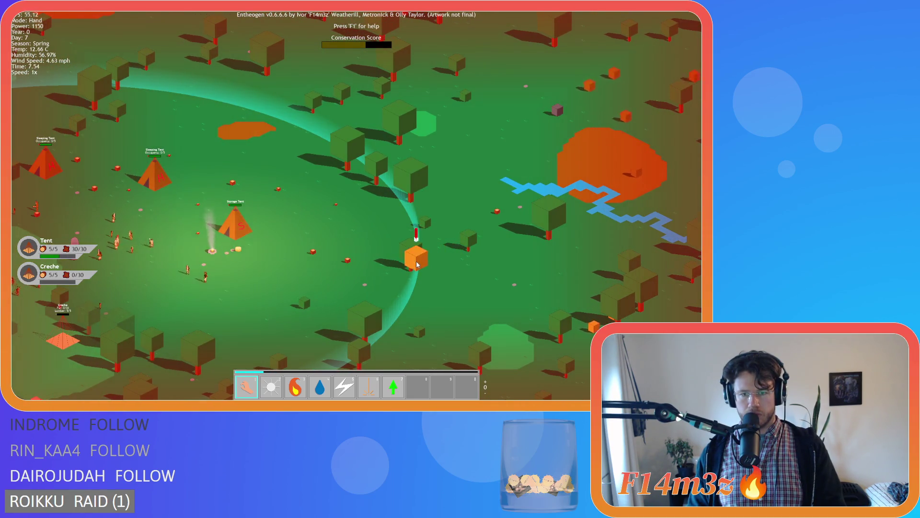
scroll(487, 261, "down", 5)
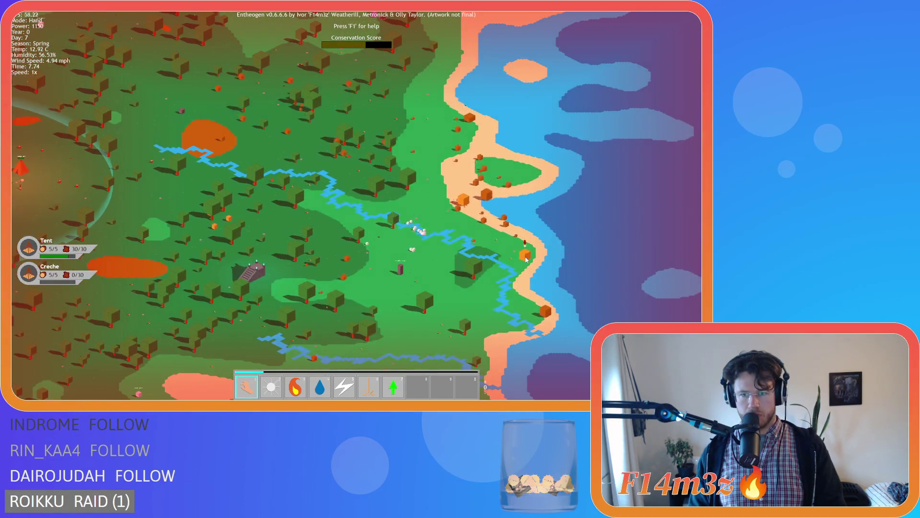
scroll(518, 268, "up", 5)
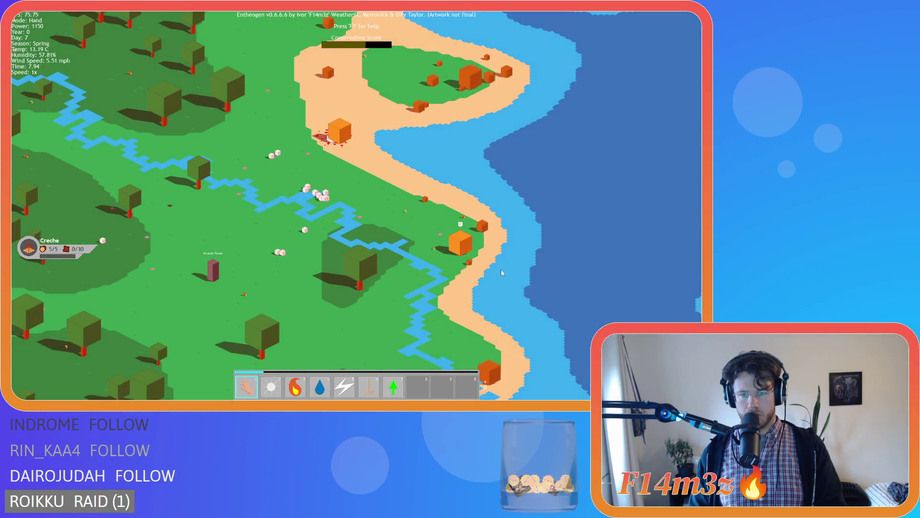
key("a")
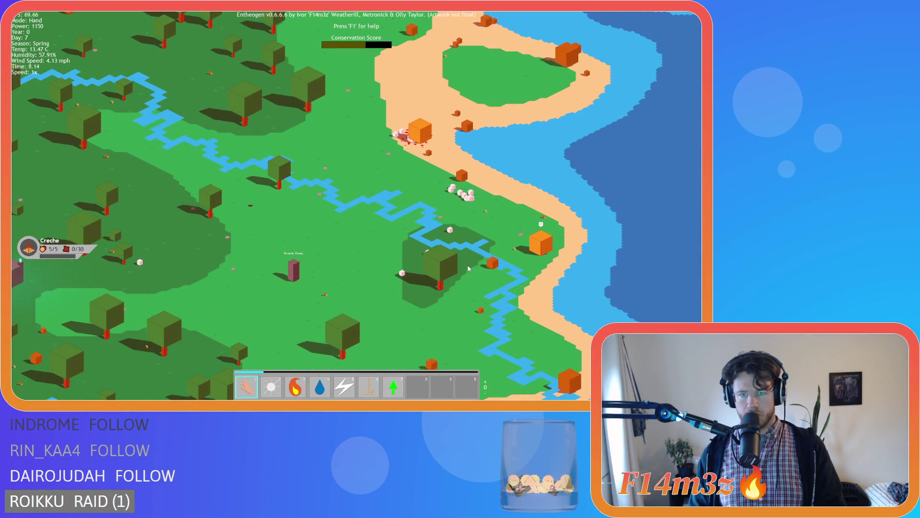
scroll(469, 269, "down", 4)
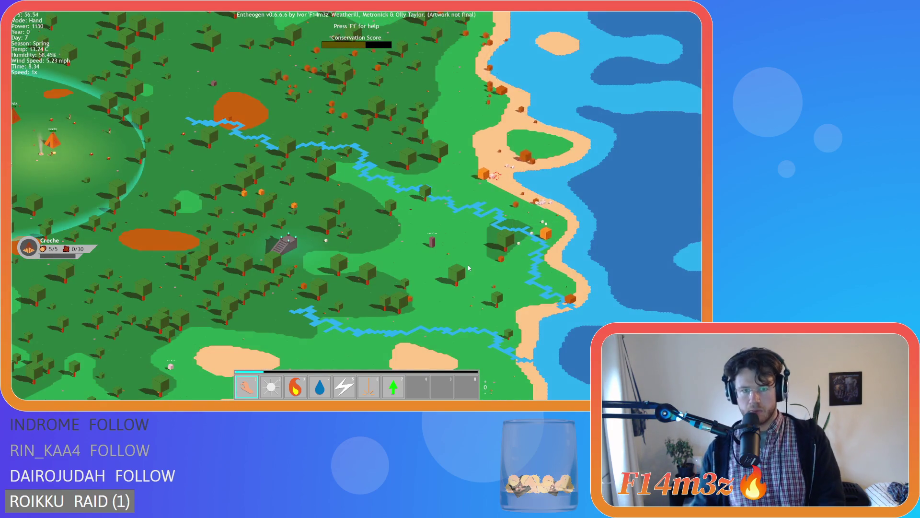
scroll(401, 244, "up", 3)
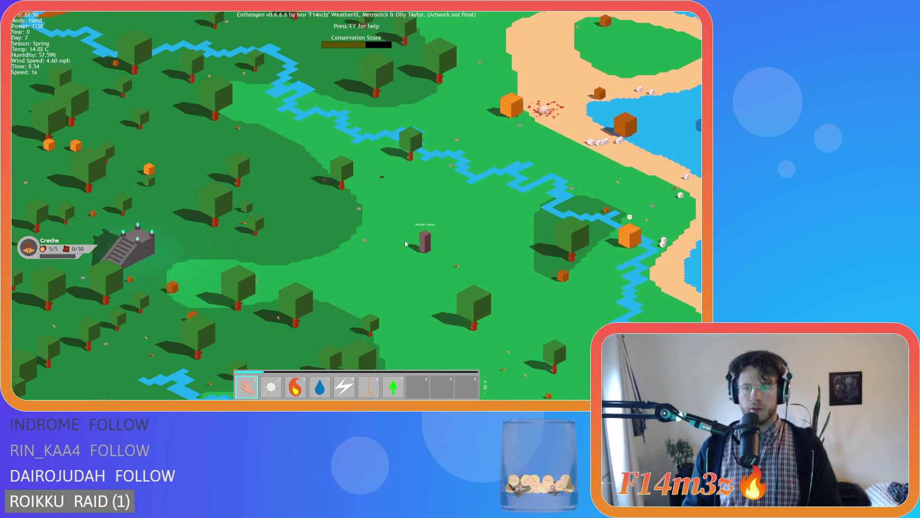
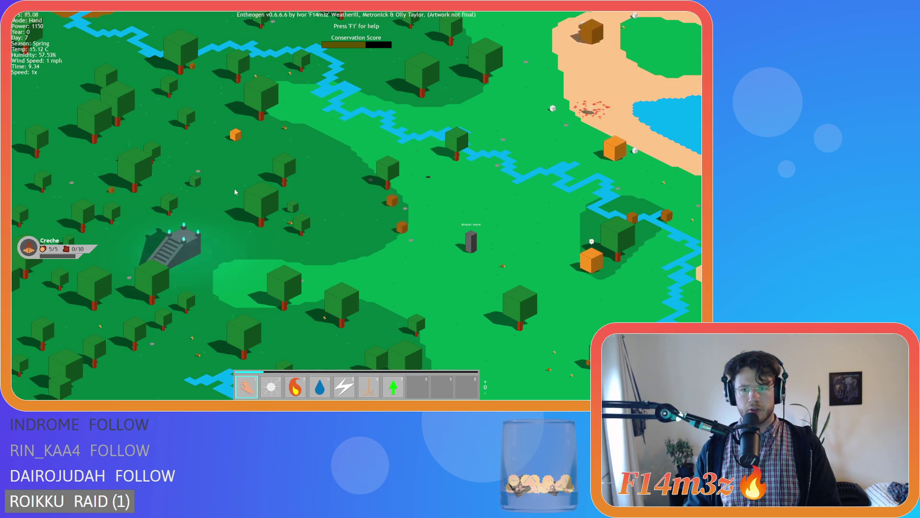
- Pan the forest map down and left, then quit the Entheogen test build
key("s")
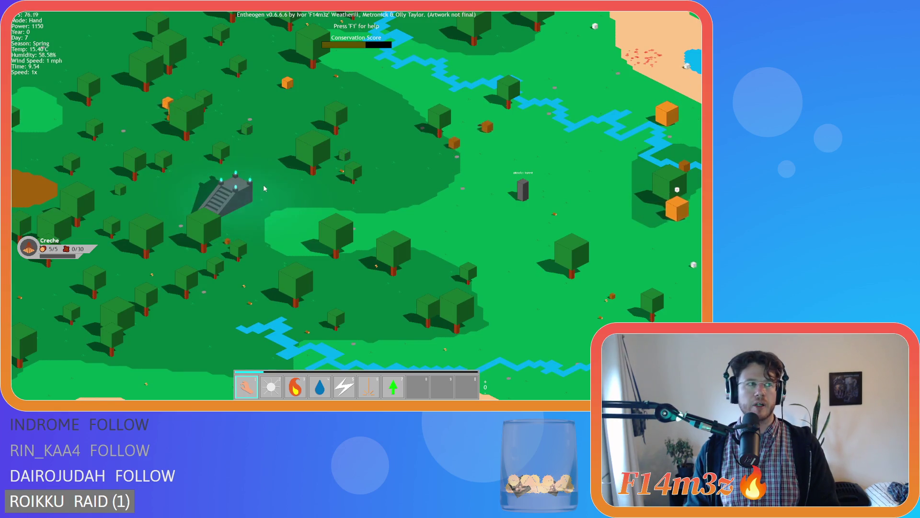
key("a")
key("Escape")
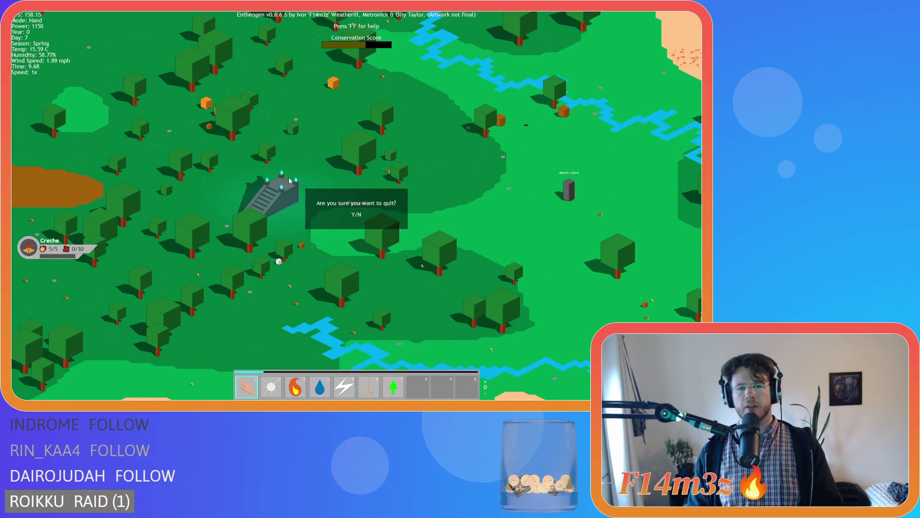
key("y")
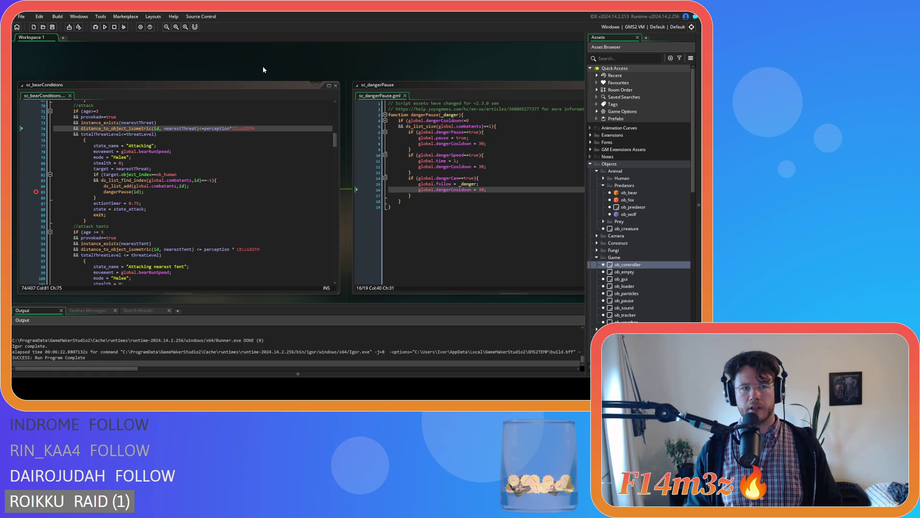
- Review ob_bear's Create and Step event code, scrolling back to line 41 of Step
left_click(36, 194)
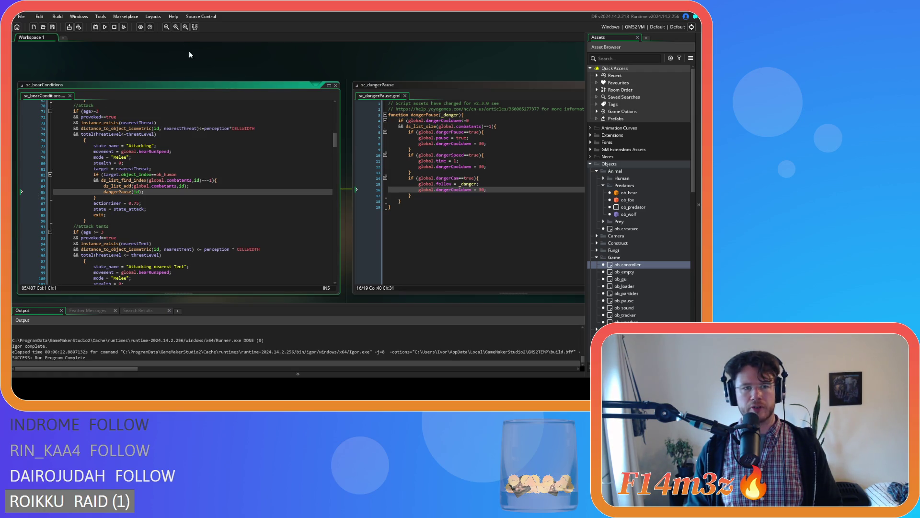
double_click(638, 193)
left_click(241, 76)
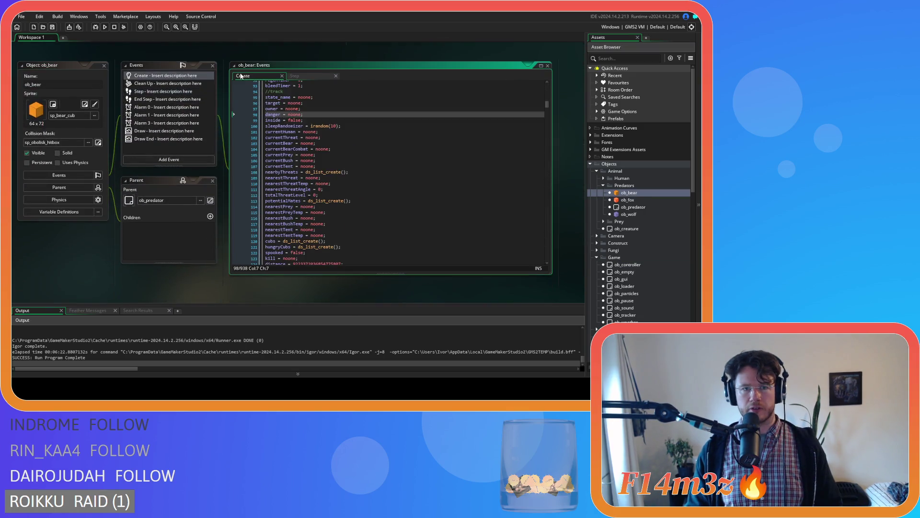
left_click(319, 76)
scroll(415, 169, "down", 20)
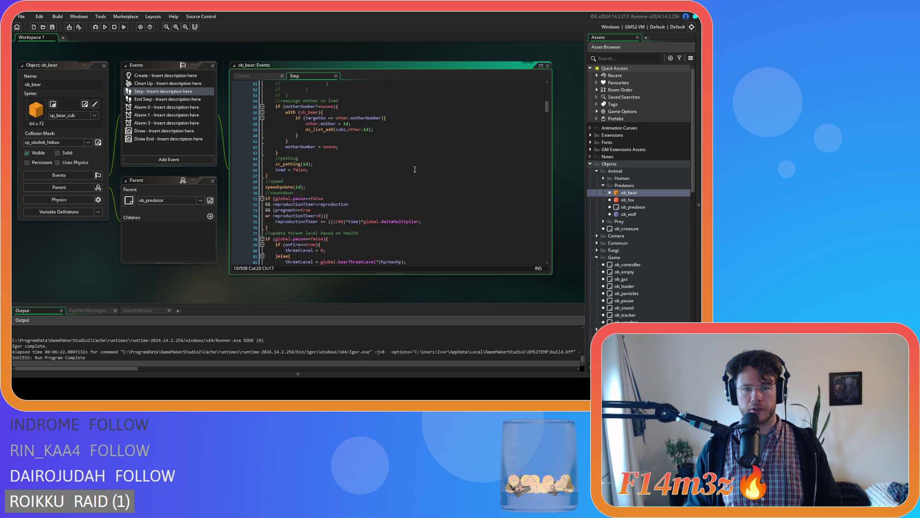
scroll(415, 169, "up", 9)
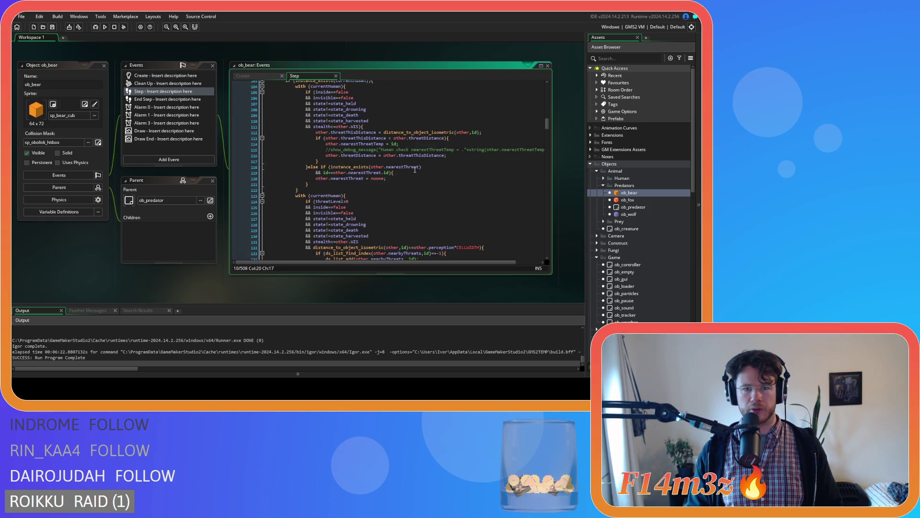
scroll(415, 172, "up", 2)
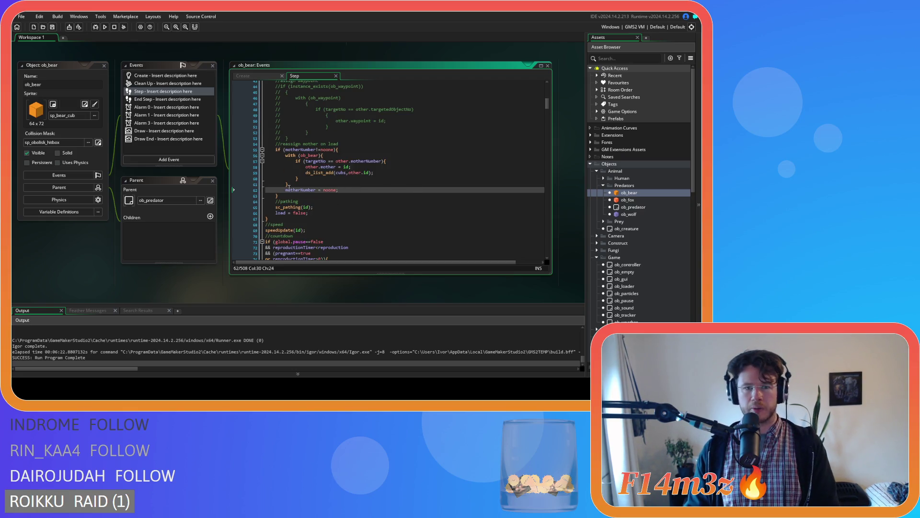
scroll(426, 199, "up", 7)
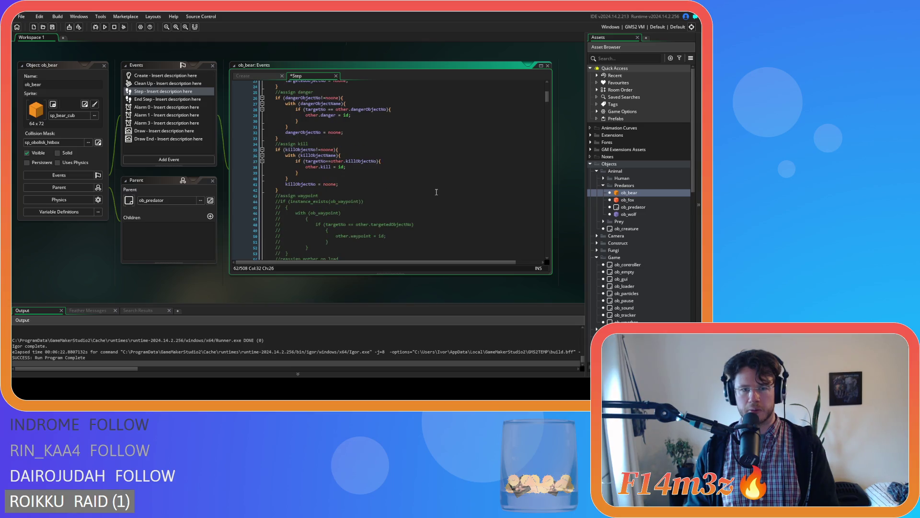
left_click(395, 185)
scroll(395, 185, "up", 5)
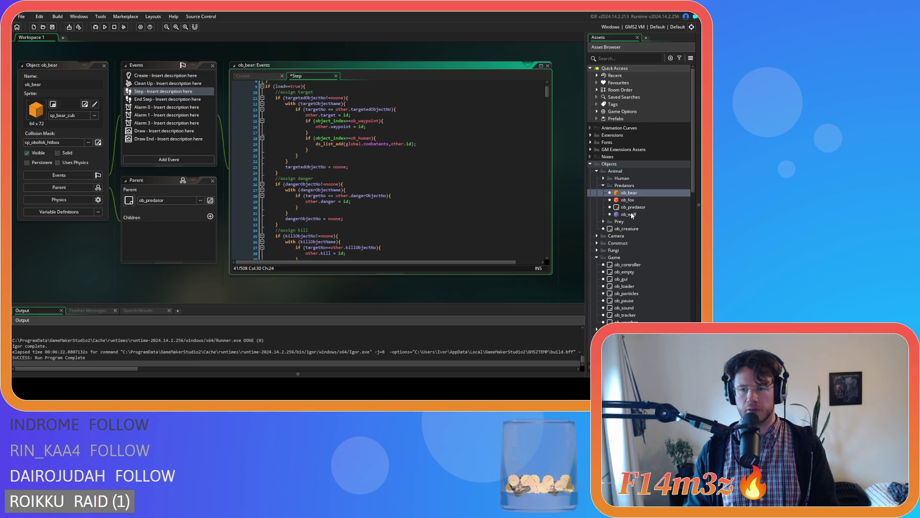
- Read through ob_fox's End Step and Step event code, then open ob_wolf
double_click(627, 200)
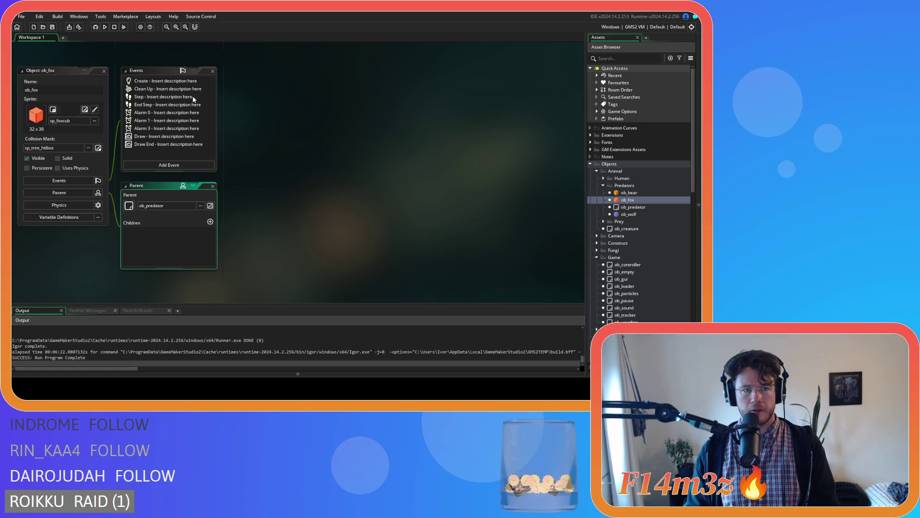
double_click(149, 104)
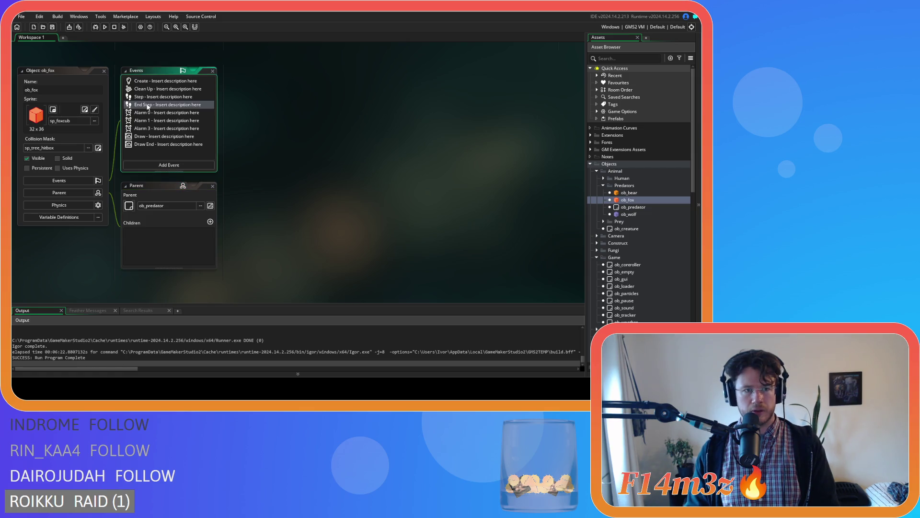
scroll(377, 165, "down", 10)
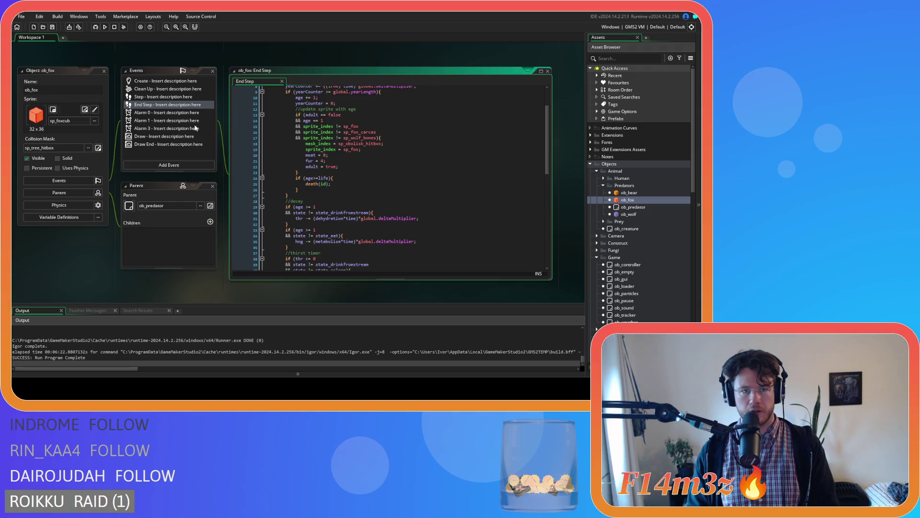
double_click(163, 96)
scroll(374, 164, "down", 5)
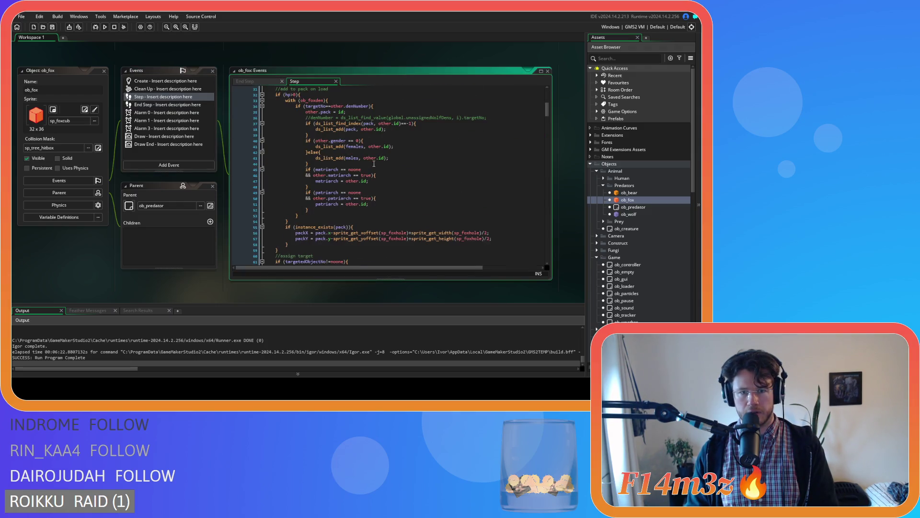
scroll(374, 164, "down", 5)
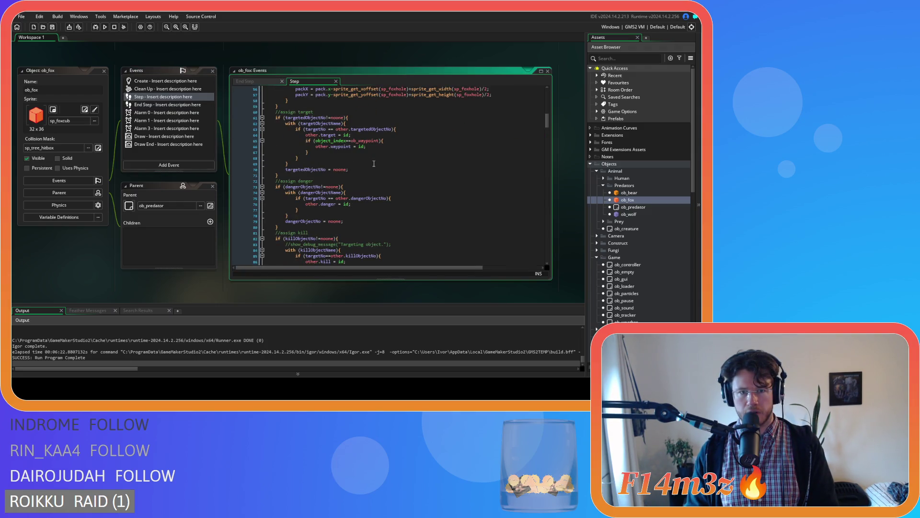
scroll(374, 163, "down", 8)
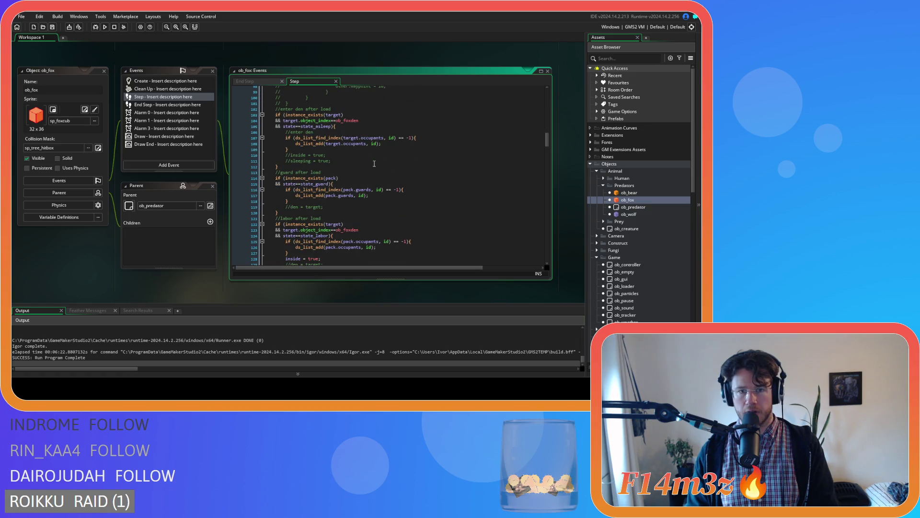
scroll(374, 163, "down", 3)
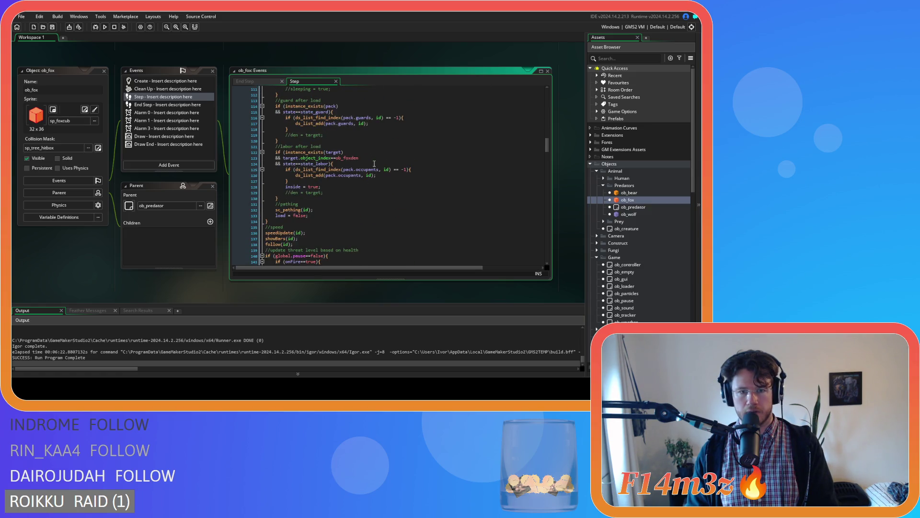
double_click(628, 214)
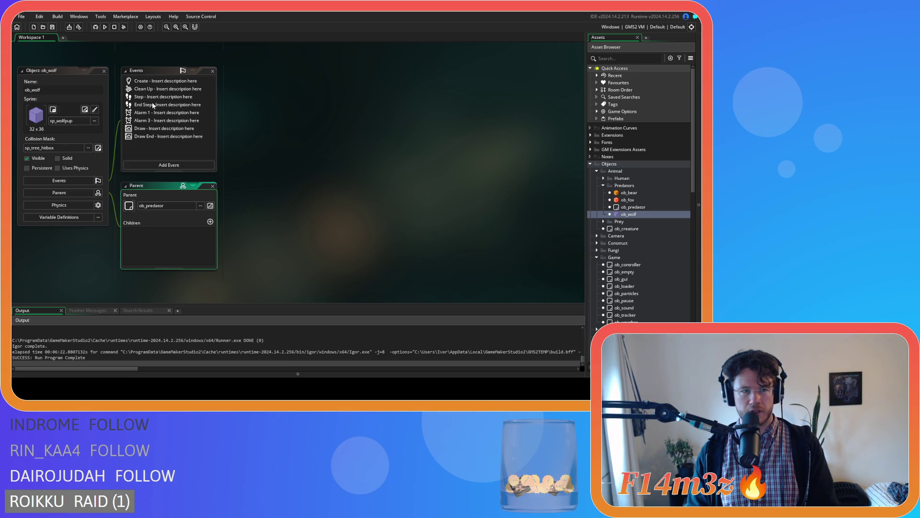
- Scroll through the ob_wolf Step event code
double_click(144, 96)
scroll(435, 152, "down", 9)
scroll(434, 152, "down", 12)
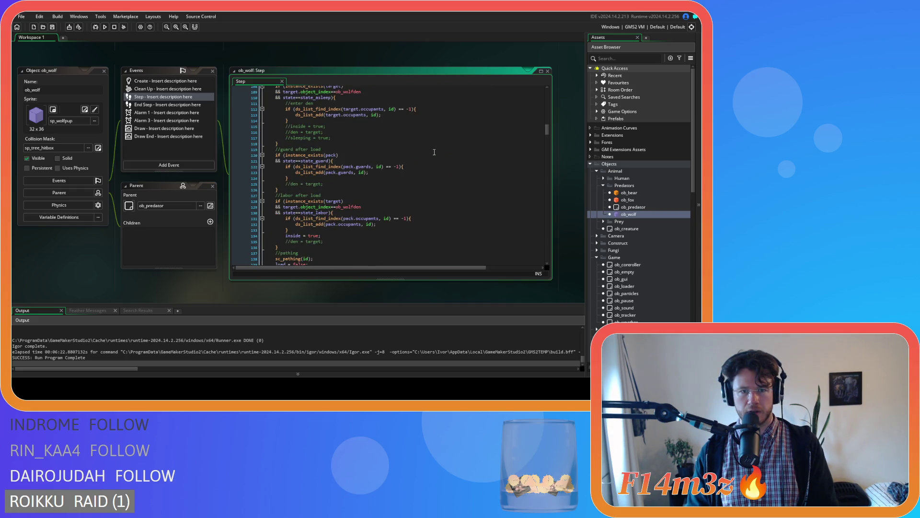
scroll(435, 152, "down", 3)
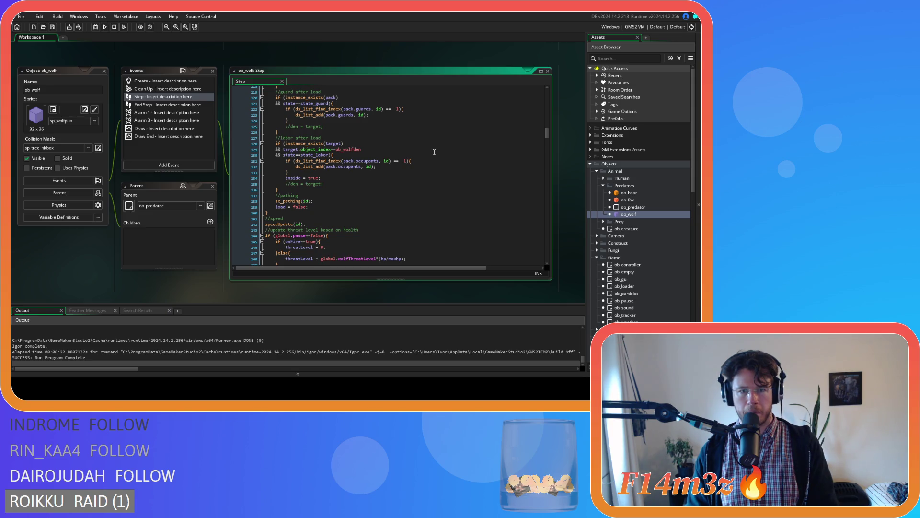
scroll(434, 152, "up", 9)
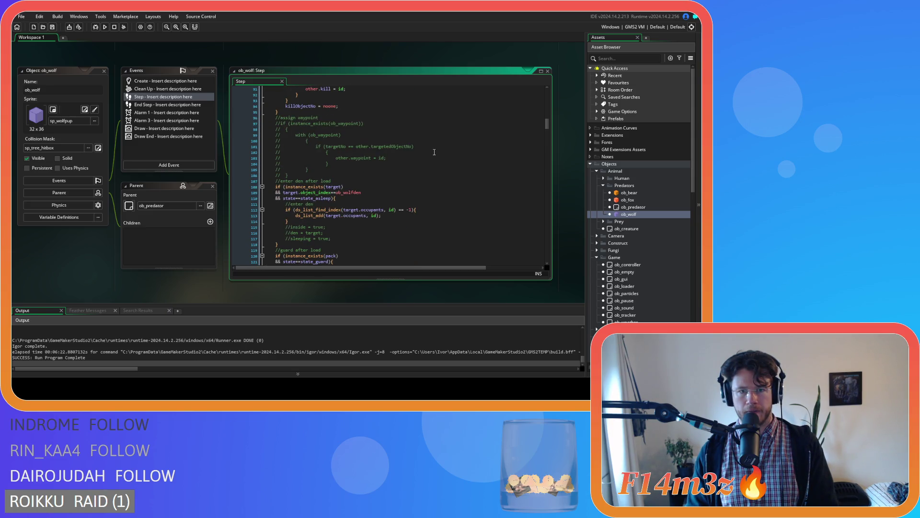
scroll(434, 152, "up", 13)
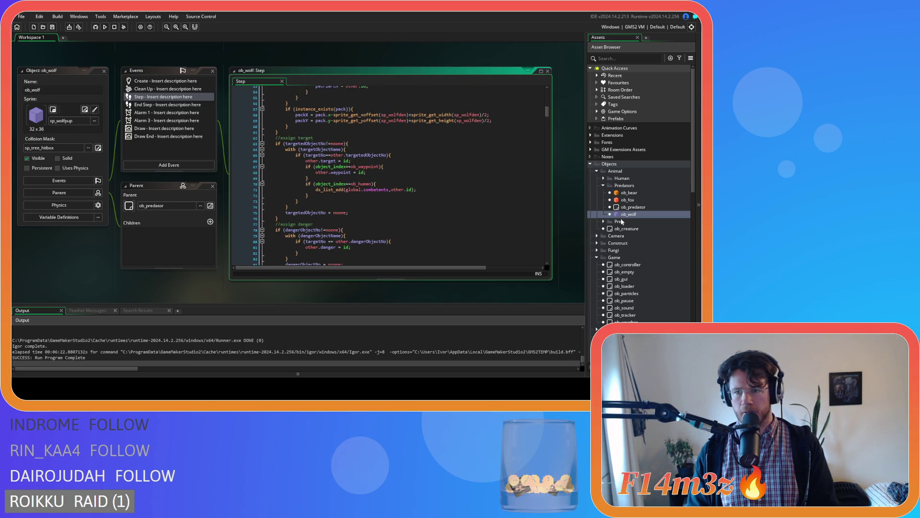
- Expand Prey, review ob_deer's Step code around line 75, and save it
left_click(603, 221)
double_click(629, 228)
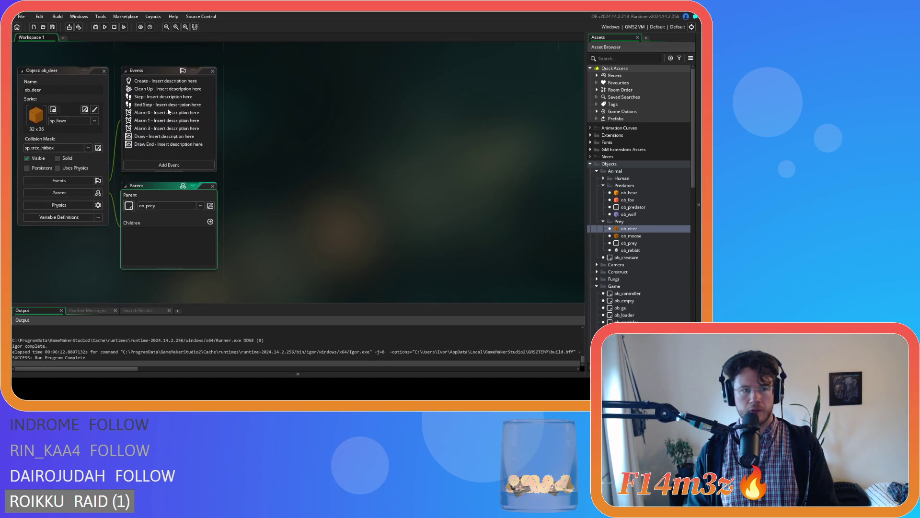
double_click(144, 96)
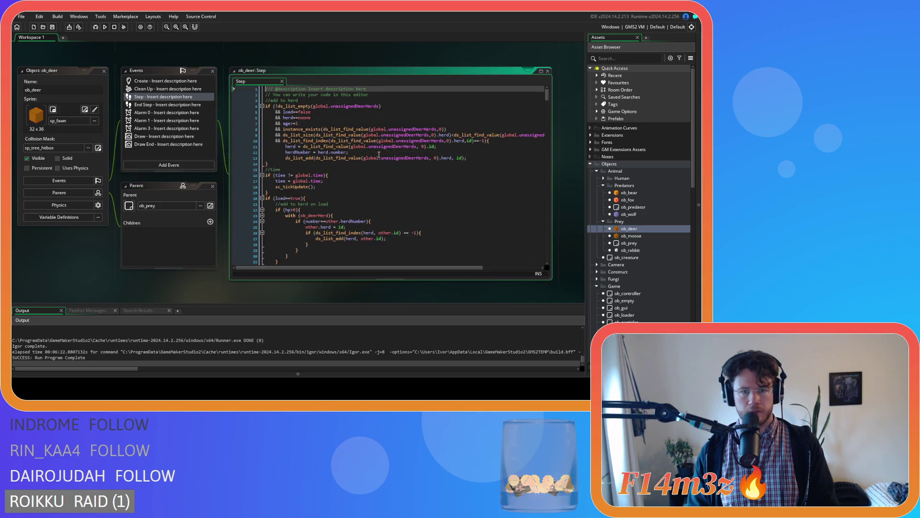
scroll(381, 155, "down", 10)
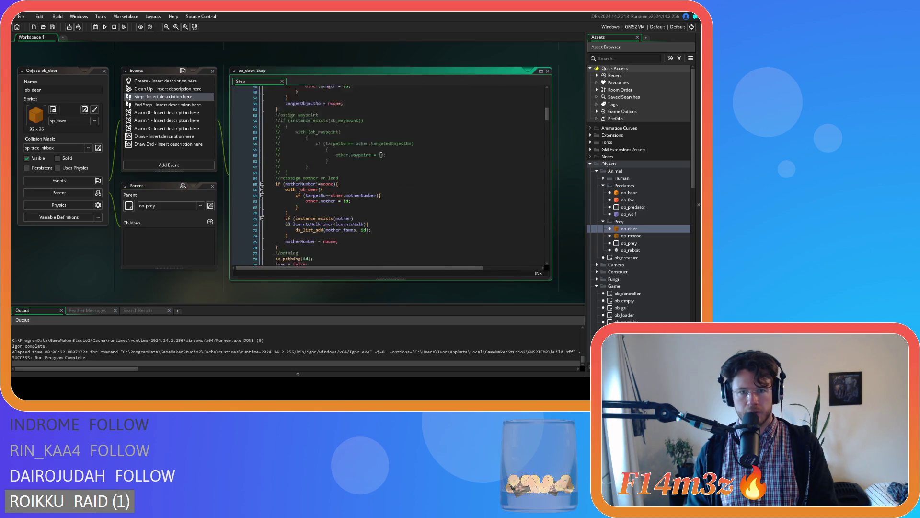
left_click(345, 196)
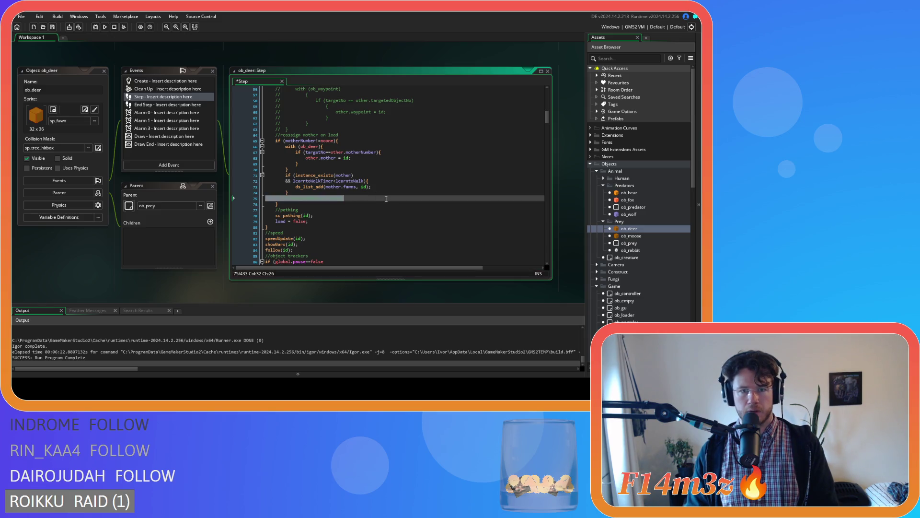
key("ctrl+s")
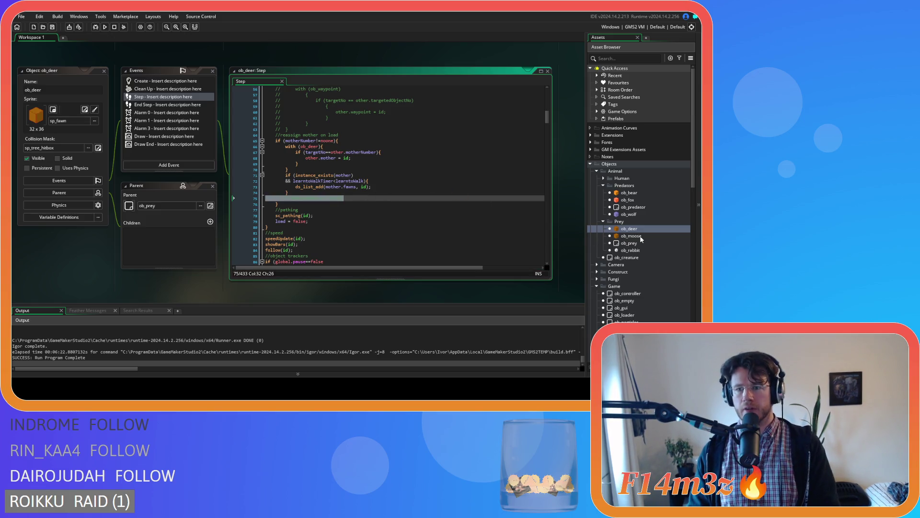
- Review ob_moose's Step event code down to line 52
double_click(640, 236)
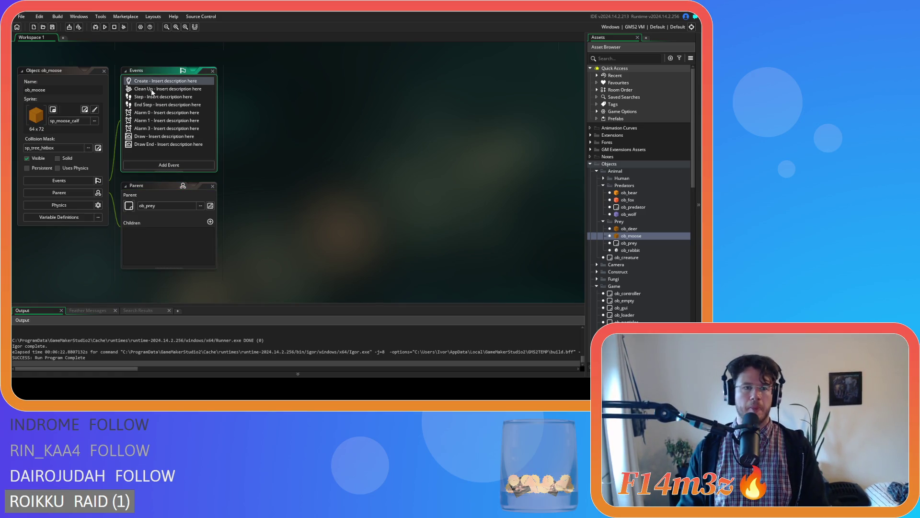
double_click(151, 97)
scroll(405, 180, "down", 5)
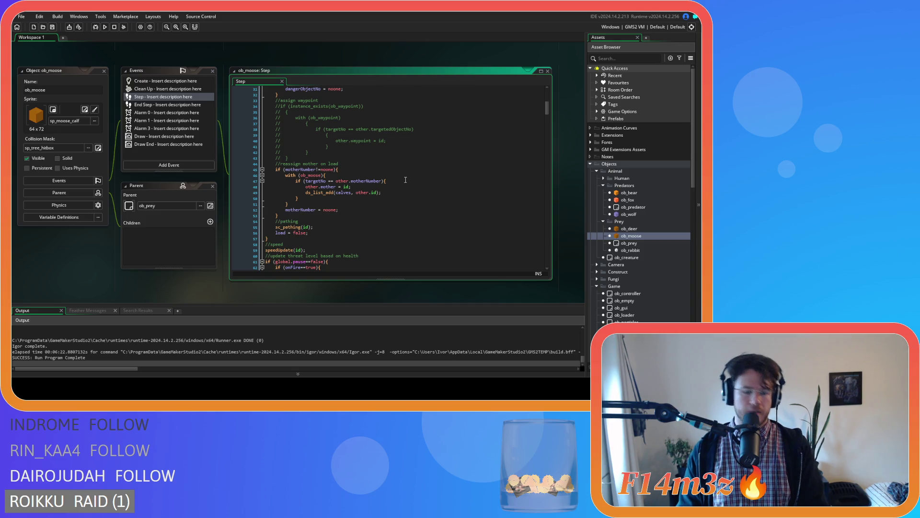
left_click(350, 210)
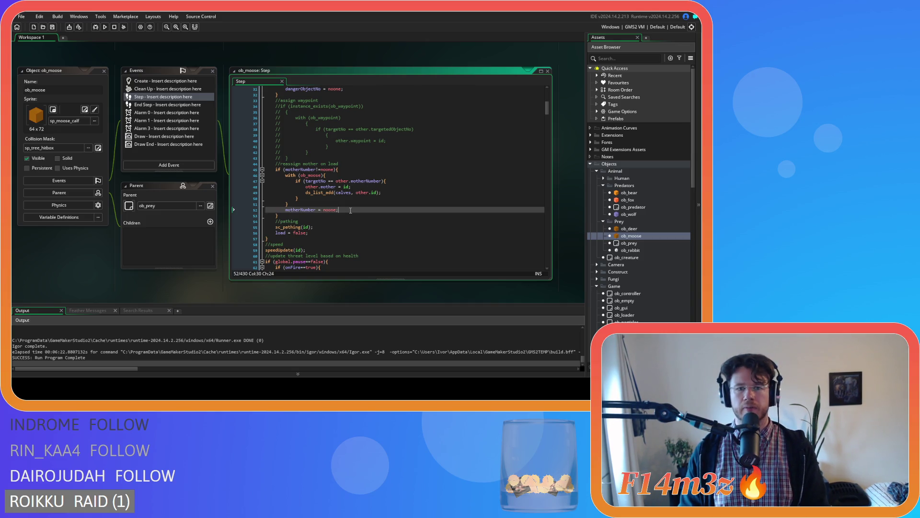
- Review ob_rabbit's Step code, shrink the events panel, and close all editors
double_click(630, 250)
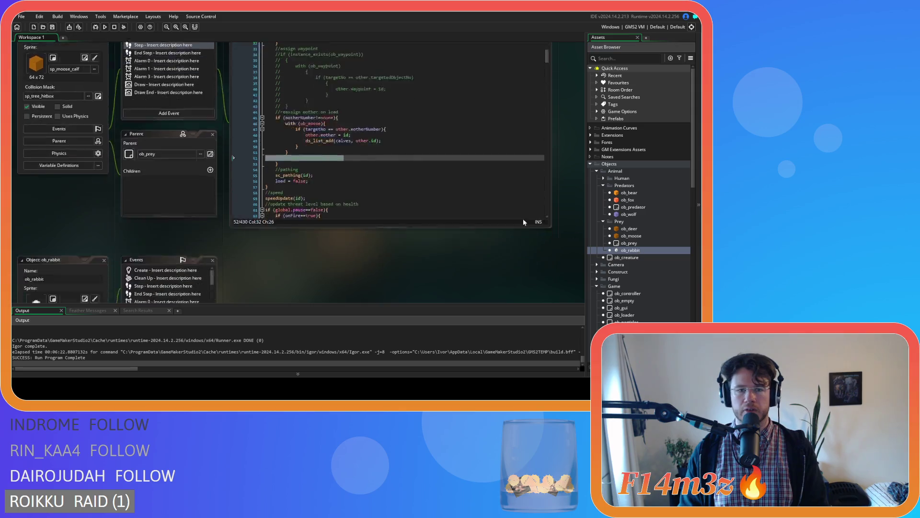
double_click(155, 97)
scroll(392, 160, "down", 10)
scroll(393, 159, "up", 10)
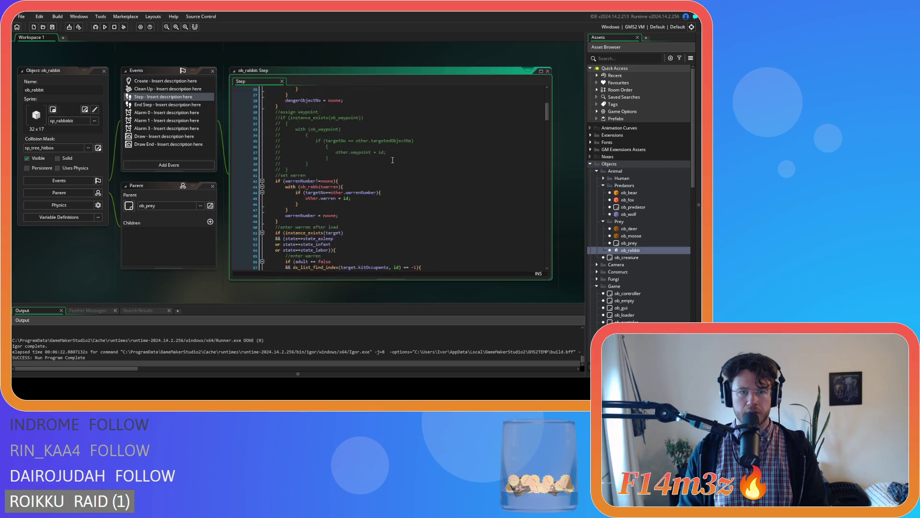
scroll(393, 160, "up", 3)
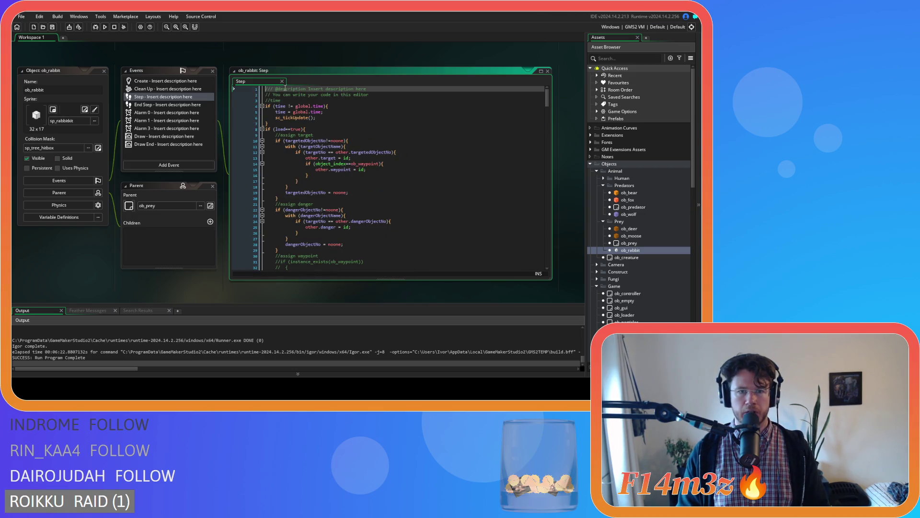
left_click_drag(169, 171, 183, 119)
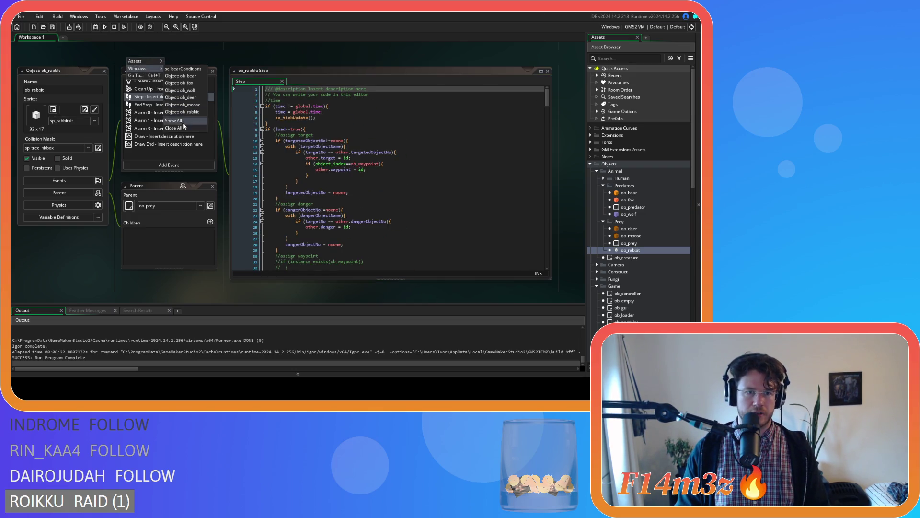
key("ctrl+w")
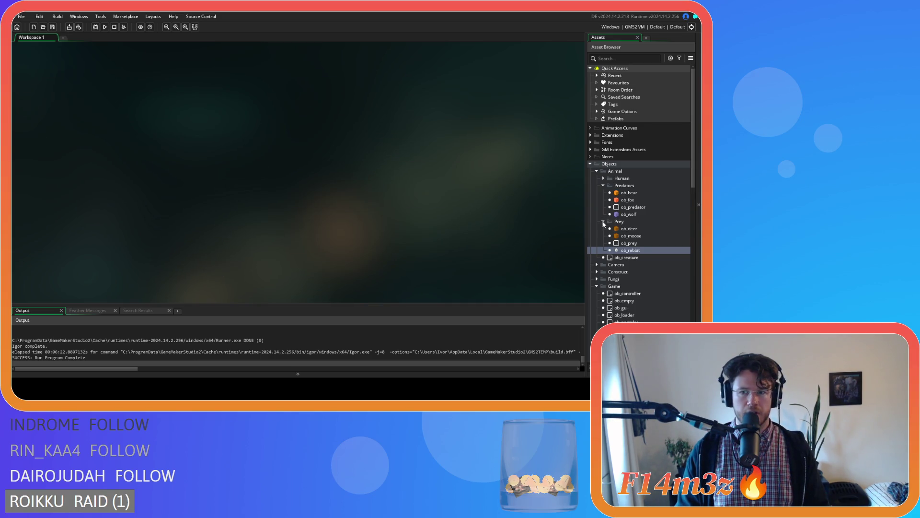
- Collapse the Prey, Predators, Animal, Game, Objects, Conditions and Scripts folders
left_click(603, 222)
left_click(604, 186)
left_click(597, 171)
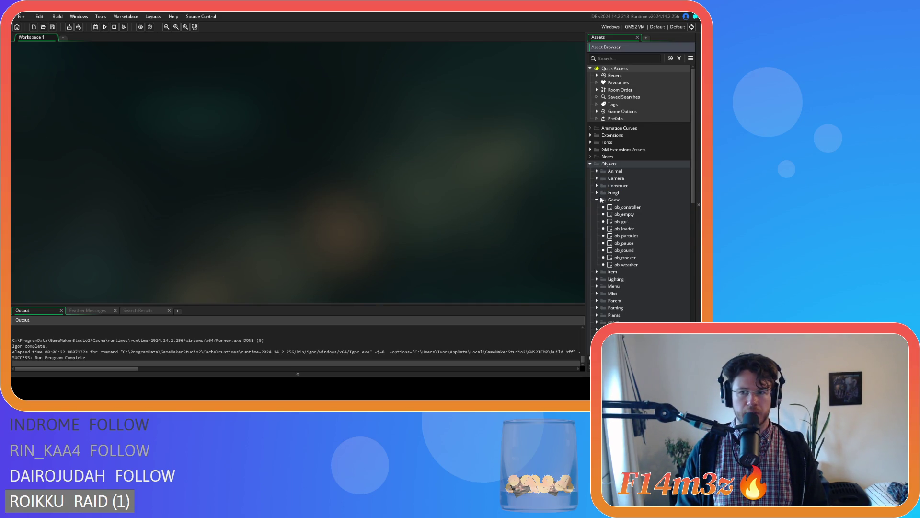
left_click(597, 199)
left_click(591, 164)
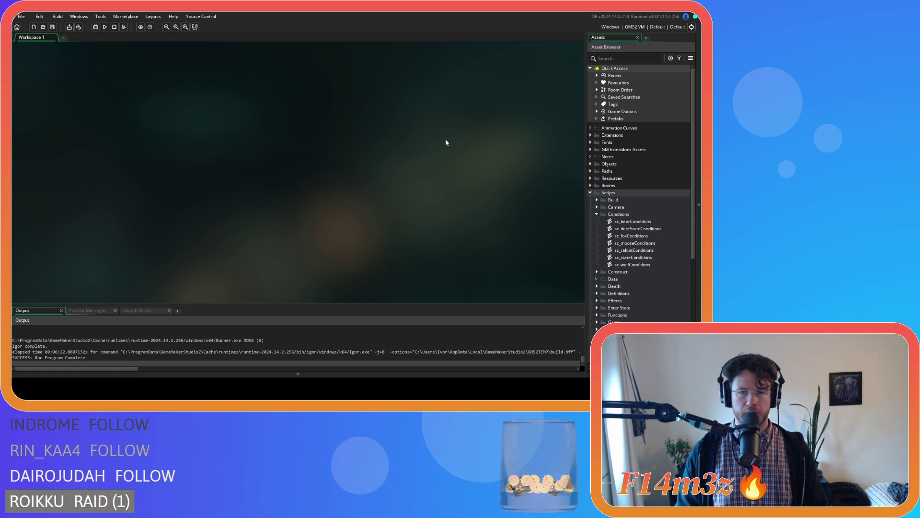
left_click(597, 215)
left_click(591, 193)
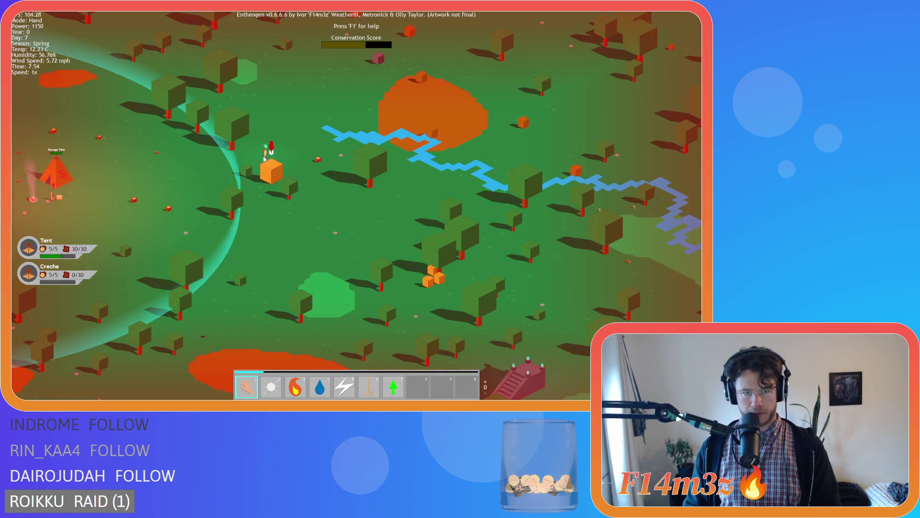
- Pan and zoom the camera between the forest and the coastline
key("d")
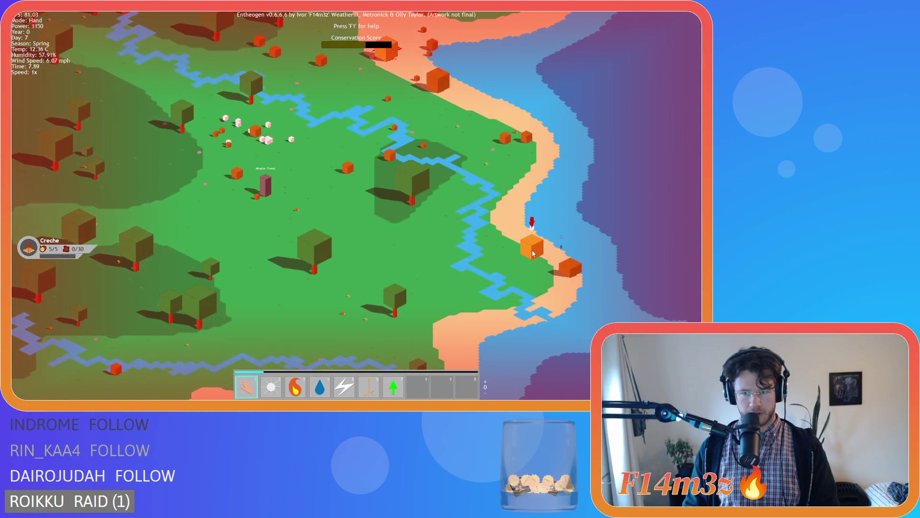
key("a")
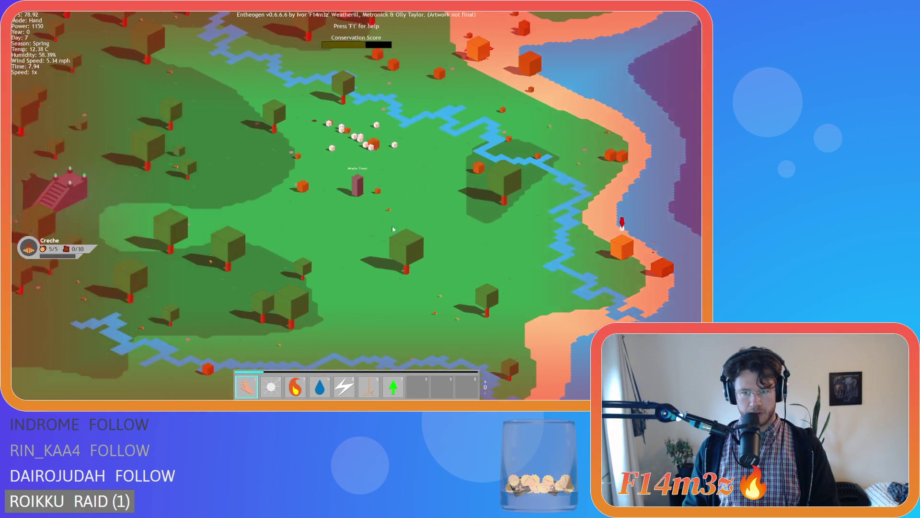
scroll(409, 229, "up", 4)
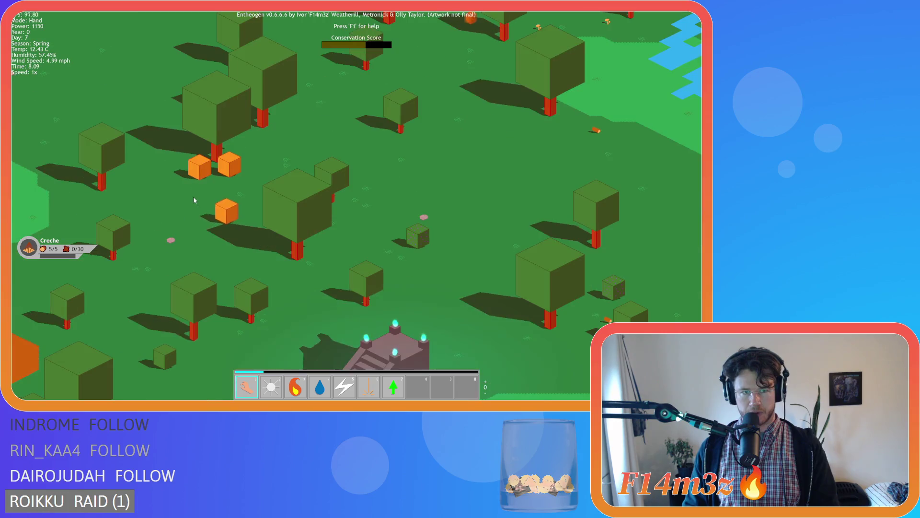
scroll(193, 198, "down", 4)
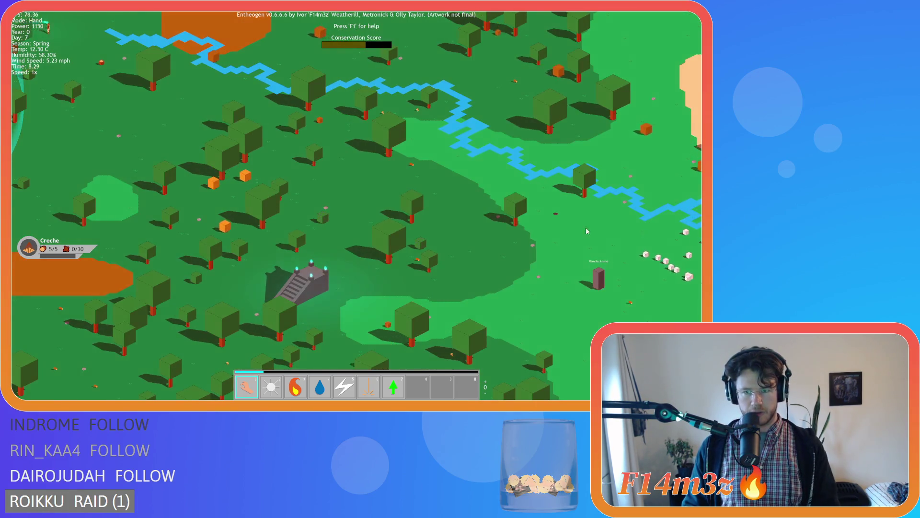
scroll(587, 231, "down", 5)
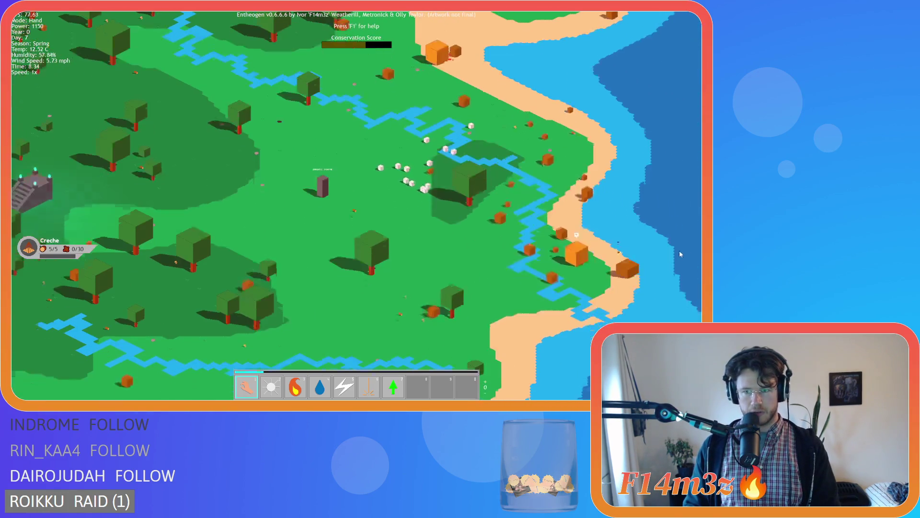
scroll(497, 218, "up", 5)
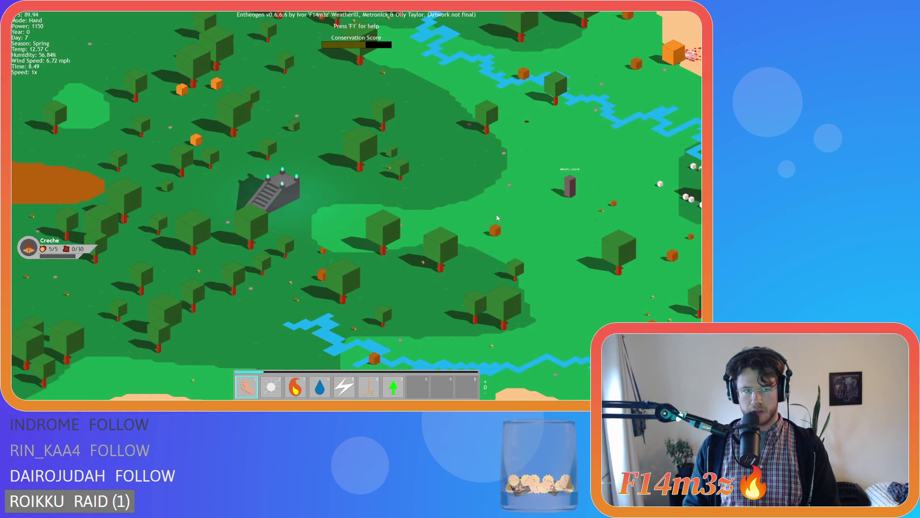
scroll(497, 218, "down", 4)
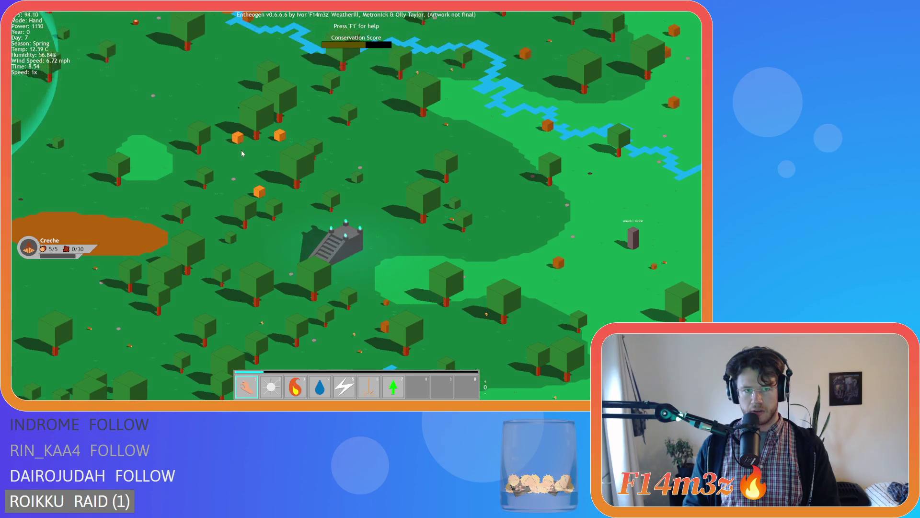
key("d")
scroll(353, 165, "up", 4)
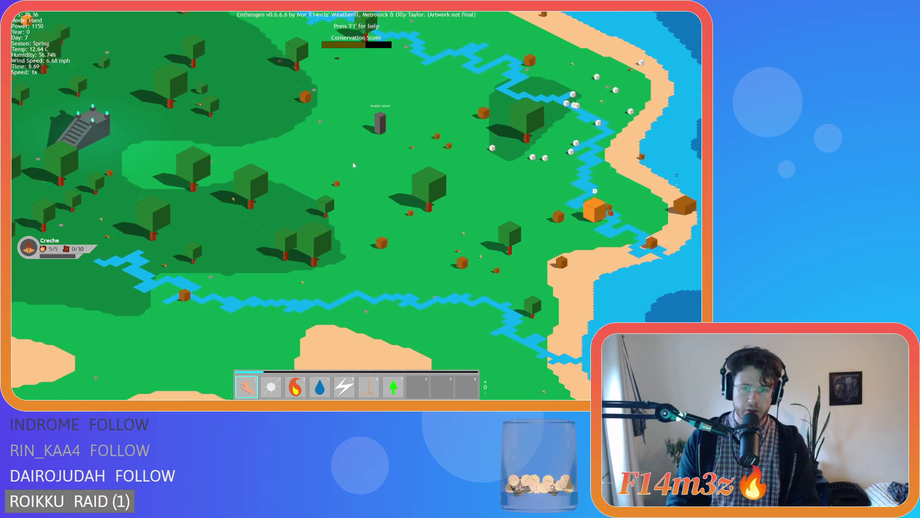
scroll(353, 165, "down", 4)
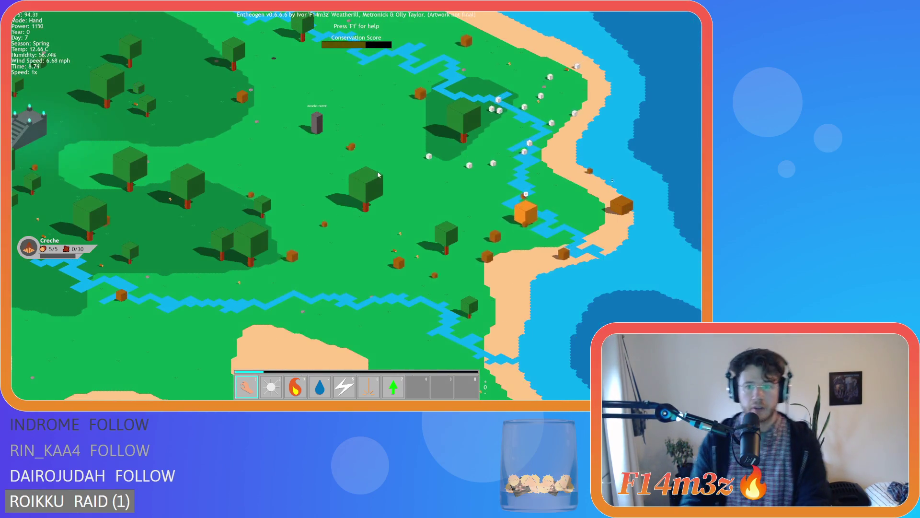
scroll(379, 180, "up", 4)
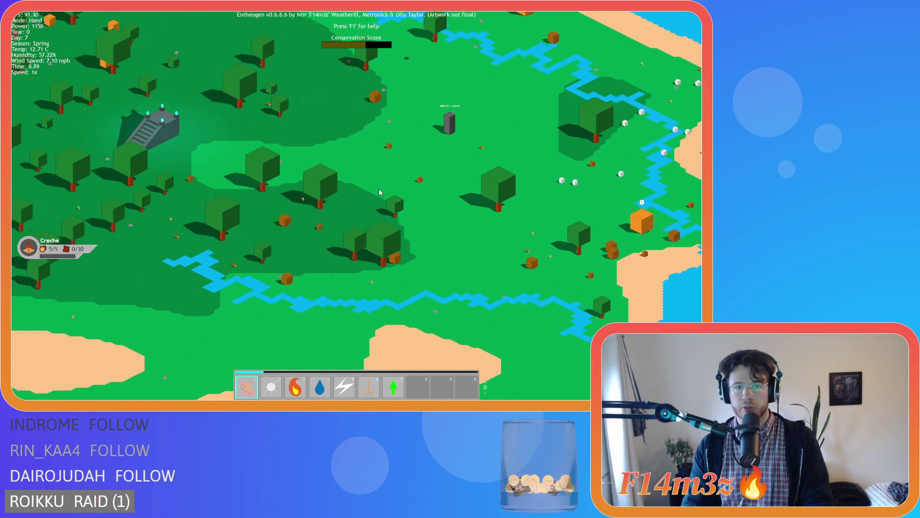
key("a")
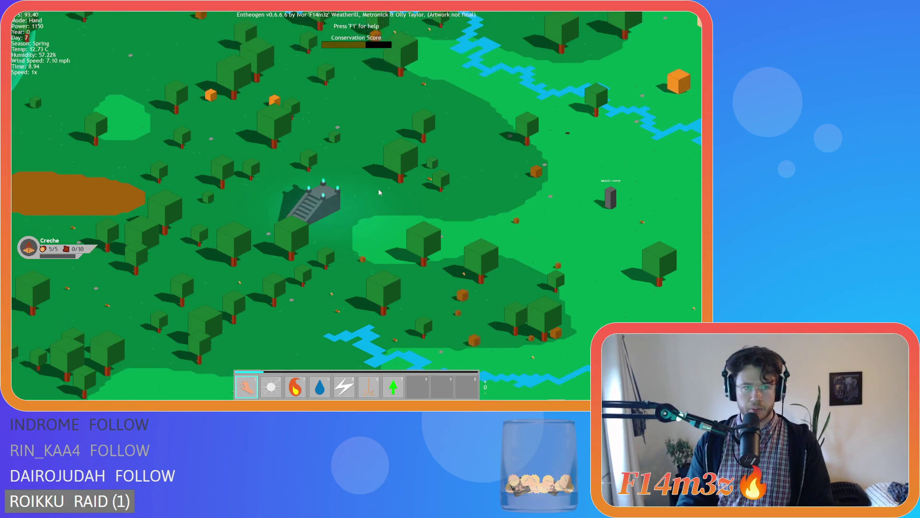
key("d")
key("w")
key("s")
key("d")
key("a")
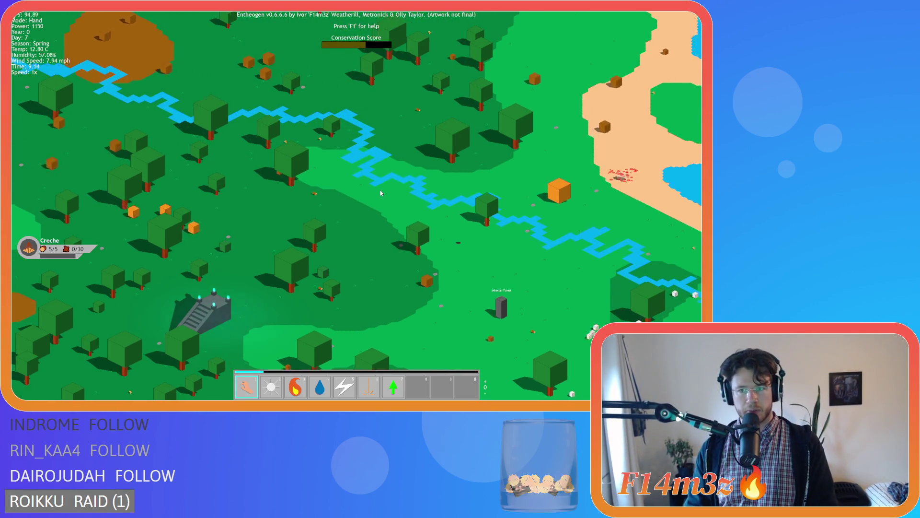
key("a")
- Show animal name labels and health bars, then zoom around the eastern beach
key("alt")
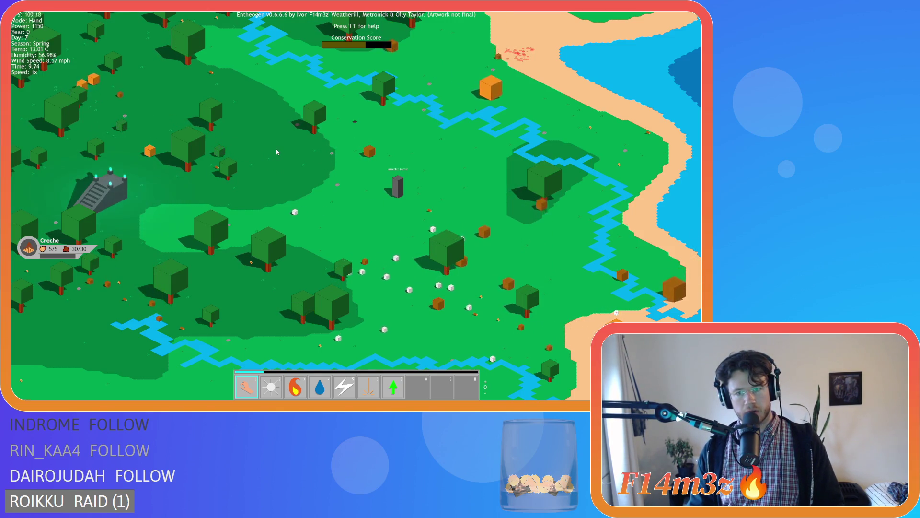
key("d")
scroll(436, 205, "up", 5)
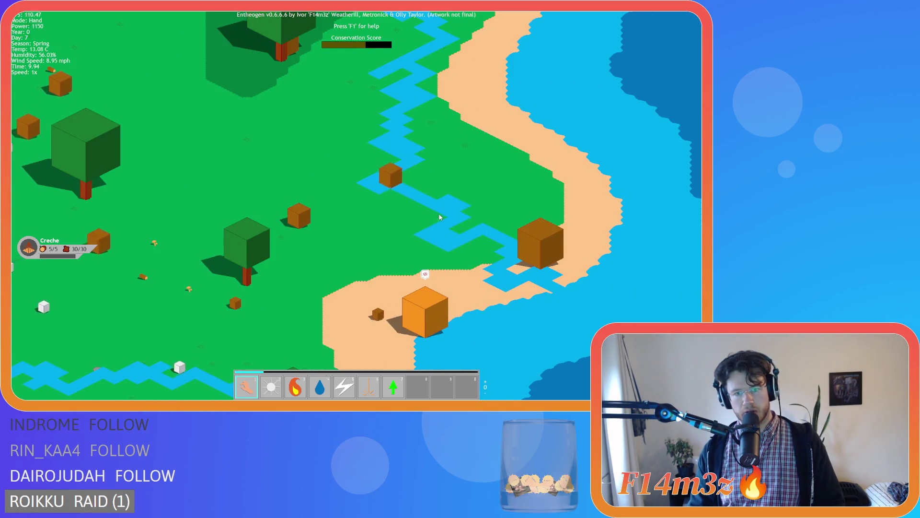
scroll(439, 212, "down", 8)
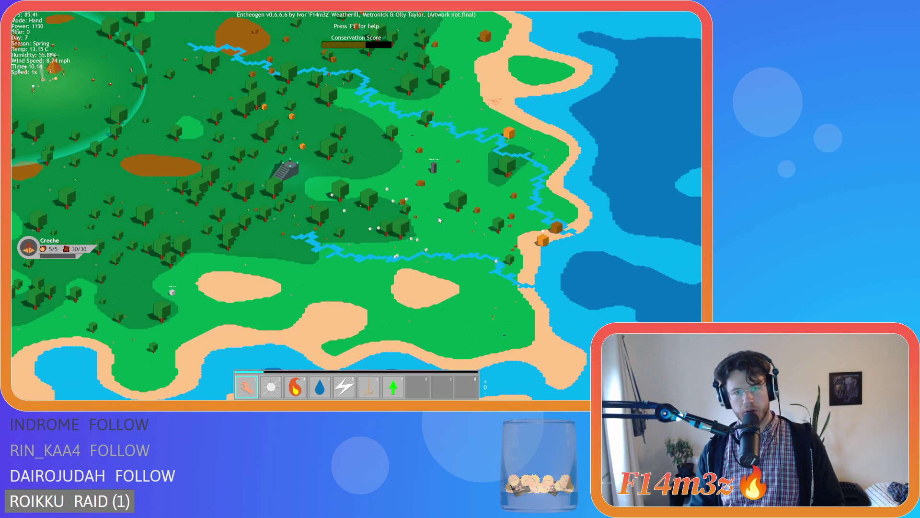
scroll(439, 220, "up", 8)
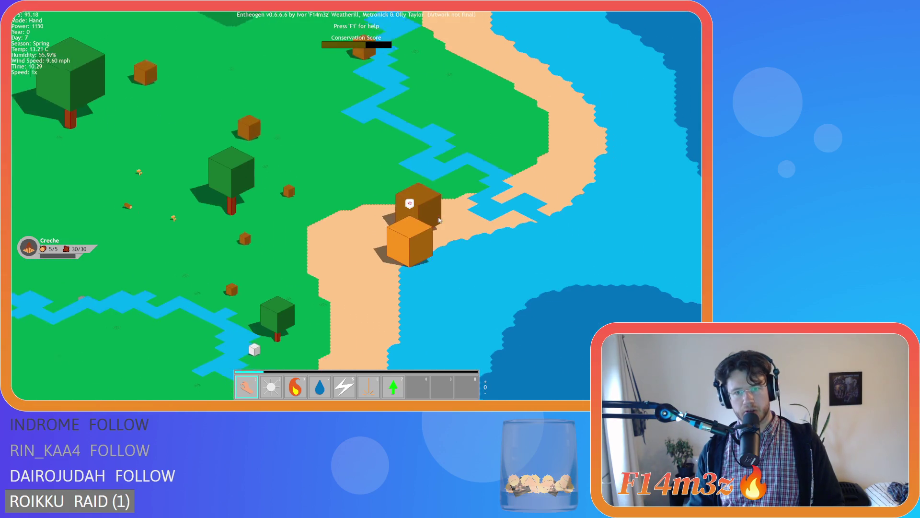
scroll(408, 222, "down", 6)
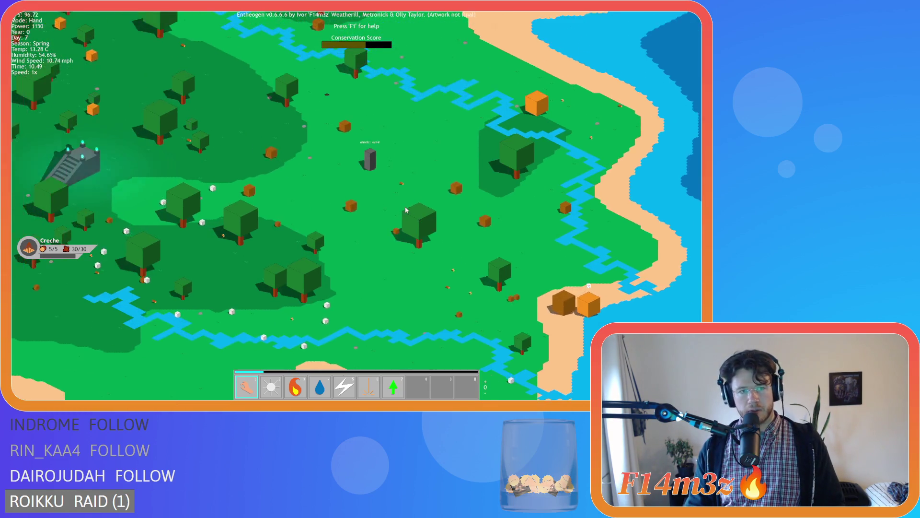
scroll(404, 206, "down", 3)
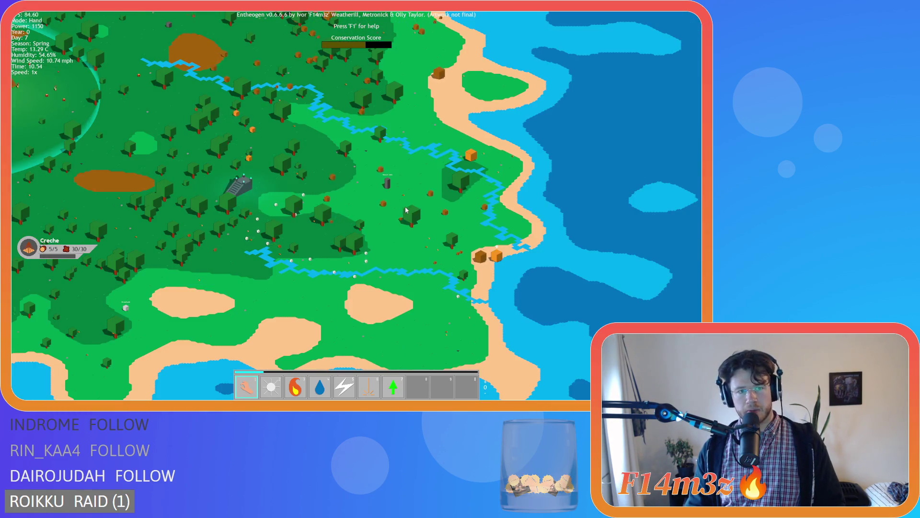
scroll(362, 257, "up", 8)
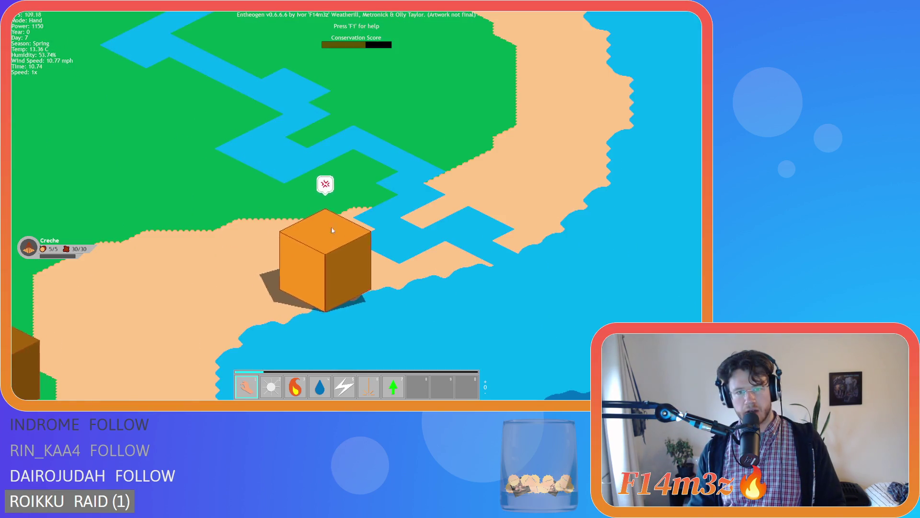
scroll(335, 224, "down", 8)
scroll(334, 224, "up", 5)
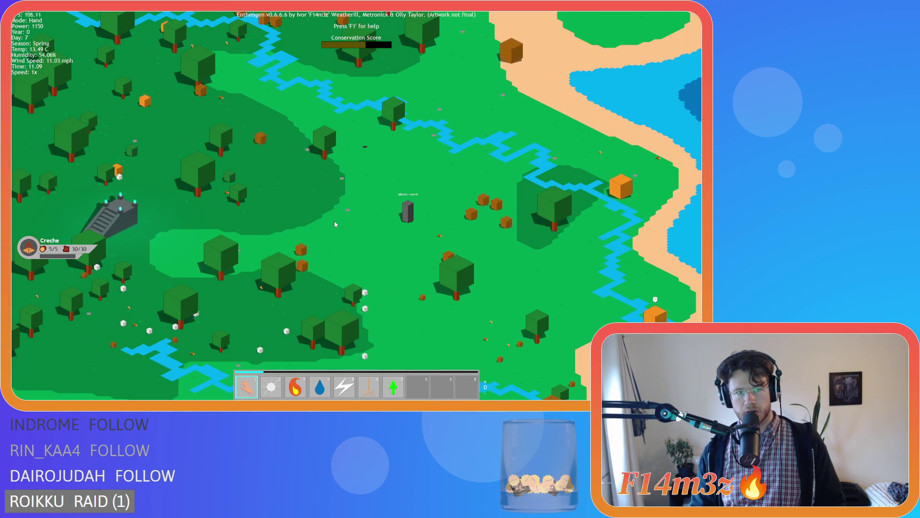
- Pan across the island, then quit the game back to the title screen
key("d")
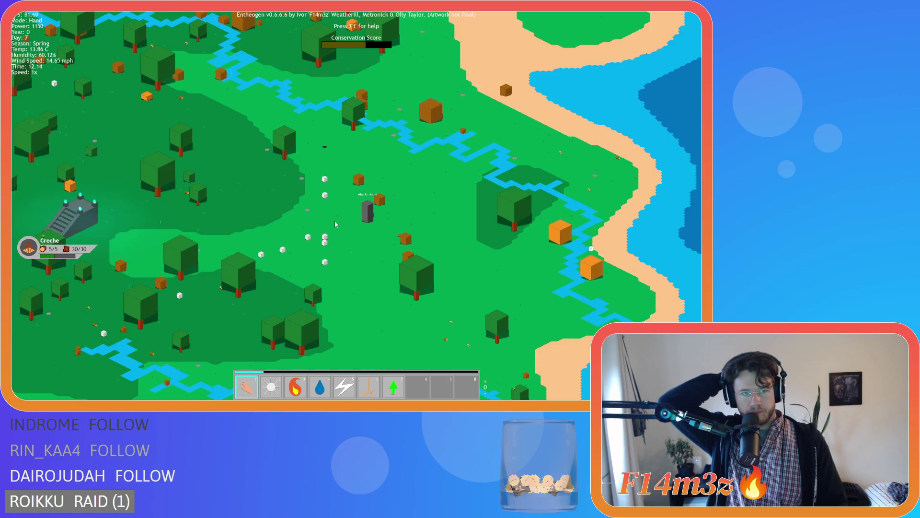
key("a")
key("d")
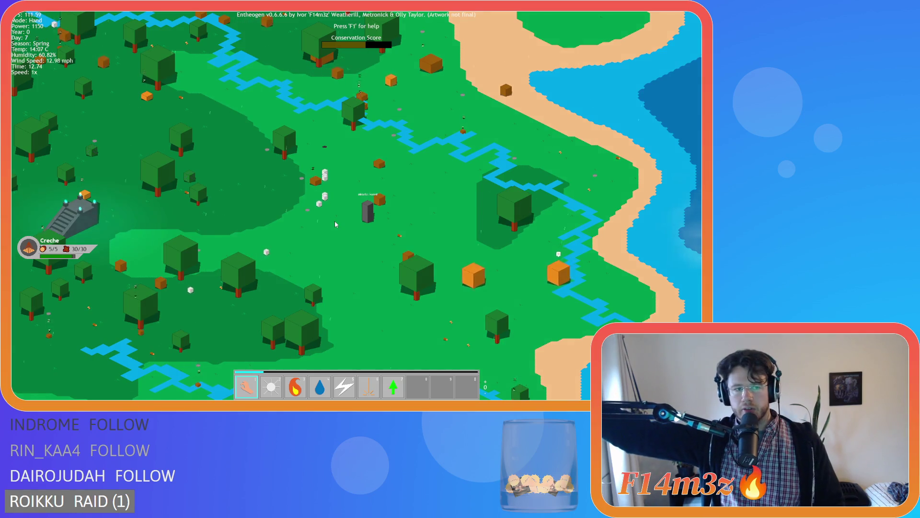
key("s")
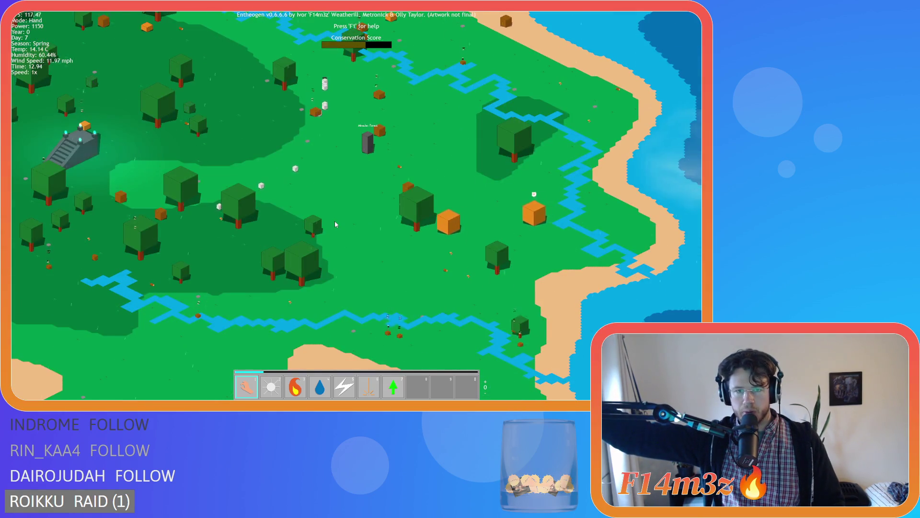
key("w")
key("a")
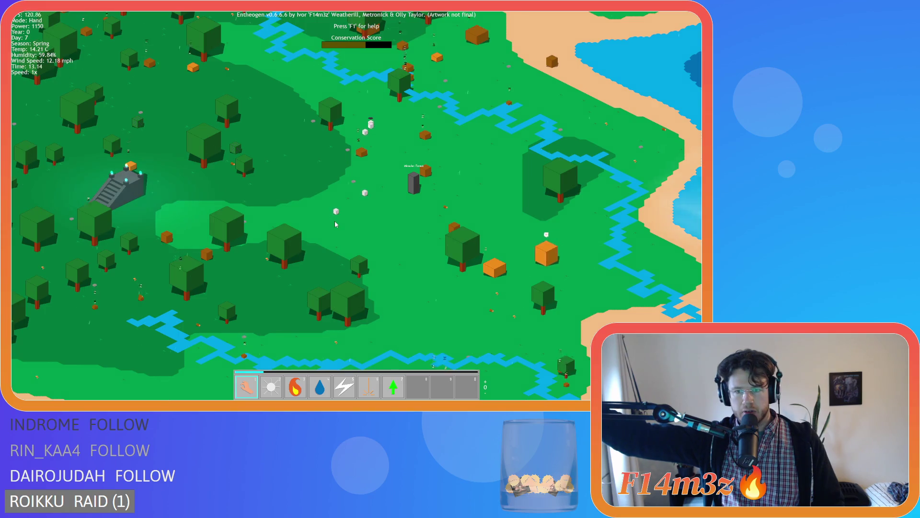
key("a")
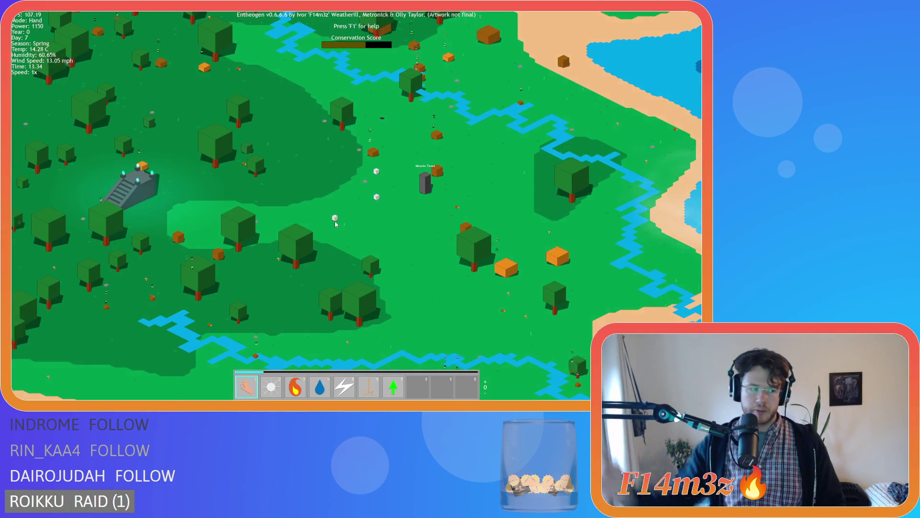
key("Escape")
key("y")
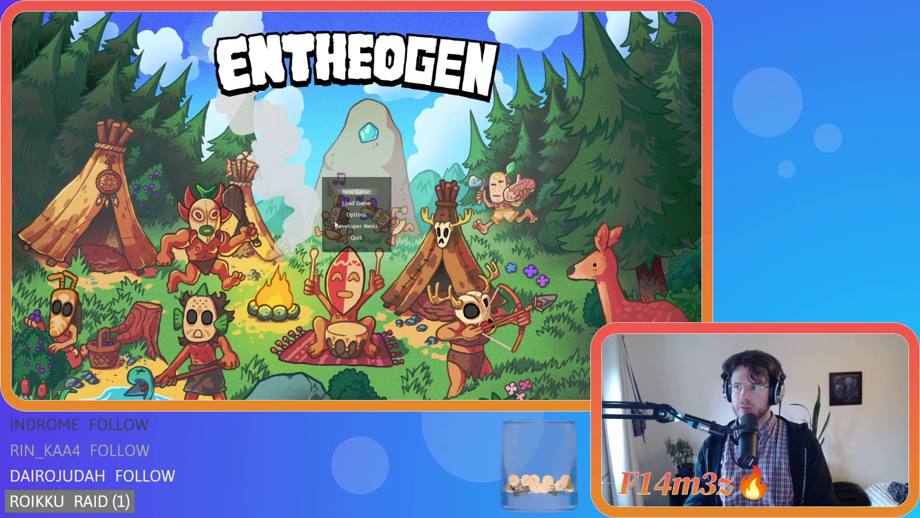
- Start a new Beginner Island game and bring up the quit prompt once it loads
key("Return")
key("Return")
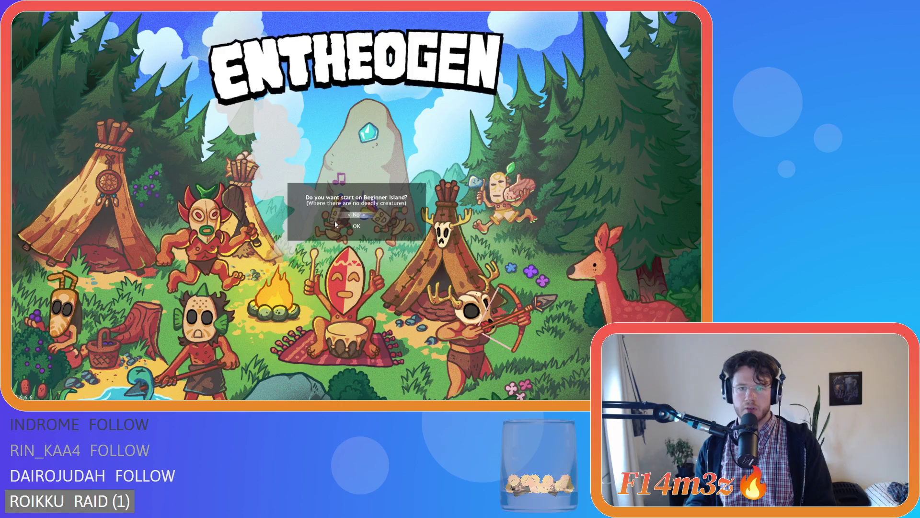
key("Return")
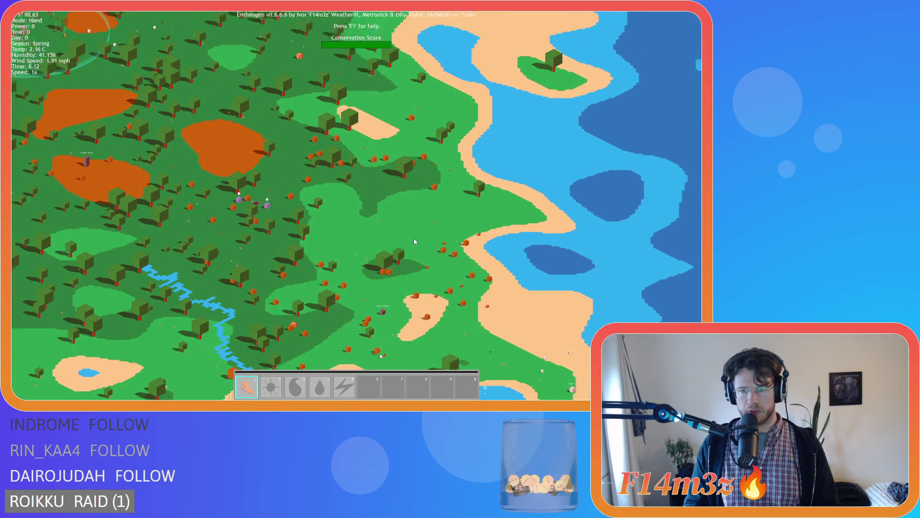
key("Escape")
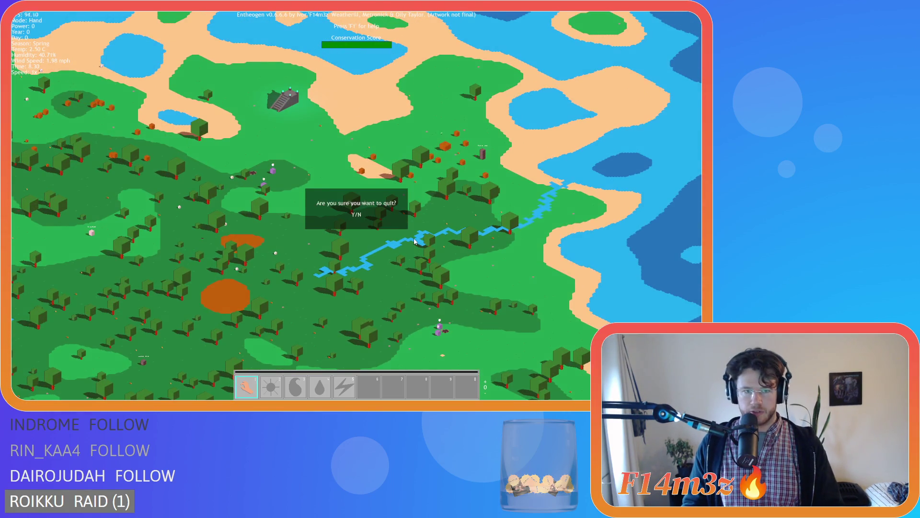
- Quit to the title screen and start a new game, accepting the Beginner Island prompt
key("y")
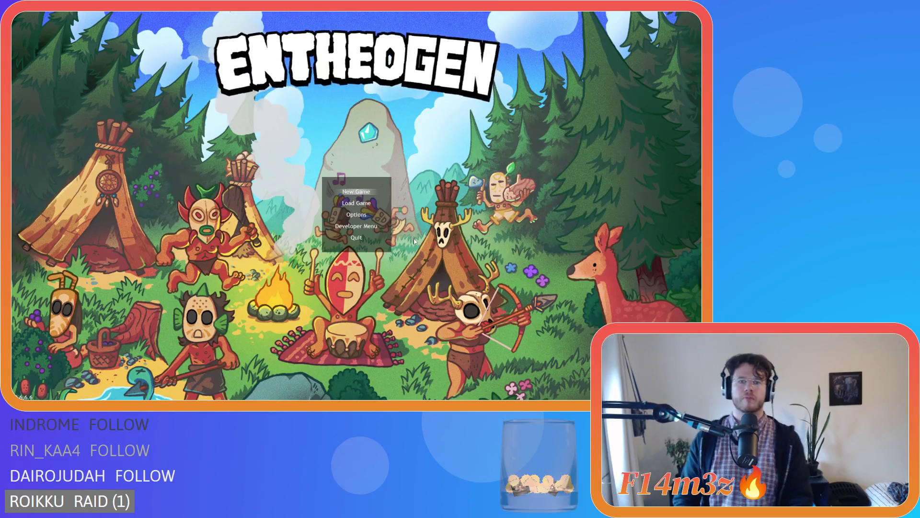
key("Return")
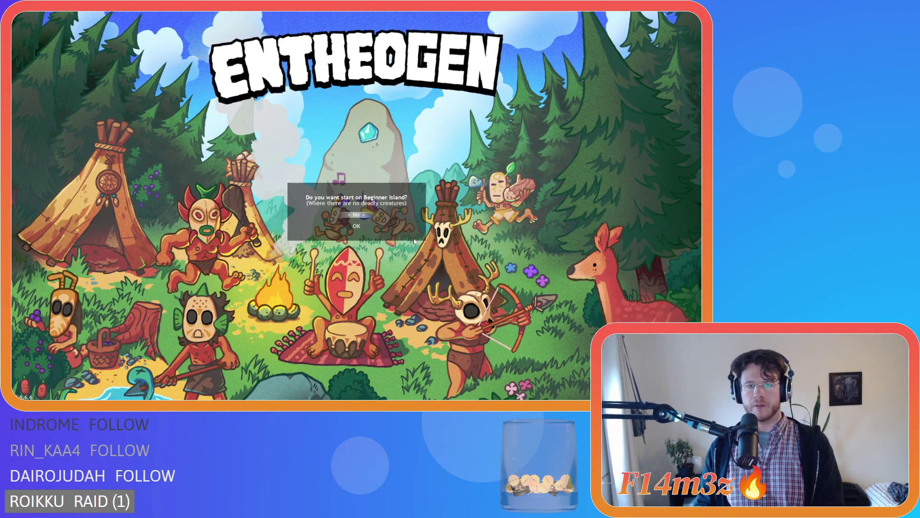
key("y")
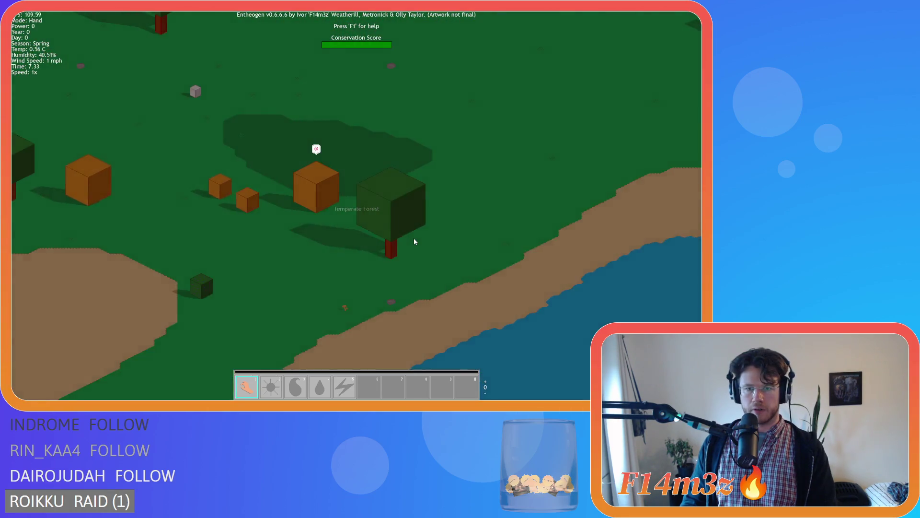
- Quicksave the world with F5 and reload it with F9
scroll(415, 241, "down", 5)
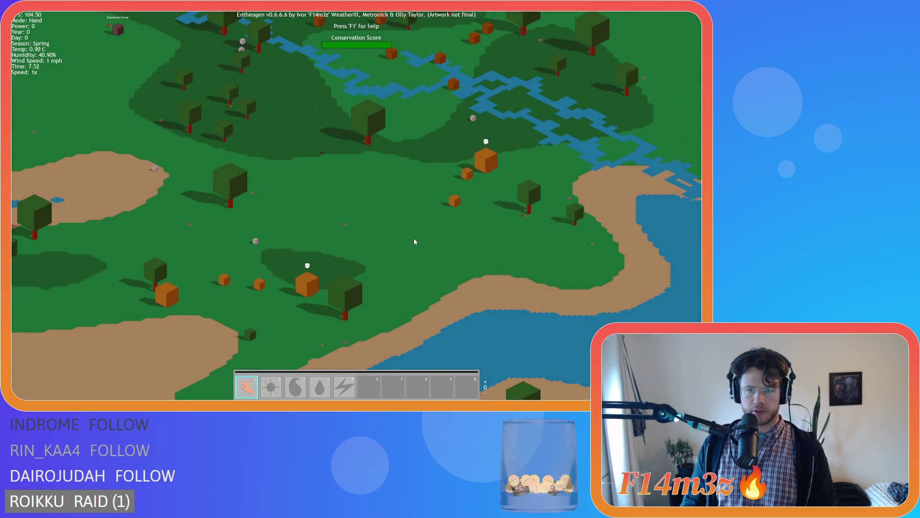
key("F5")
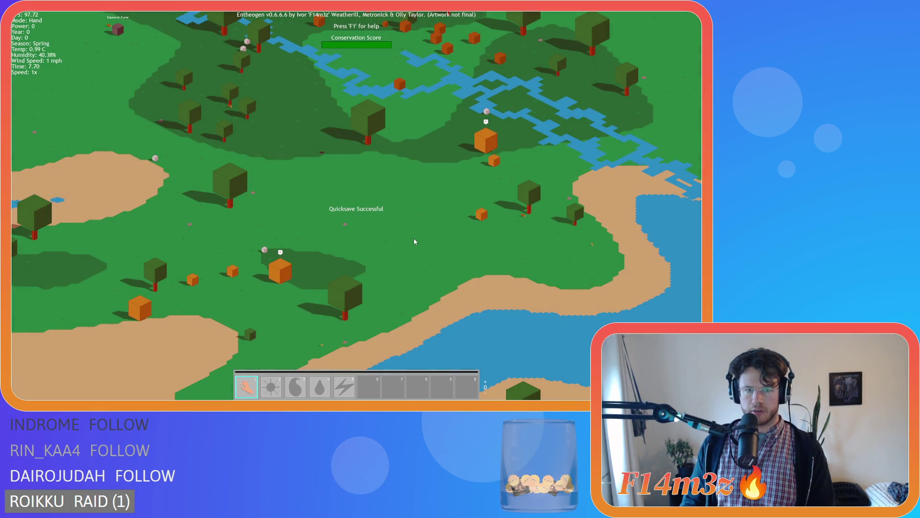
key("F9")
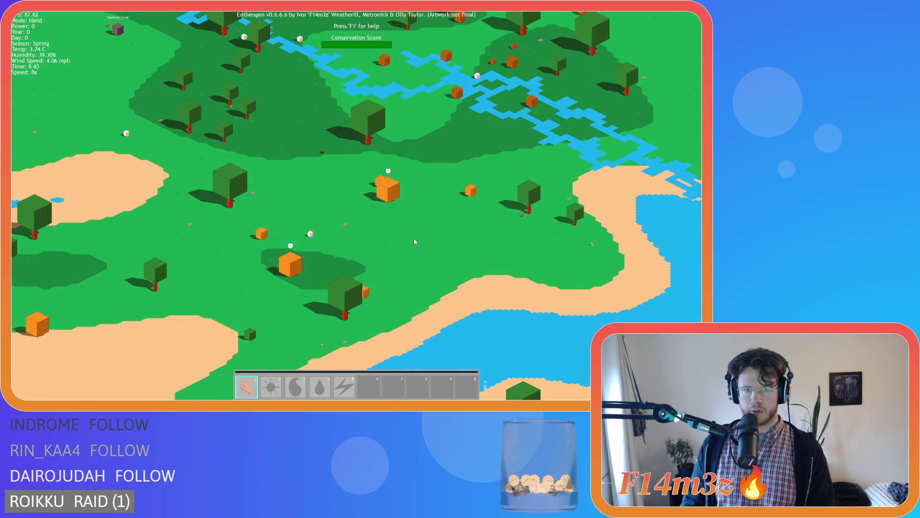
- Pan and zoom across the island, carry a small creature, and unpause
key("a")
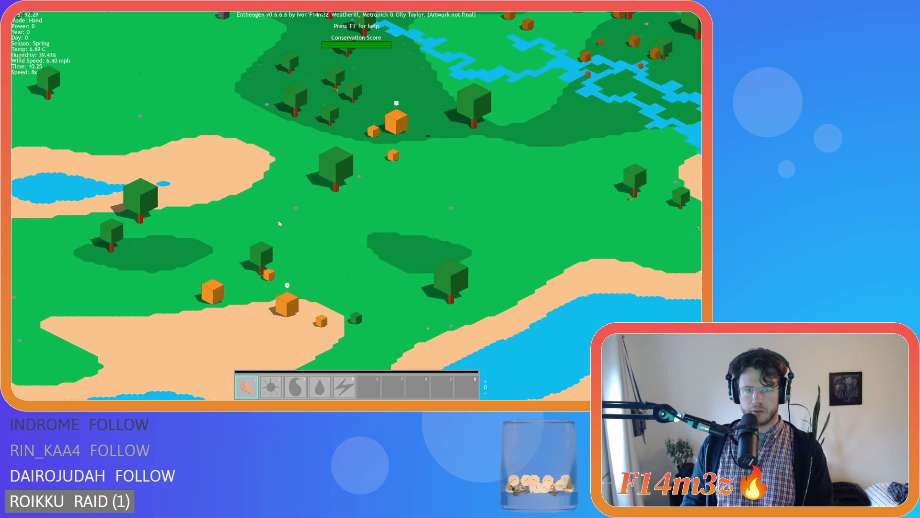
mouse_move(283, 229)
left_mouse_down()
mouse_move(246, 195)
mouse_move(258, 137)
left_mouse_up()
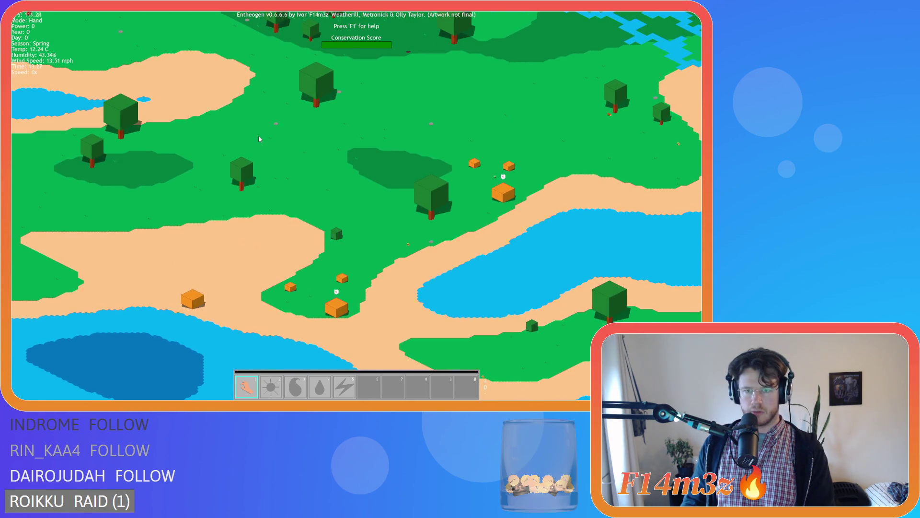
scroll(258, 139, "down", 5)
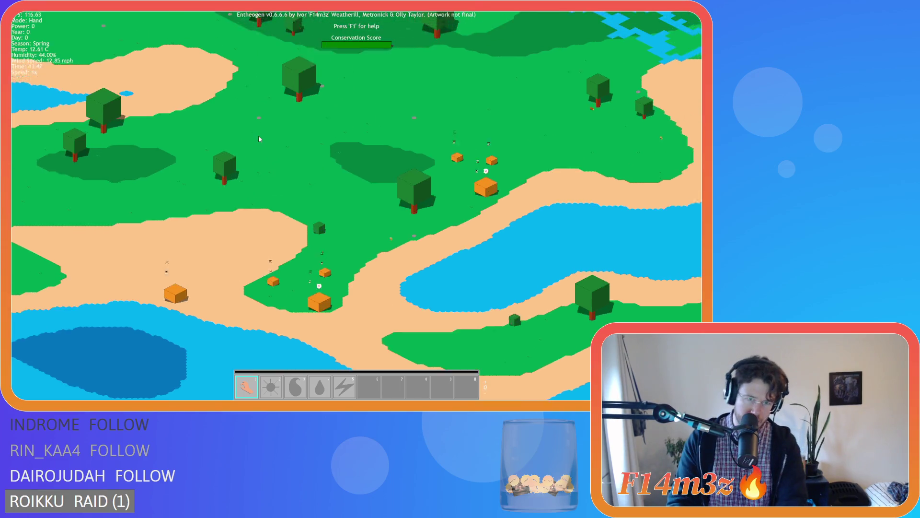
scroll(259, 139, "down", 3)
scroll(410, 172, "up", 10)
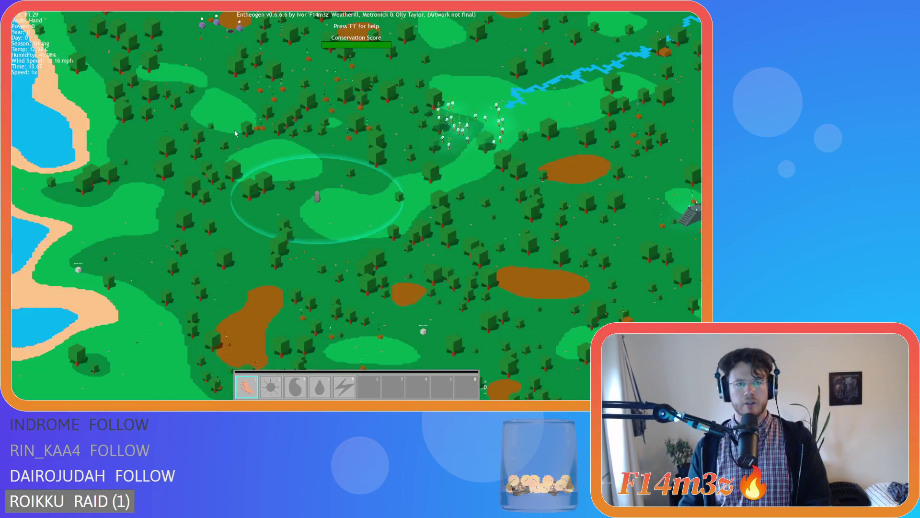
scroll(410, 172, "down", 8)
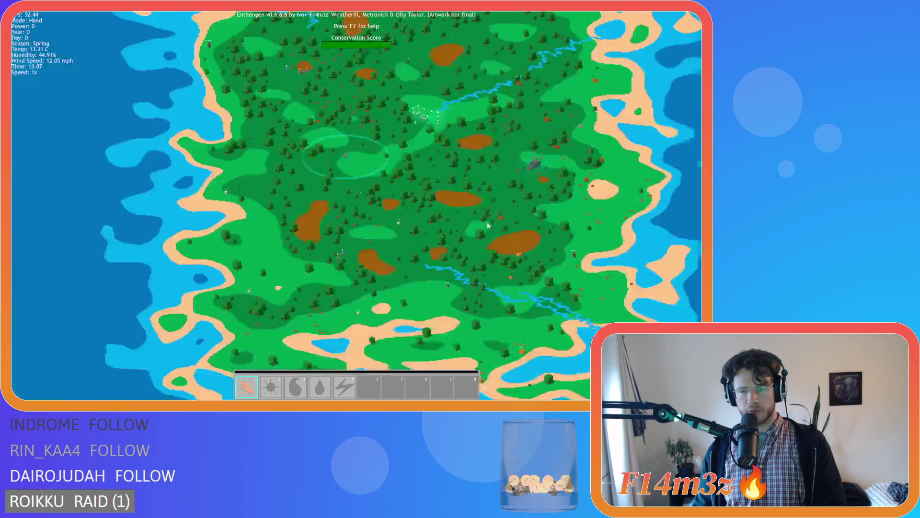
scroll(440, 232, "up", 8)
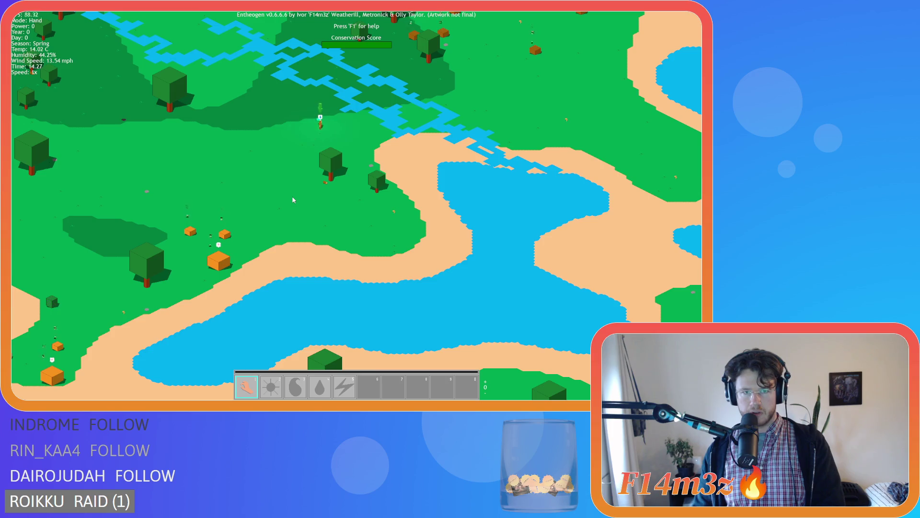
left_click_drag(336, 126, 303, 148)
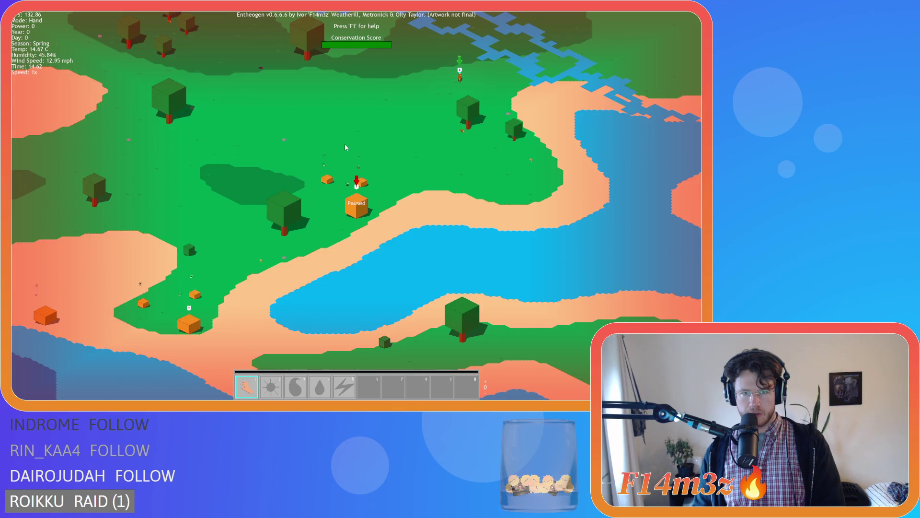
key("w")
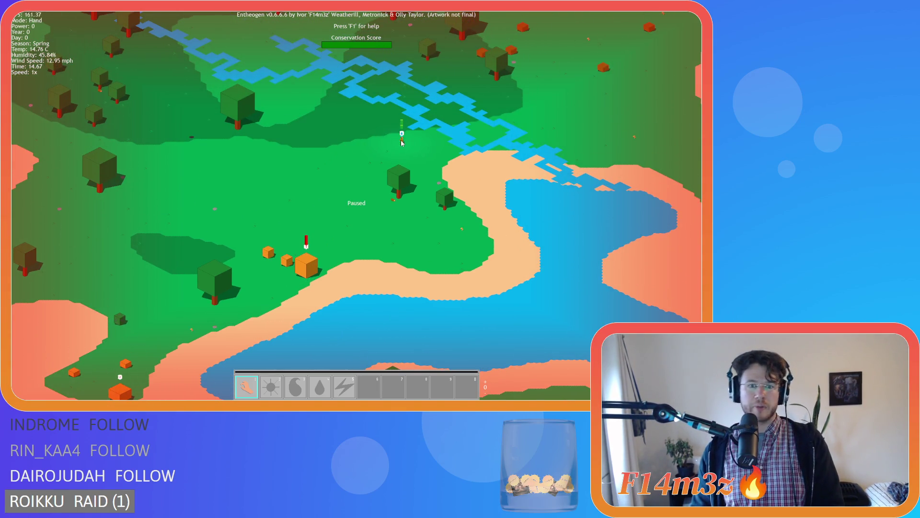
key("d")
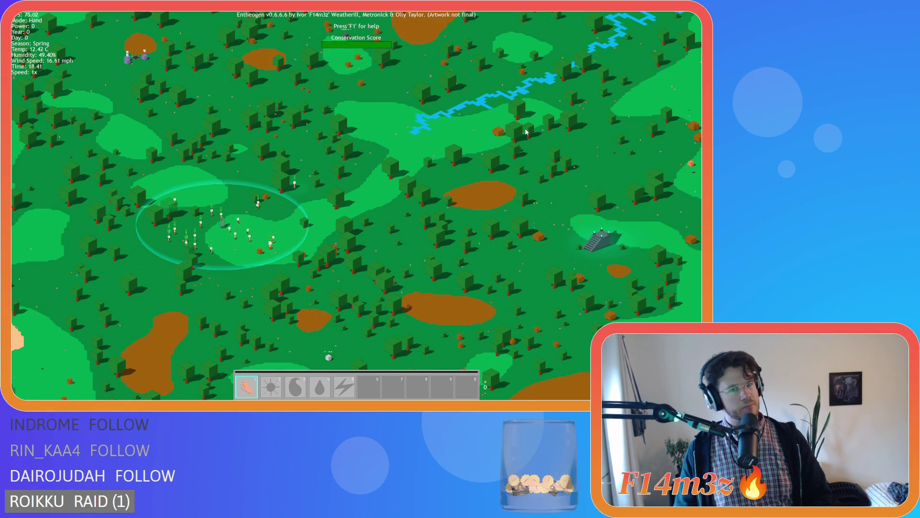
- Inspect the Menhir camp info, centre on the village stone, and bring up the quit prompt
left_click(455, 125)
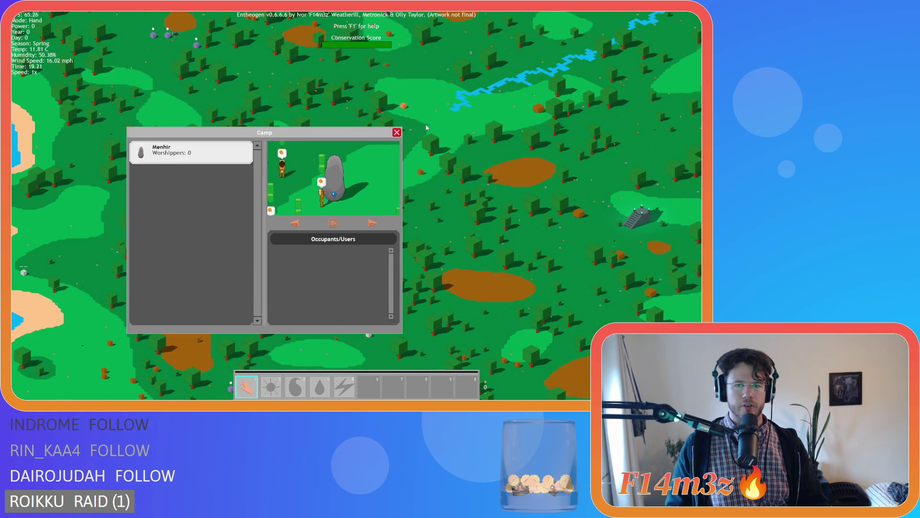
key("Escape")
key("space")
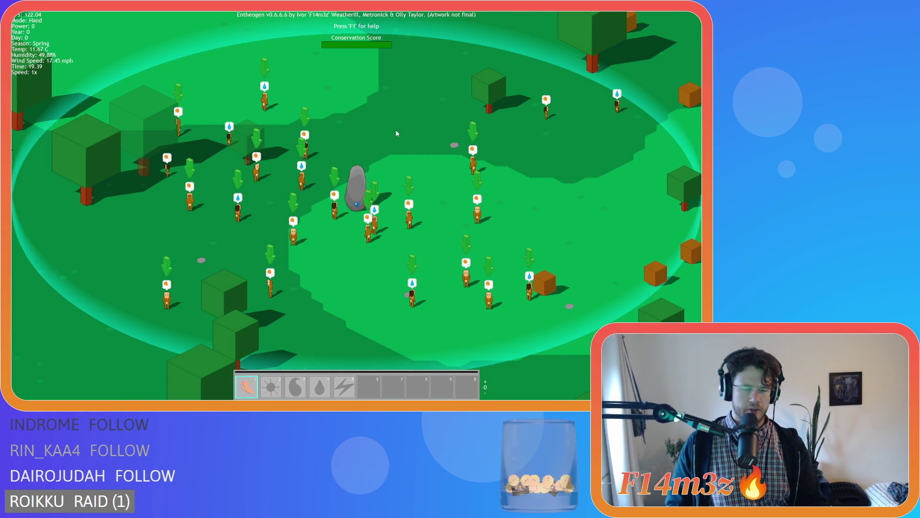
key("Escape")
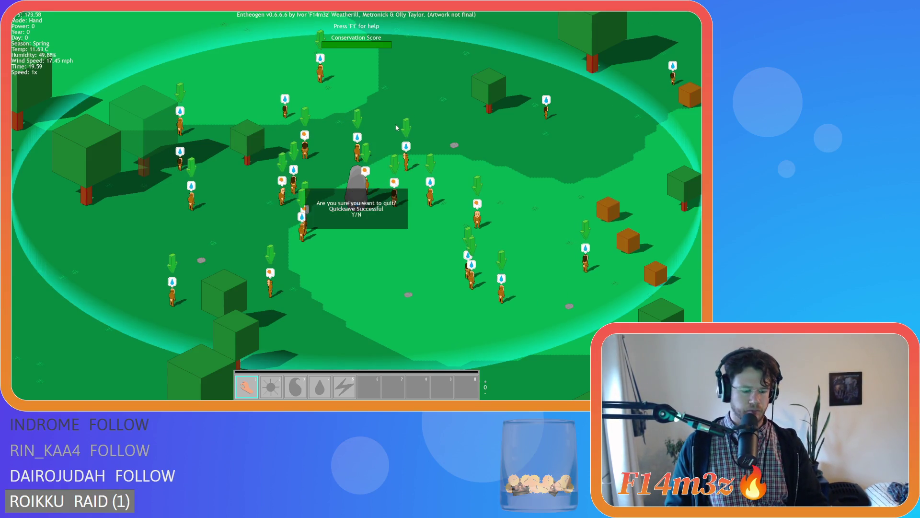
- Quit to GameMaker and open ob_bear from Objects > Animal > Predators
key("y")
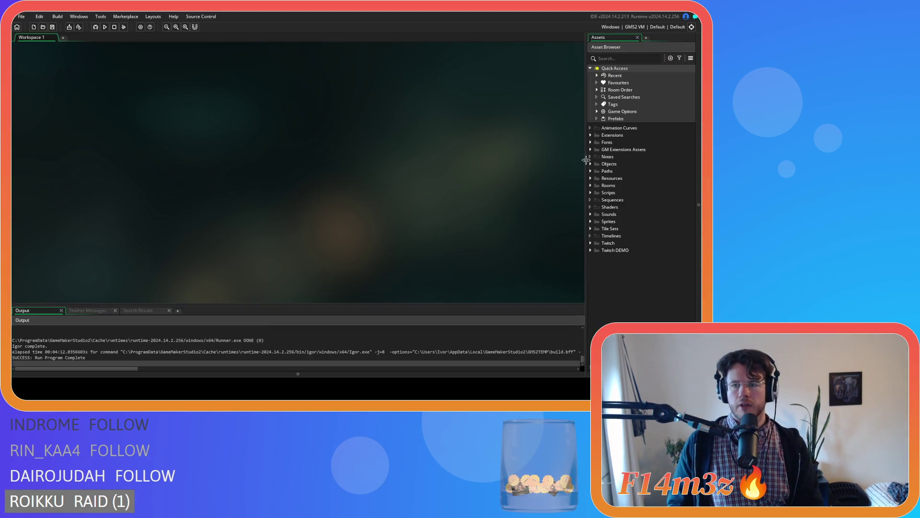
left_click(590, 163)
left_click(597, 171)
left_click(604, 185)
double_click(629, 192)
- Search the ob_bear Create code for 'state_att' and step through lines 728 and 768
left_click(265, 105)
key("ctrl+f")
type("state_atta")
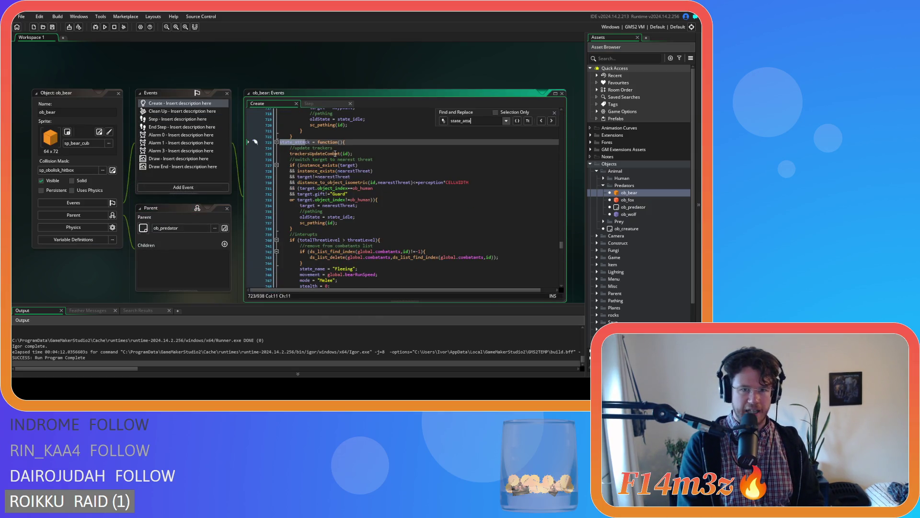
left_click(398, 170)
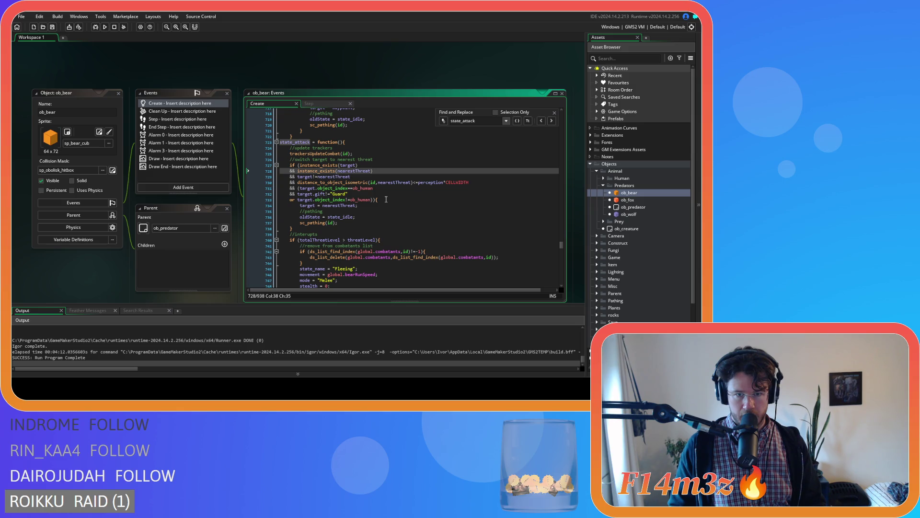
scroll(386, 199, "down", 9)
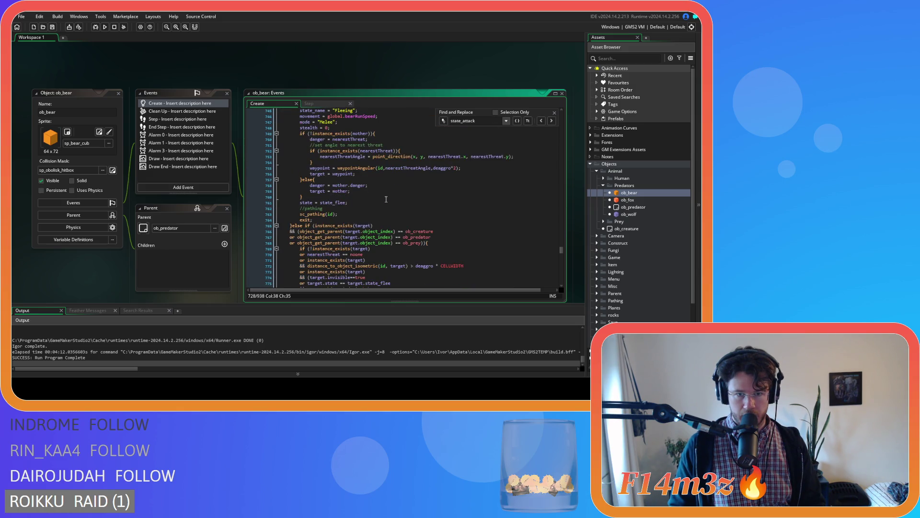
scroll(386, 199, "down", 3)
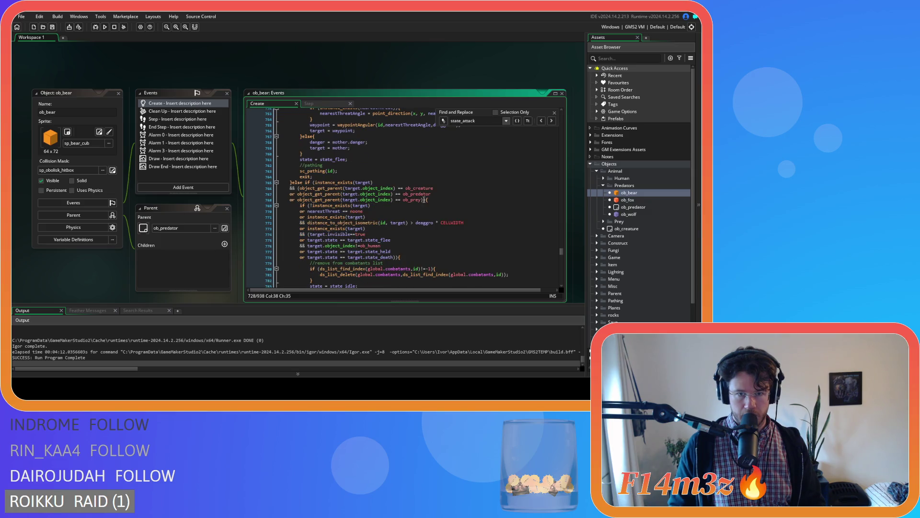
left_click(449, 200)
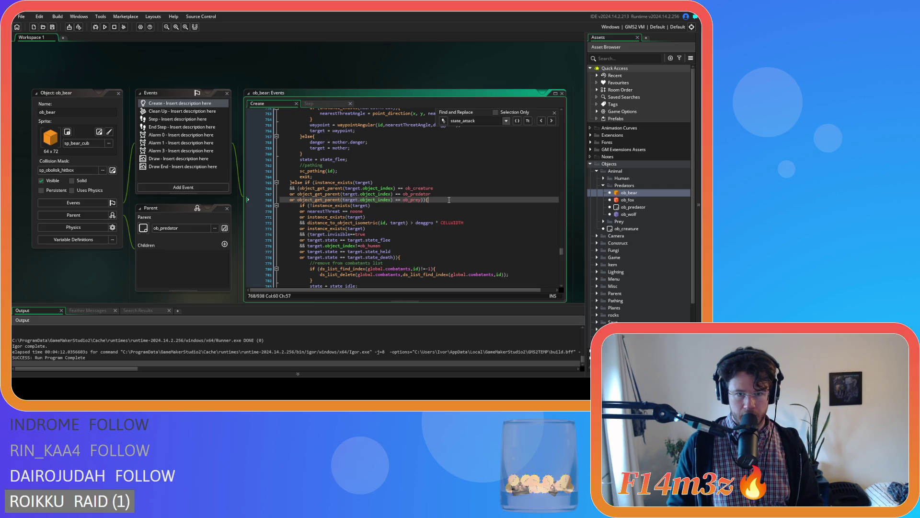
- Highlight state_attack's Guard gift, ob_human target and target!=nearestThreat conditions
scroll(449, 200, "down", 5)
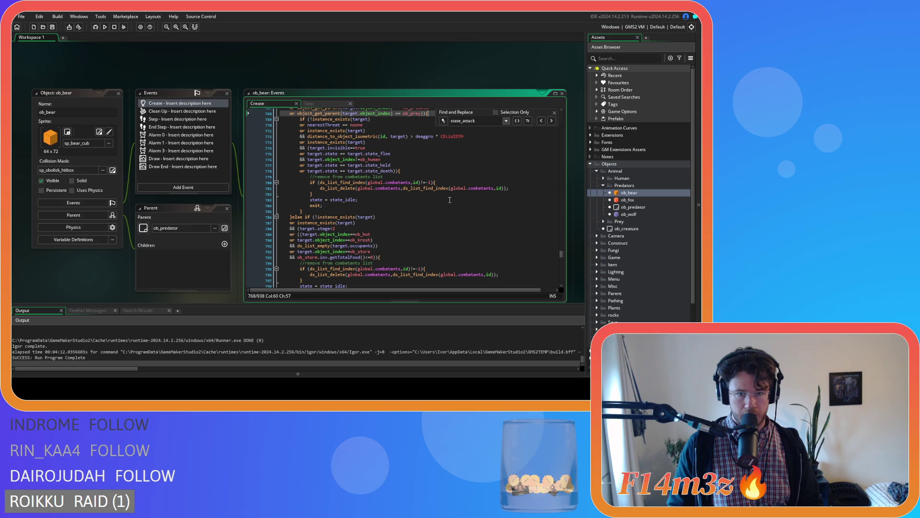
scroll(449, 200, "down", 3)
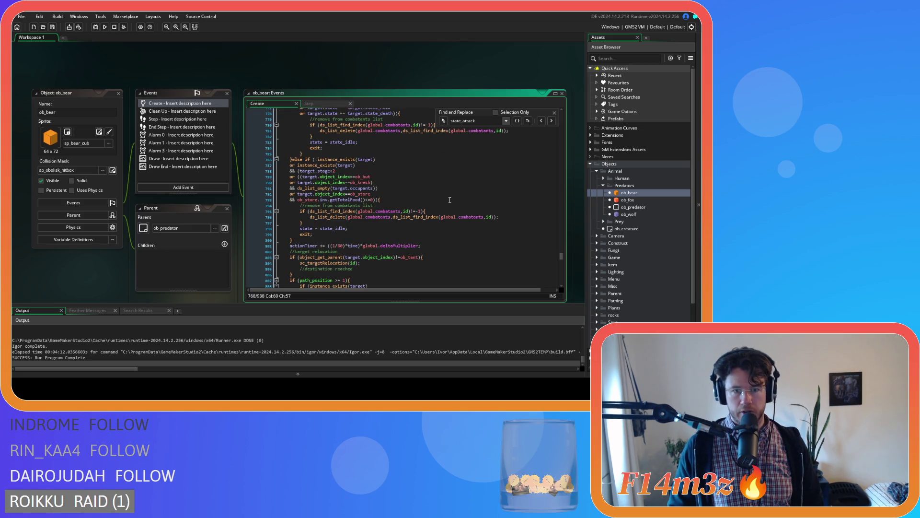
scroll(420, 206, "up", 12)
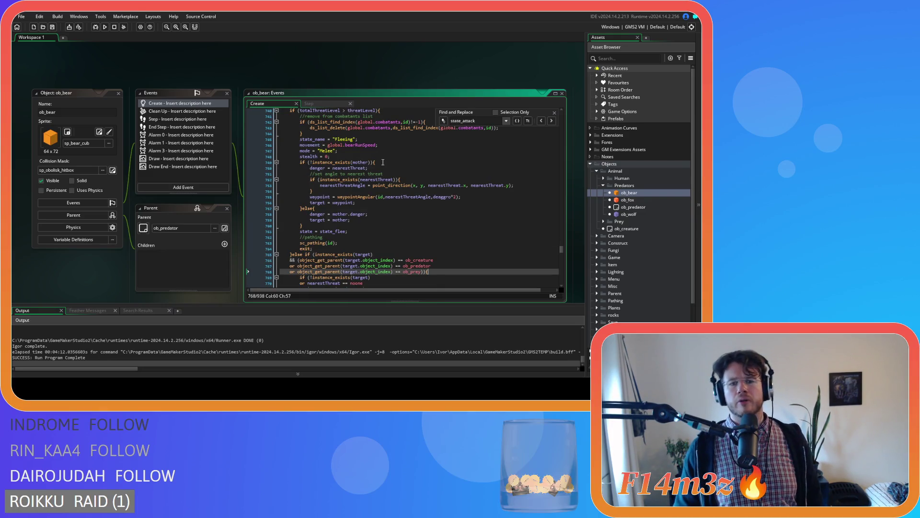
scroll(383, 162, "up", 5)
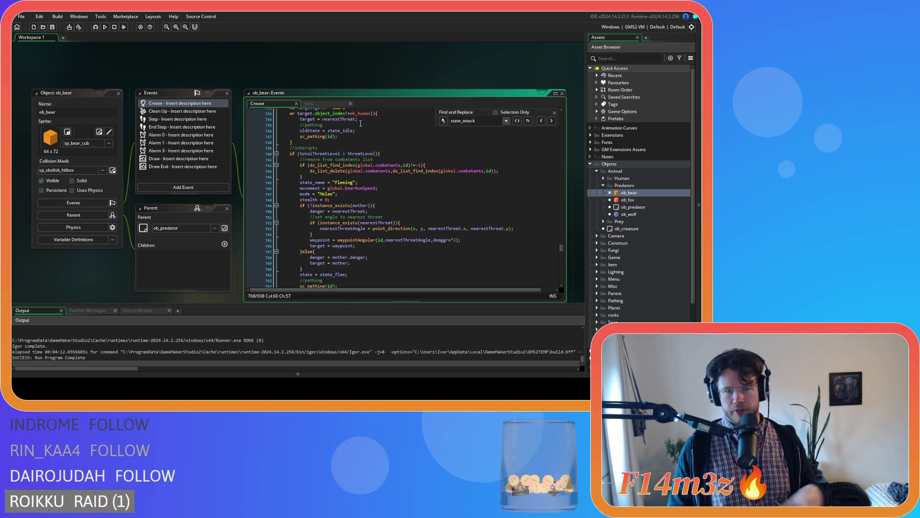
scroll(361, 123, "down", 2)
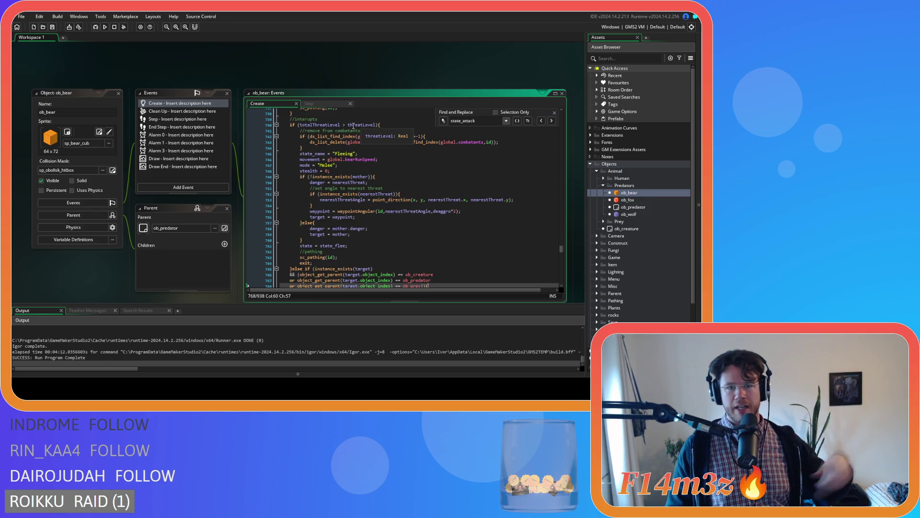
scroll(359, 131, "up", 6)
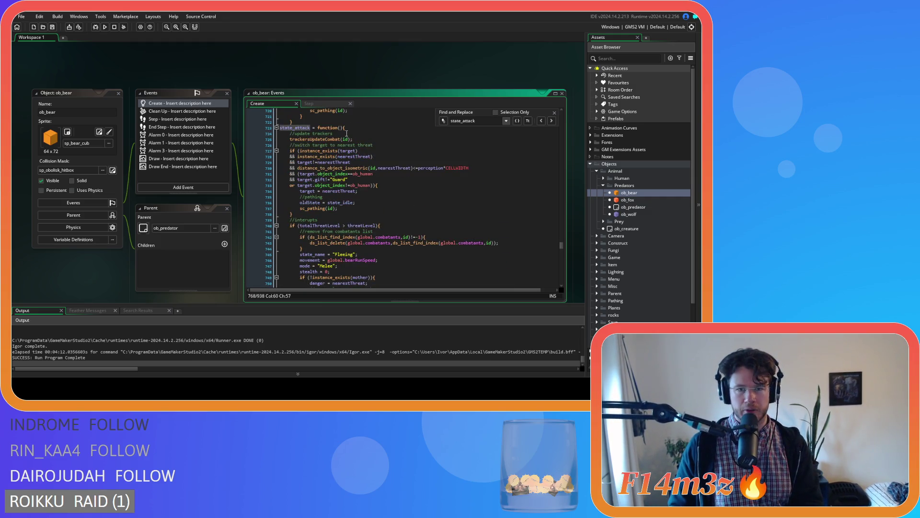
left_click(388, 179)
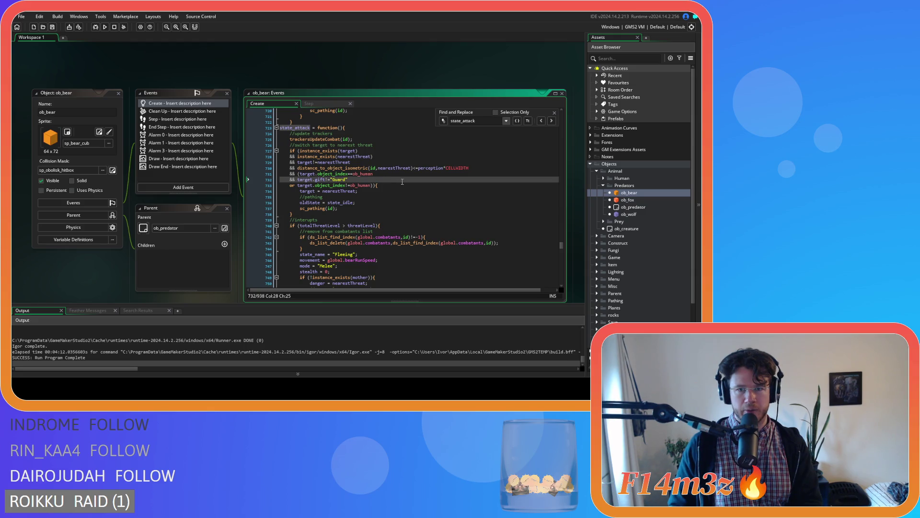
left_click(402, 173)
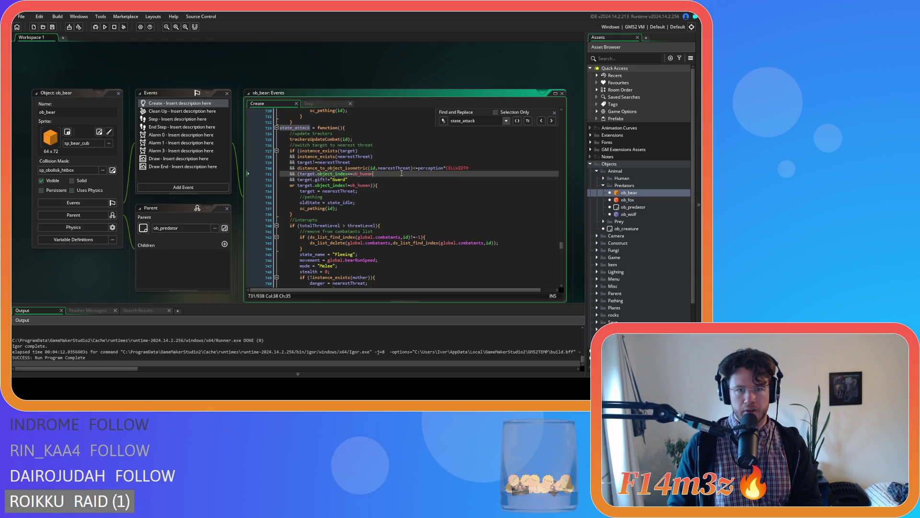
left_click(403, 164)
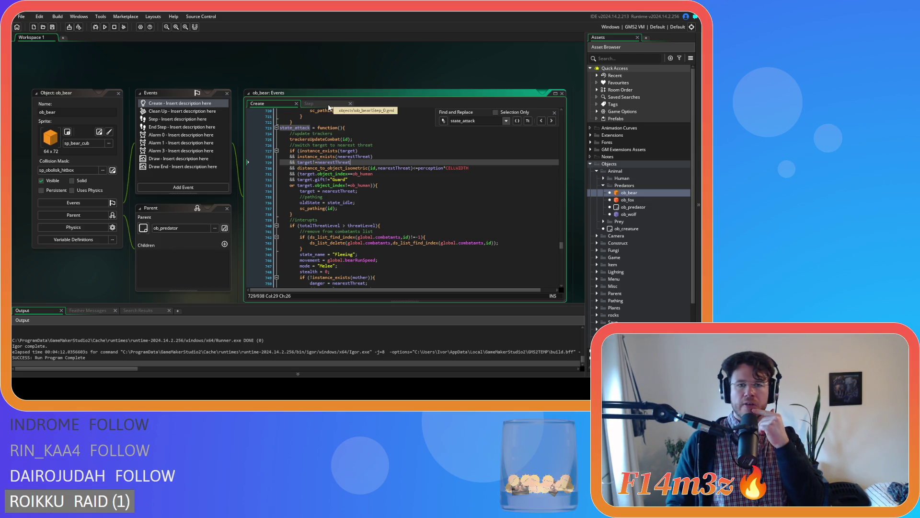
- Place the caret on the trackersUpdateCombat call in state_attack
mouse_move(318, 137)
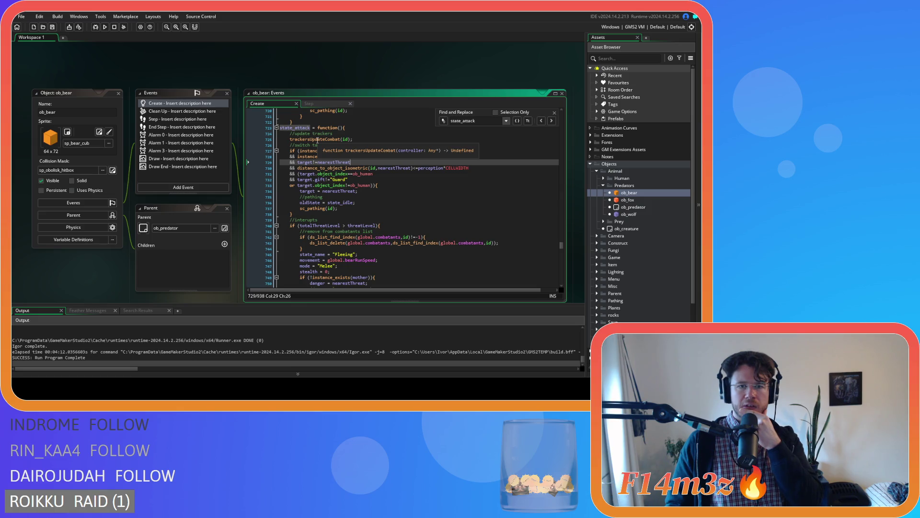
mouse_move(318, 111)
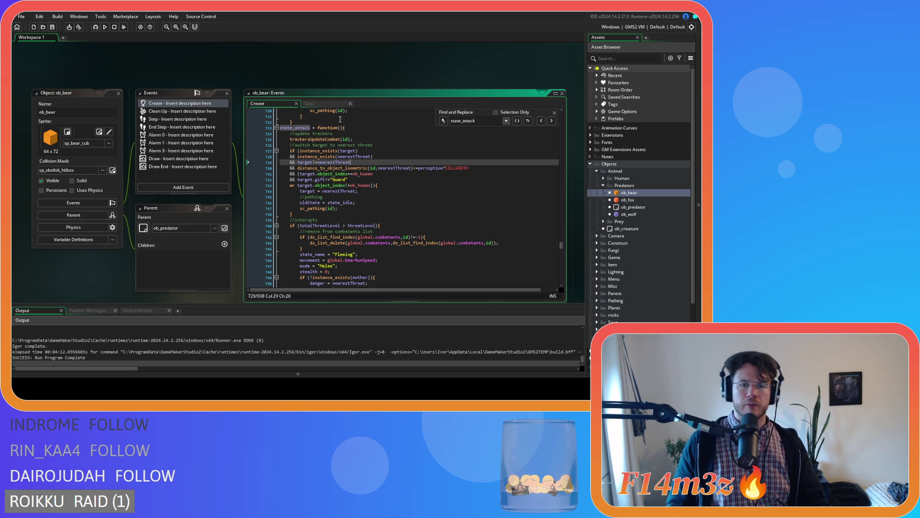
left_click(320, 138)
scroll(321, 138, "up", 1)
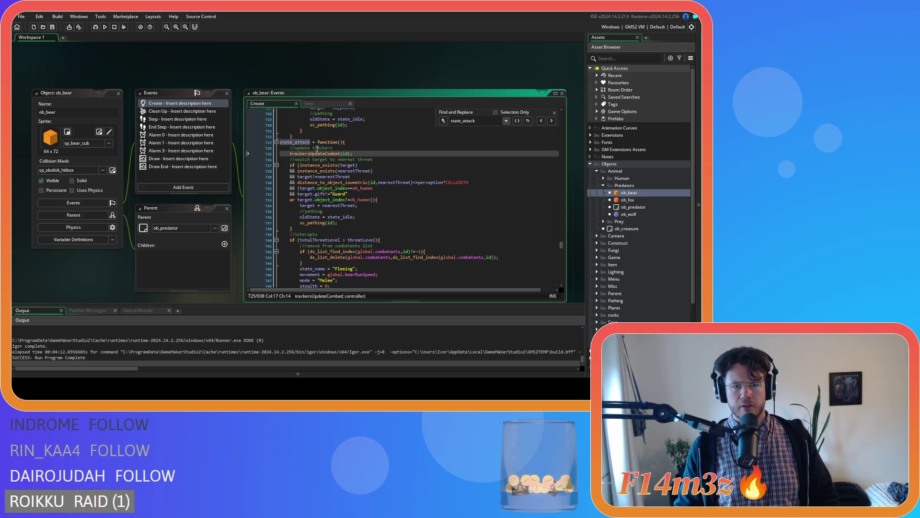
scroll(318, 147, "down", 1)
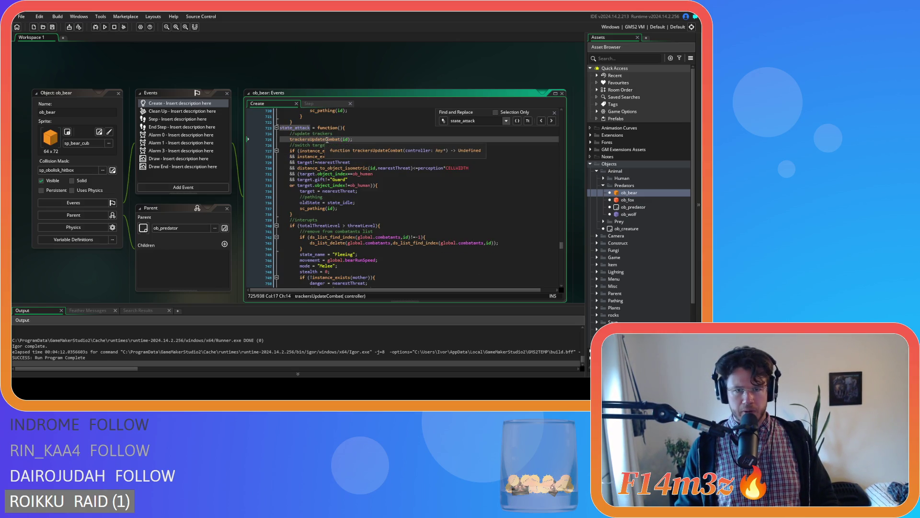
middle_click(326, 139)
left_click(460, 153)
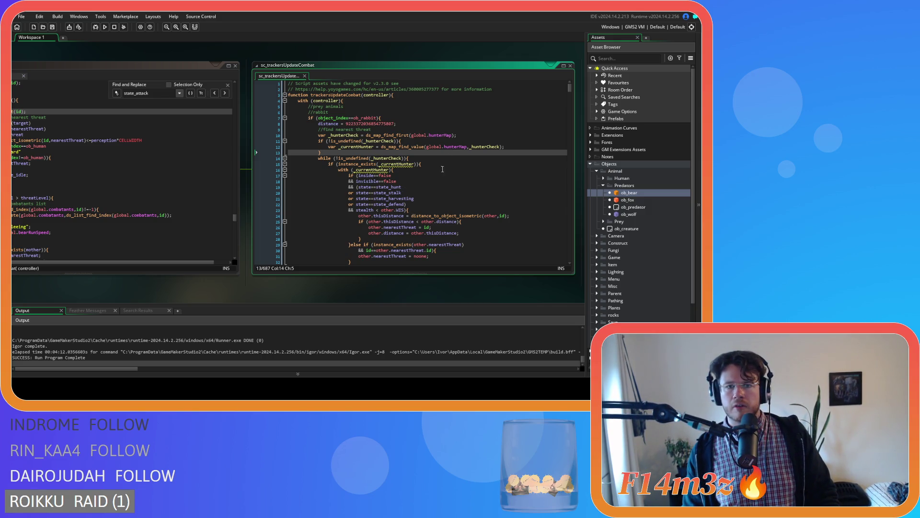
left_click(412, 116)
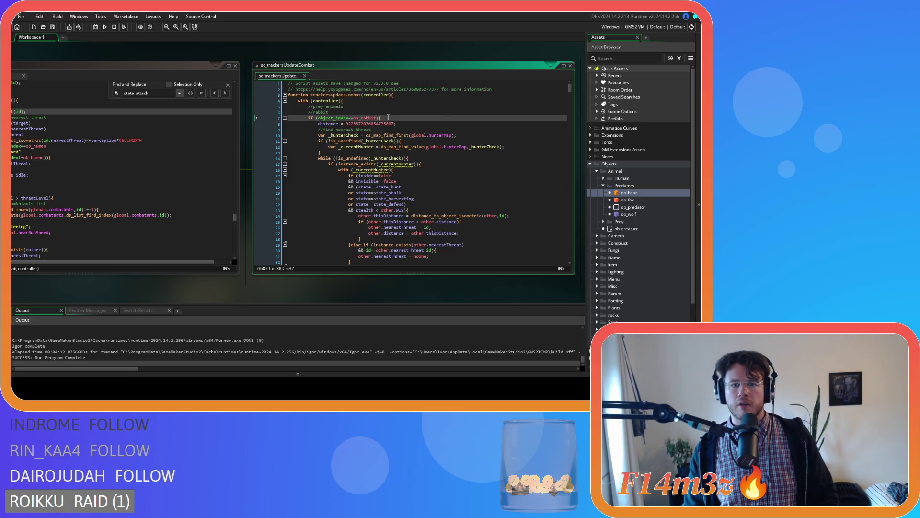
left_click_drag(569, 90, 571, 92)
left_click_drag(571, 100, 560, 196)
left_click(395, 117)
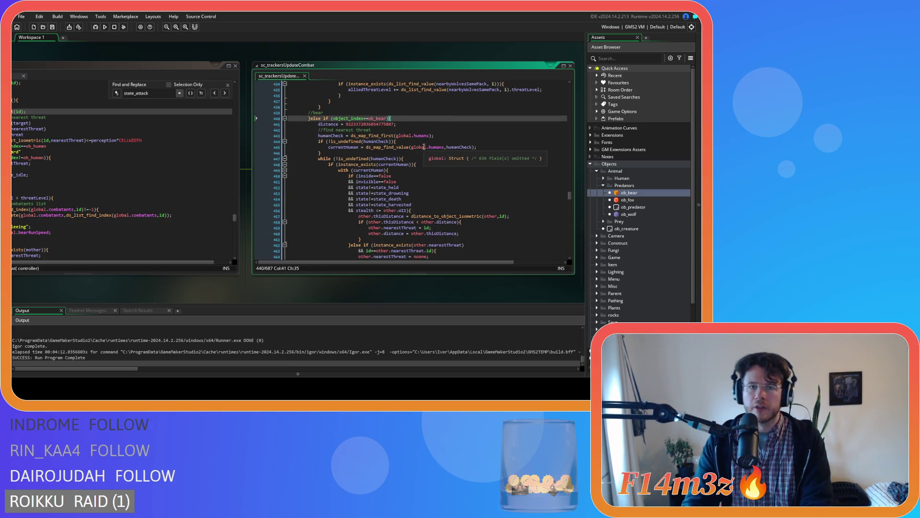
scroll(422, 153, "down", 2)
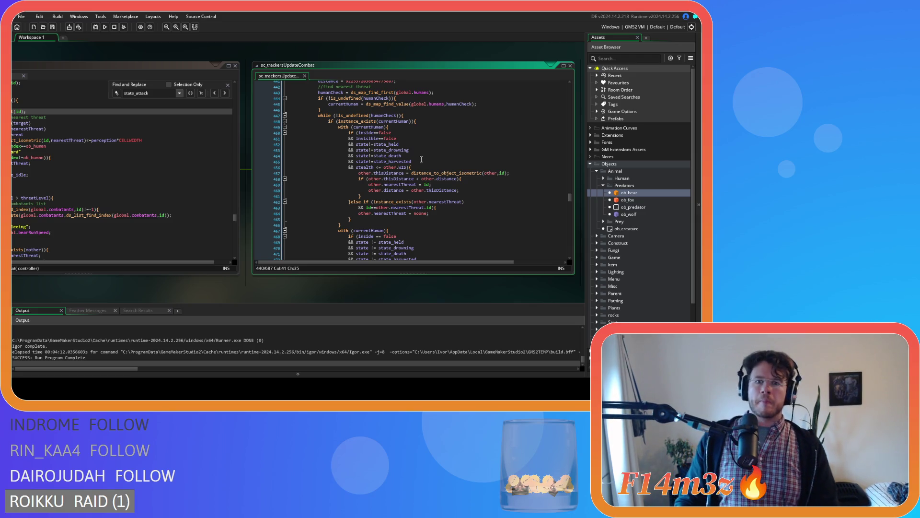
scroll(431, 158, "up", 1)
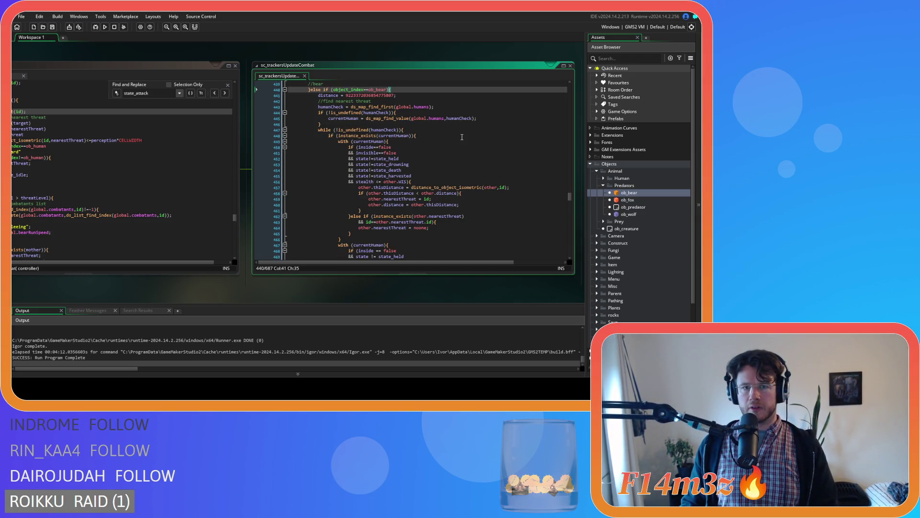
scroll(462, 134, "up", 1)
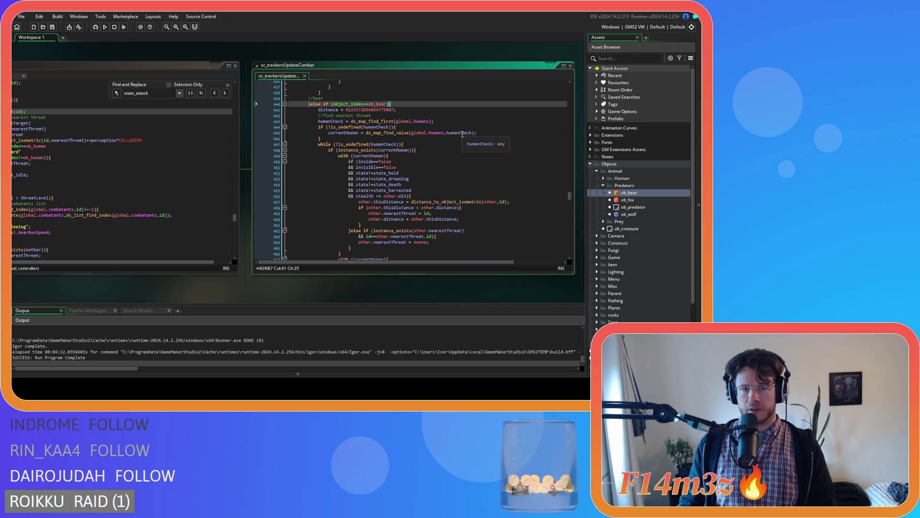
scroll(462, 134, "up", 1)
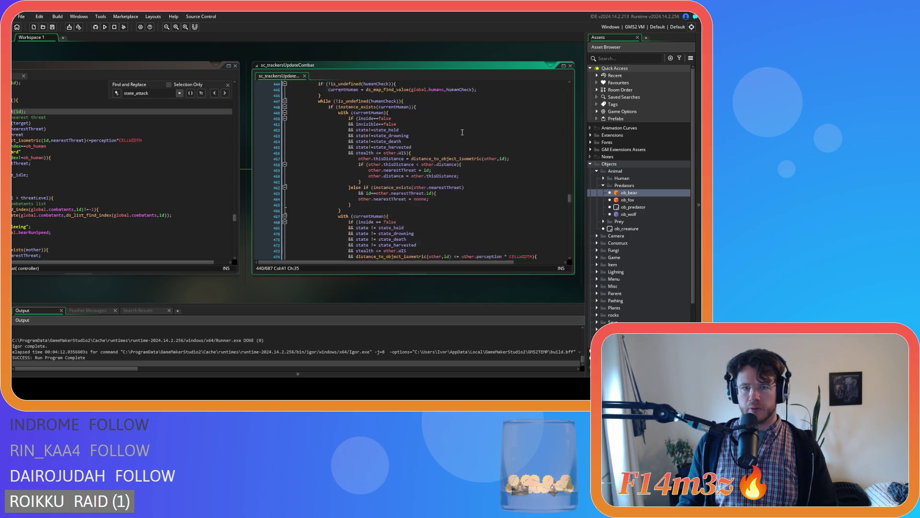
mouse_move(440, 146)
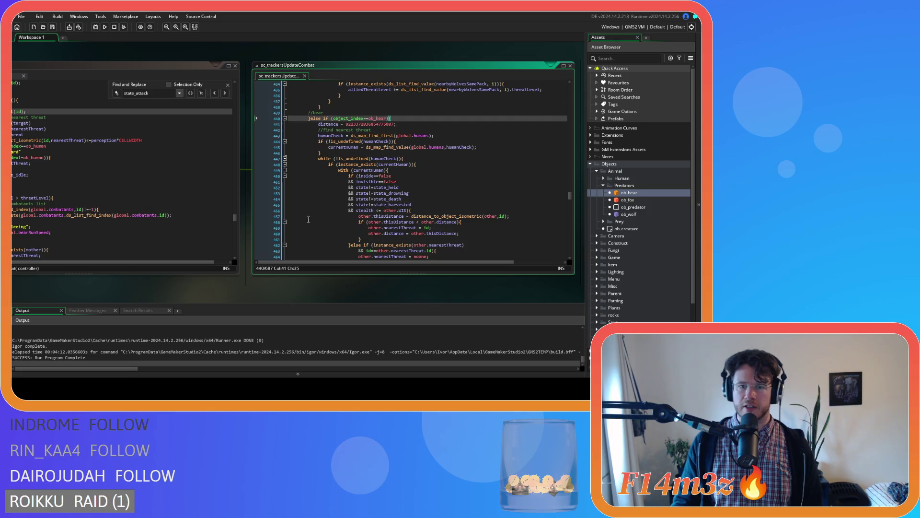
scroll(380, 198, "down", 4)
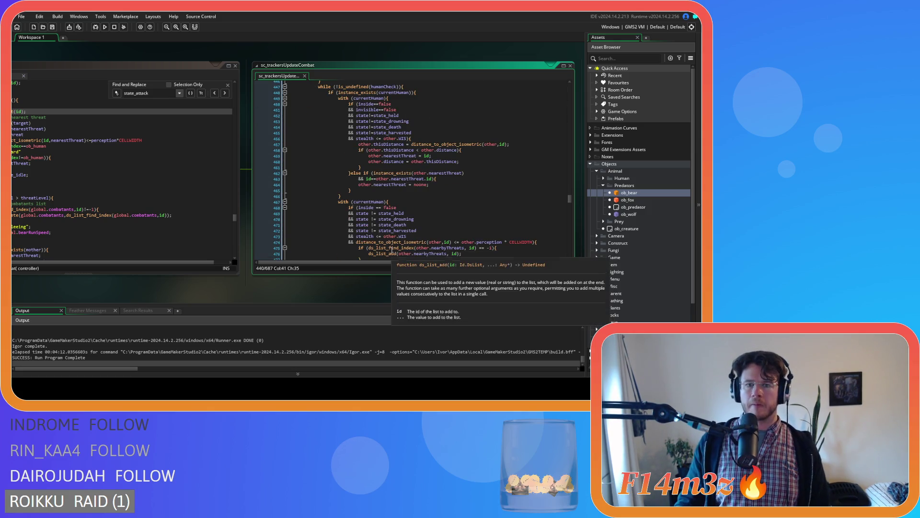
scroll(403, 220, "up", 2)
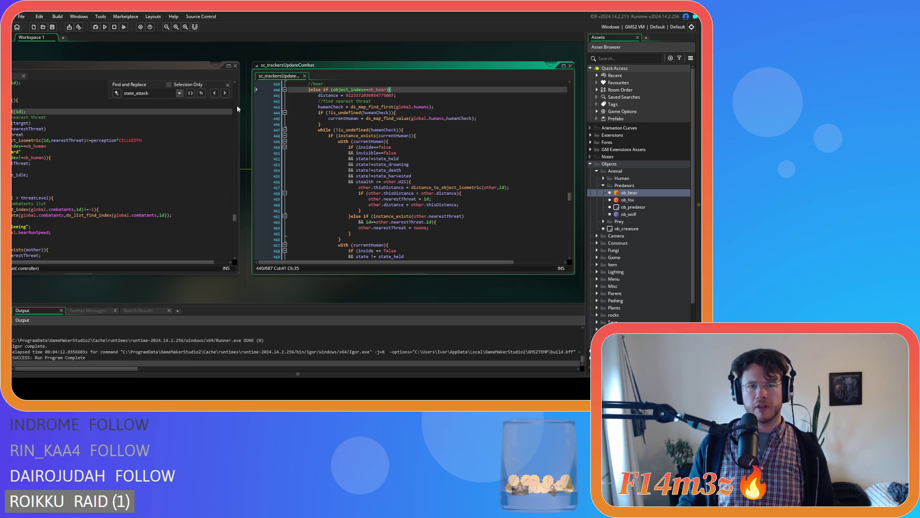
left_click(303, 76)
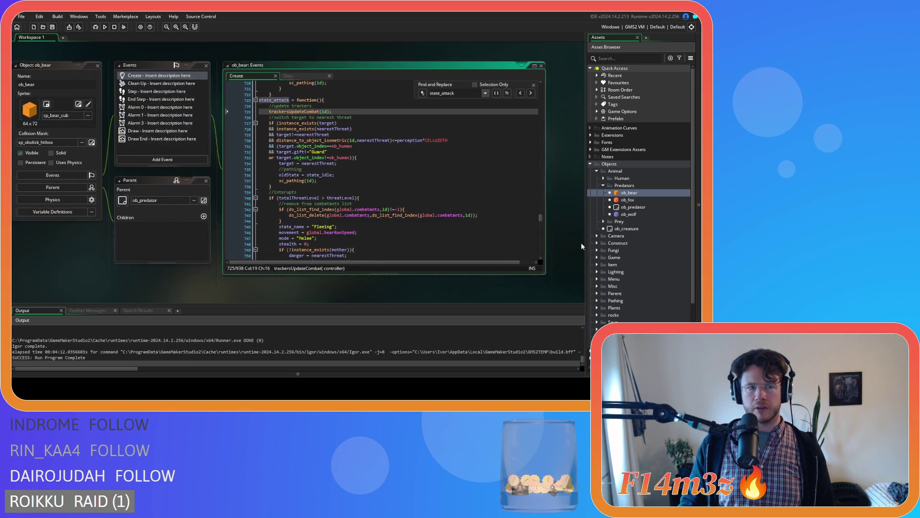
- Open sc_bearConditions from the Scripts folder and search it for 'state_attack'
scroll(623, 239, "down", 3)
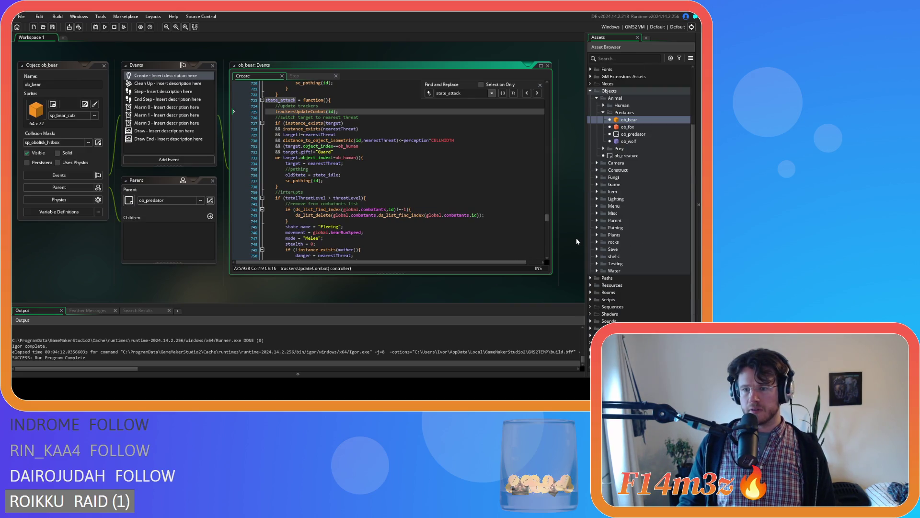
left_click(590, 300)
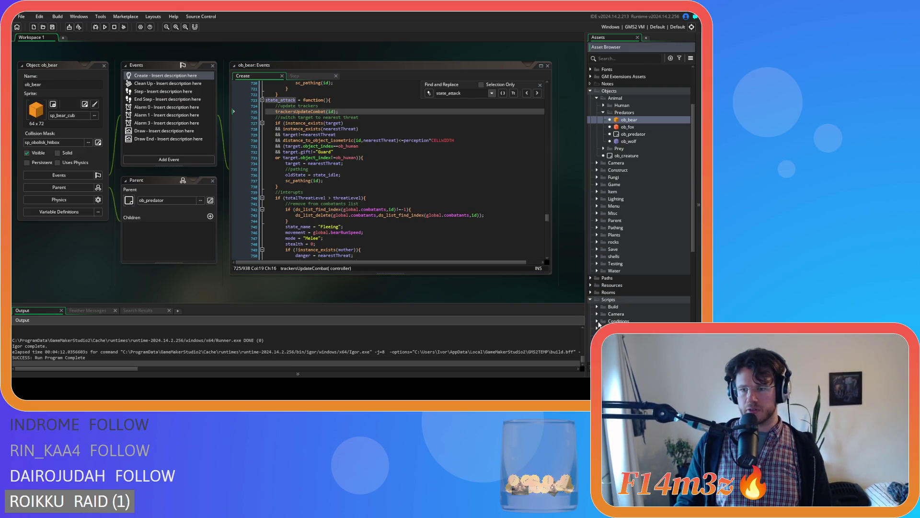
double_click(623, 328)
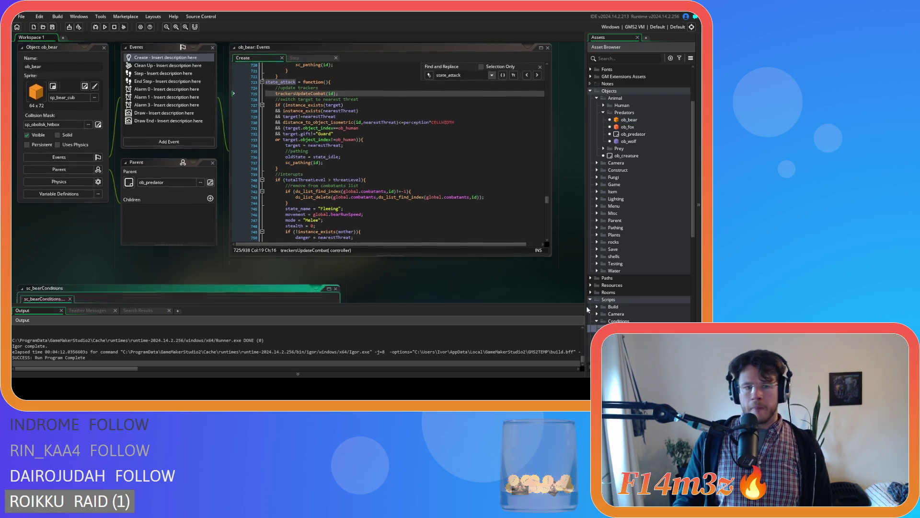
left_click(224, 168)
key("ctrl+f")
type("state_attack")
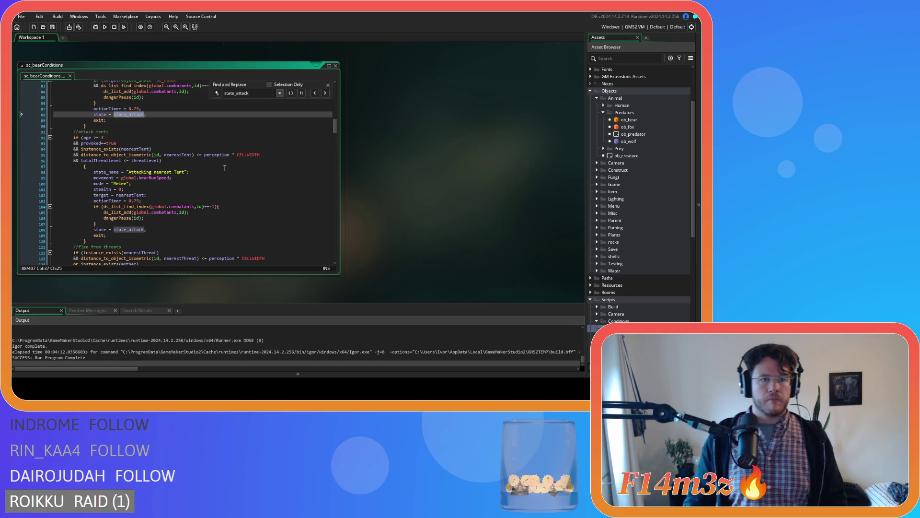
- Highlight the provoked==true and ob_human combatant checks in the attack block, then run the game
scroll(183, 184, "up", 6)
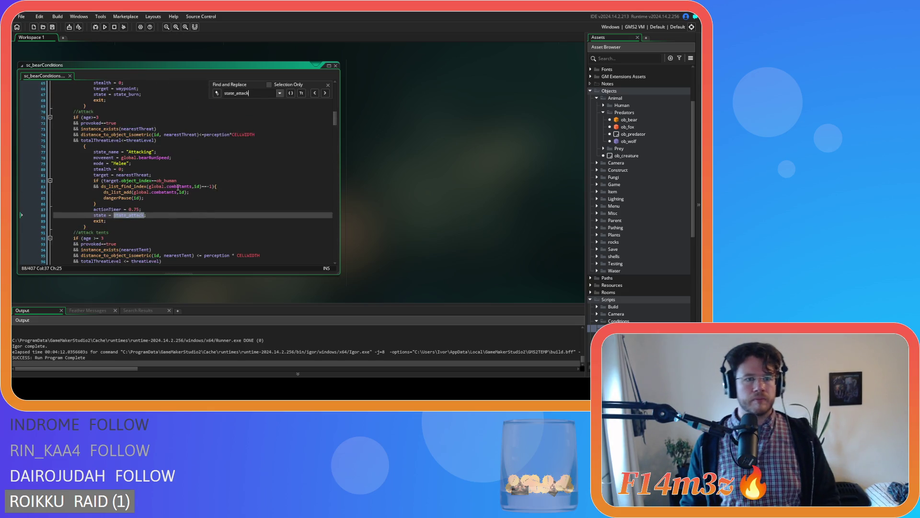
left_click_drag(88, 122, 117, 123)
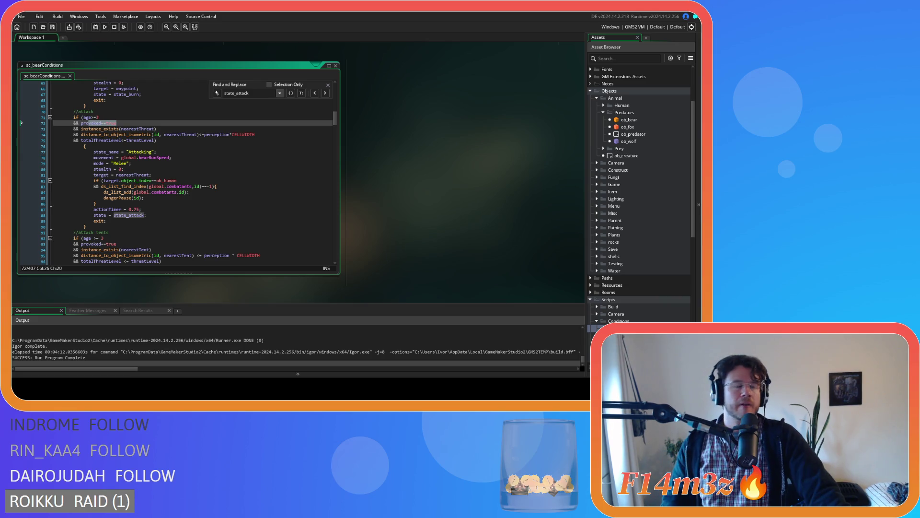
left_click(171, 205)
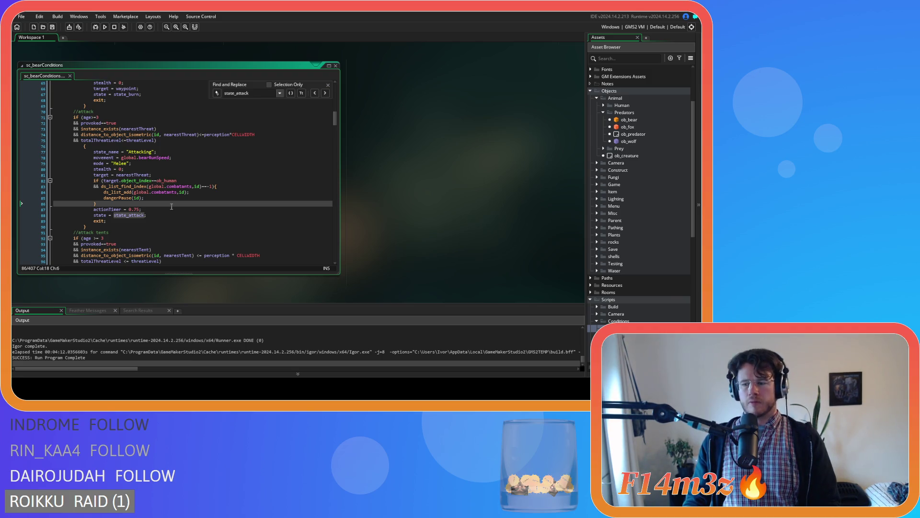
key("F5")
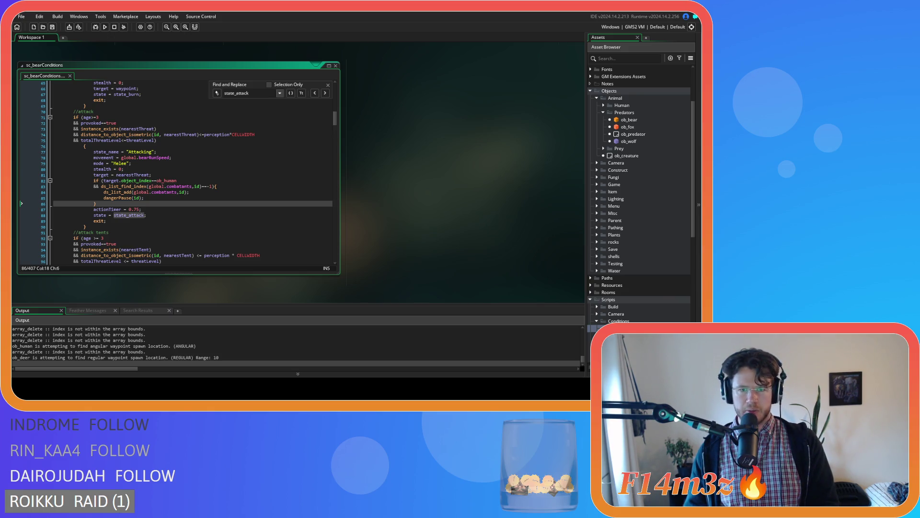
- Pan the game map with WASD across the forest and river areas, zooming in and out
key("alt+Tab")
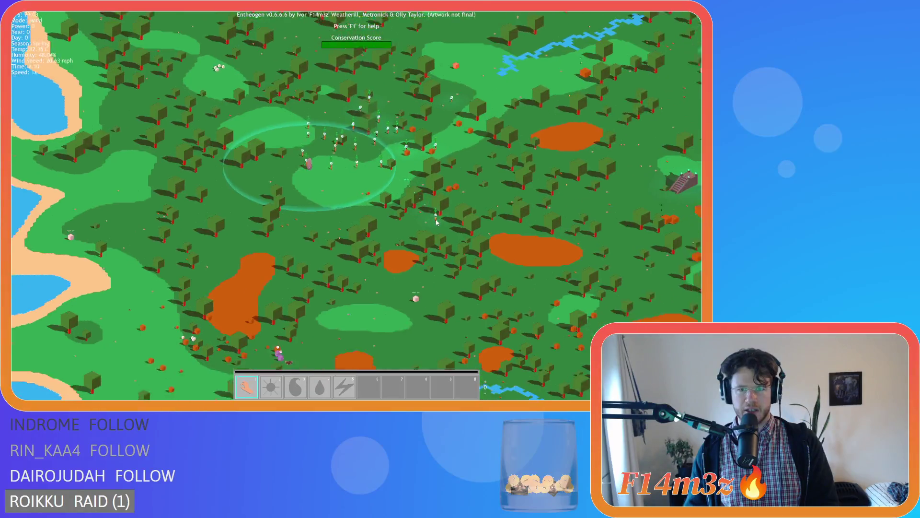
key("w")
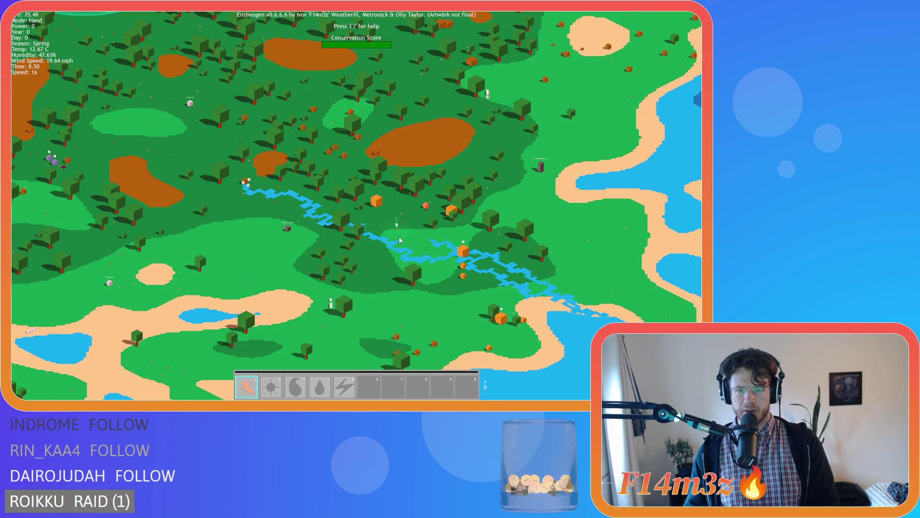
key("w")
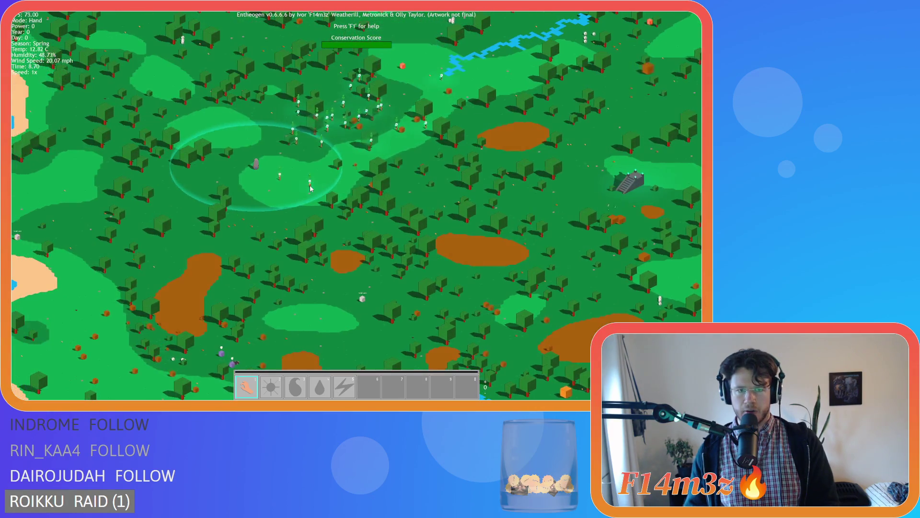
key("w")
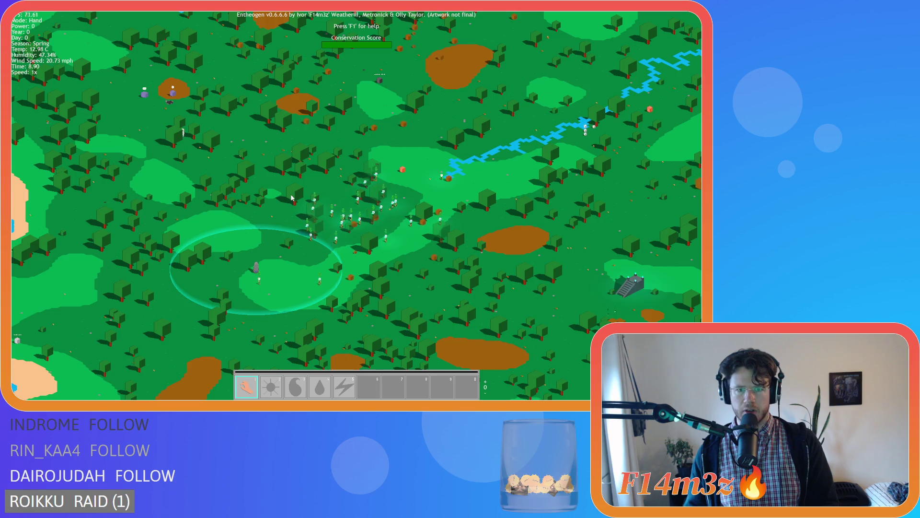
key("a")
key("s")
key("s")
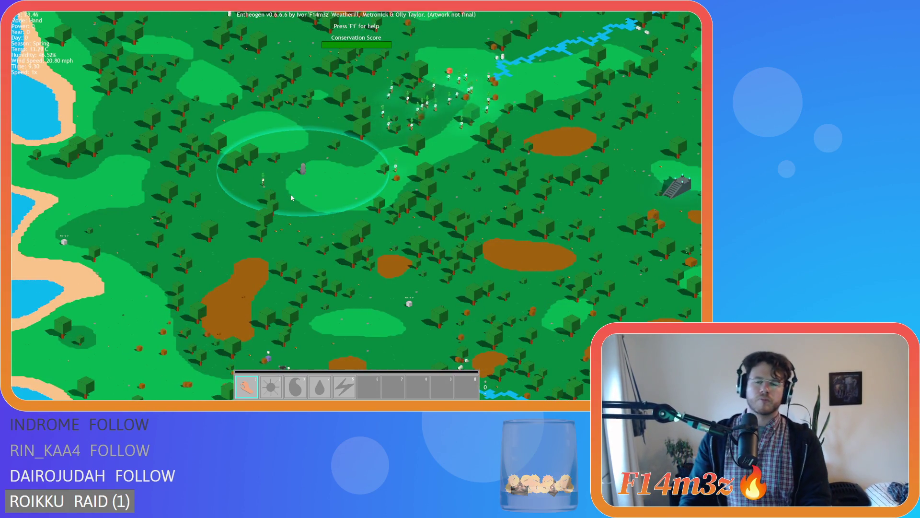
key("s")
key("s")
key("d")
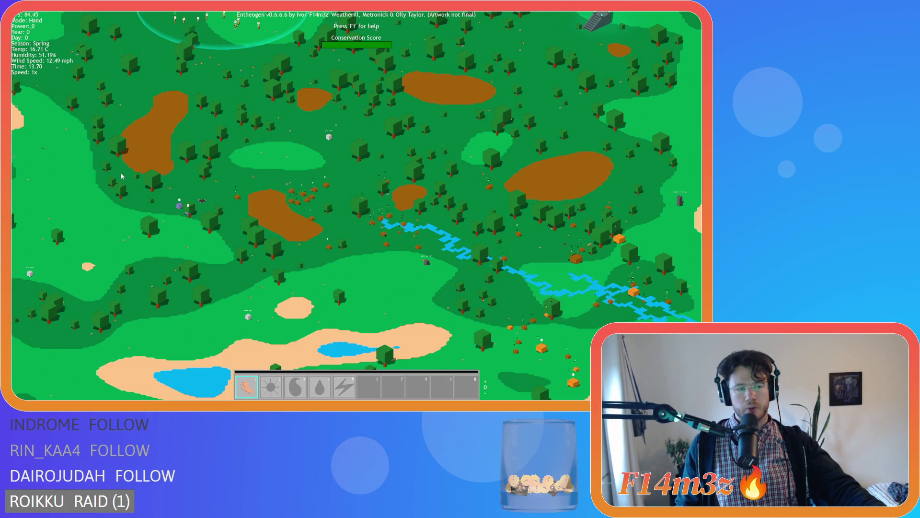
scroll(203, 175, "down", 5)
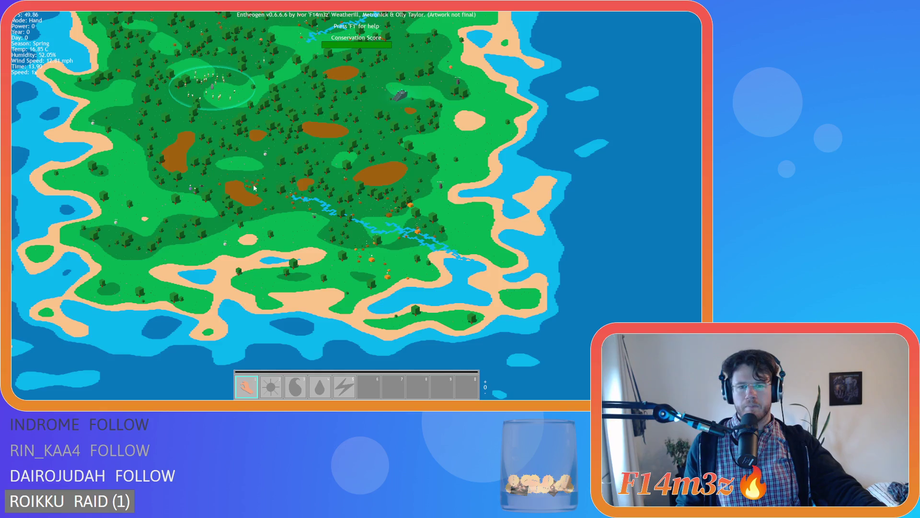
scroll(365, 290, "up", 10)
scroll(358, 261, "down", 3)
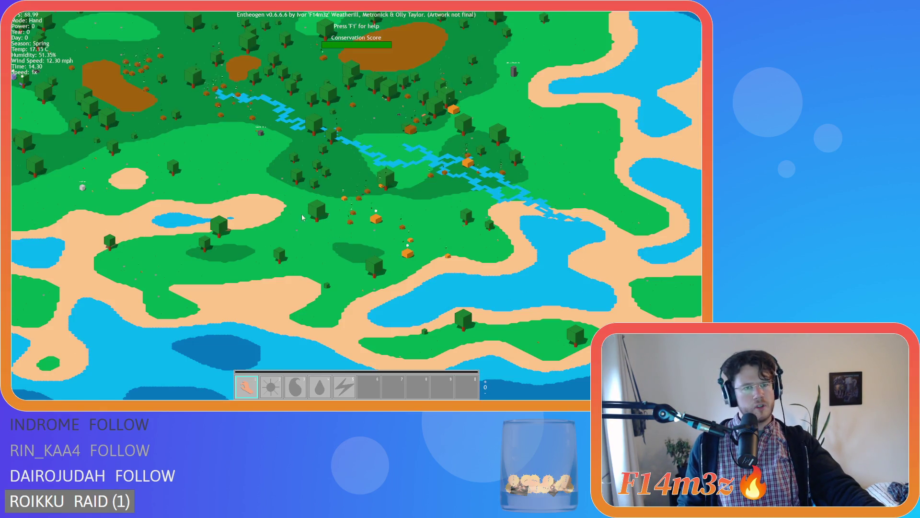
scroll(292, 209, "up", 5)
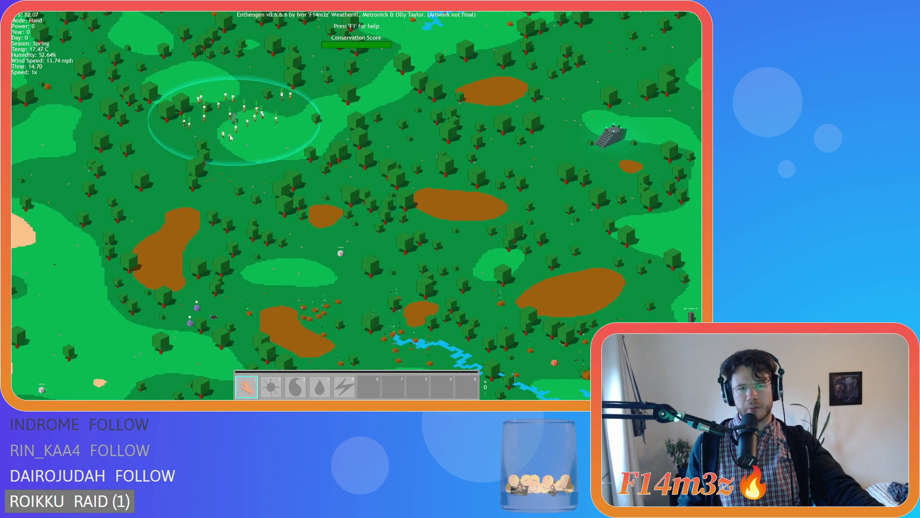
scroll(245, 143, "up", 5)
scroll(533, 314, "down", 3)
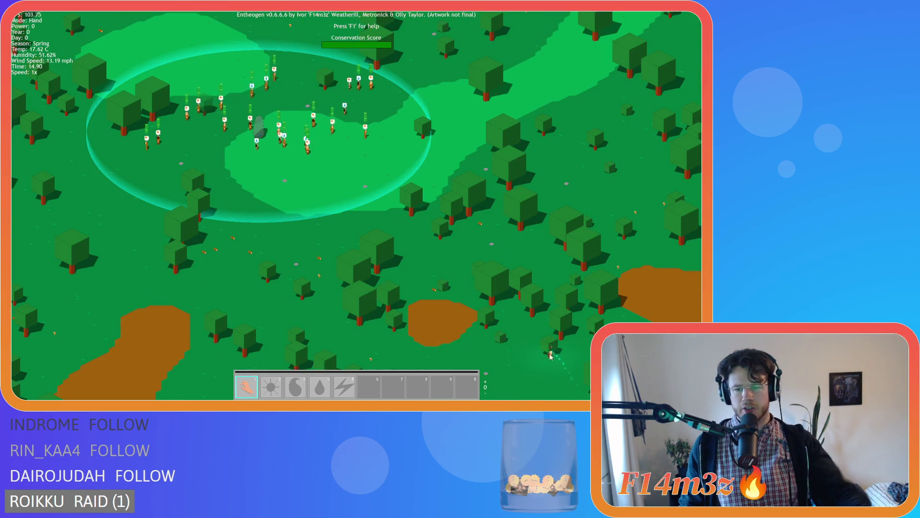
scroll(534, 314, "down", 5)
- Move the camera to the orange building and Expansion Stone, then quit the game back to GameMaker
key("s")
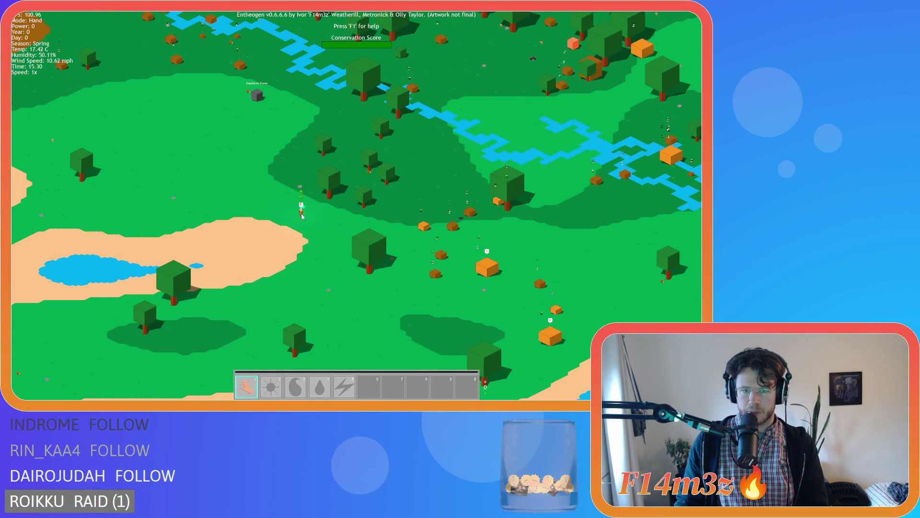
key("space")
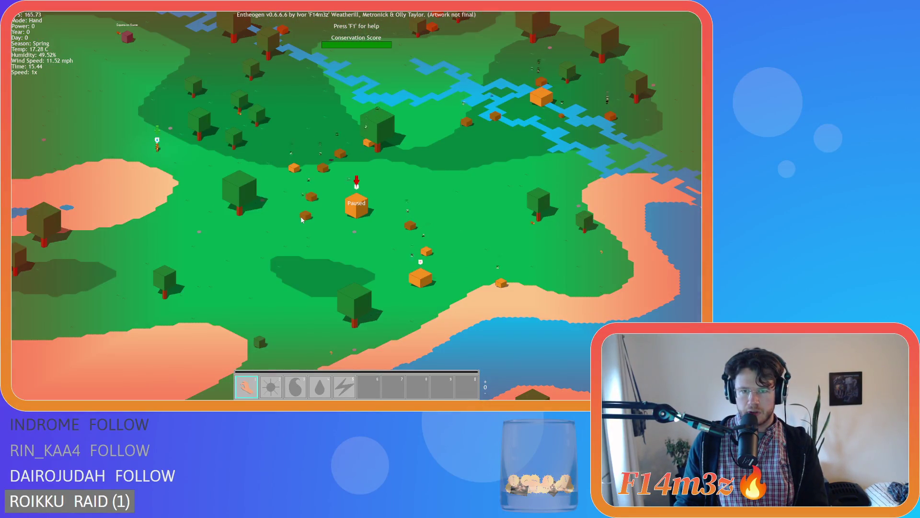
key("w")
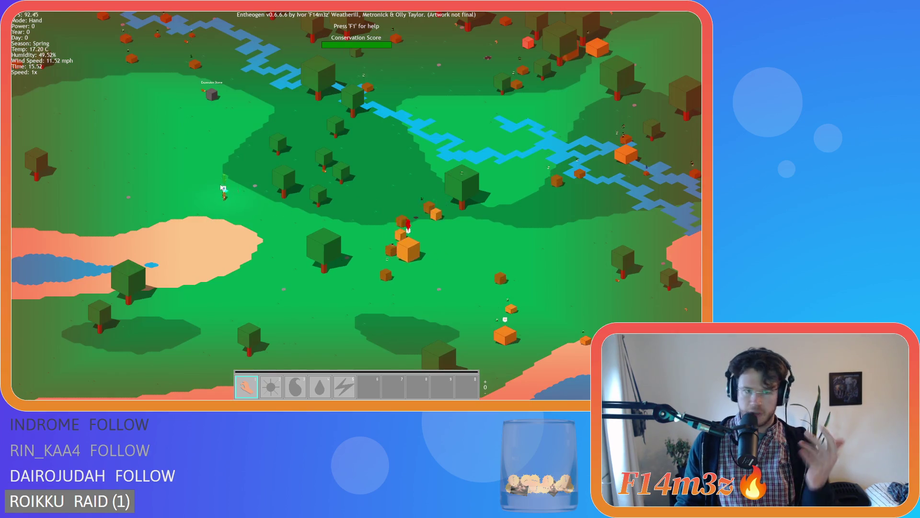
key("h")
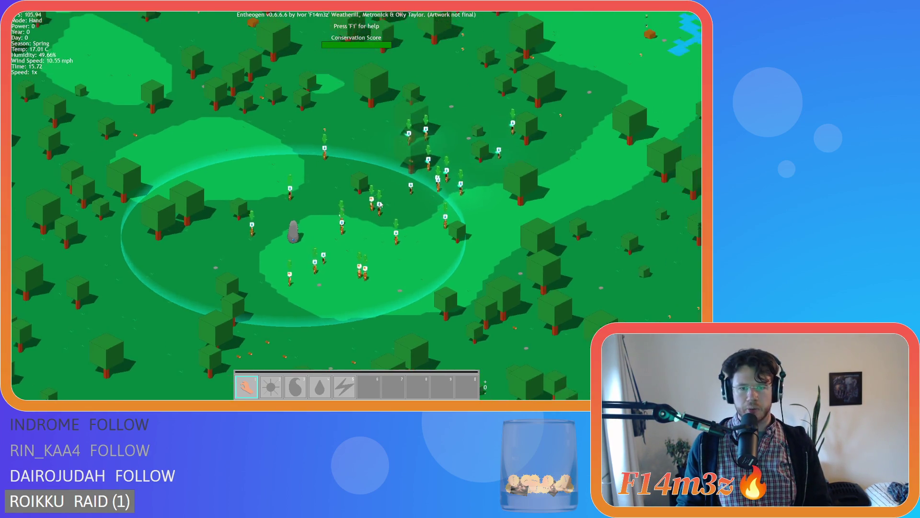
key("Escape")
key("y")
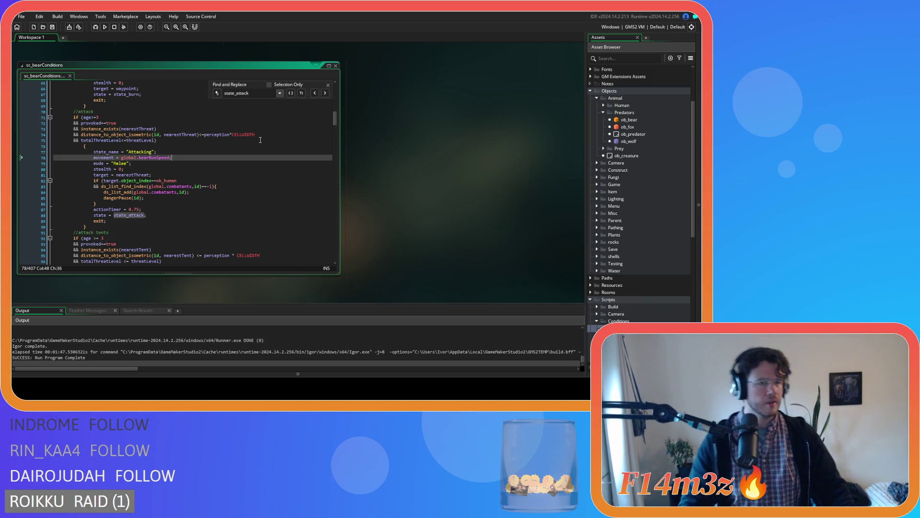
- Check the provoked==true and totalThreatLevel conditions on lines 72 and 75, then close the search
left_click(154, 122)
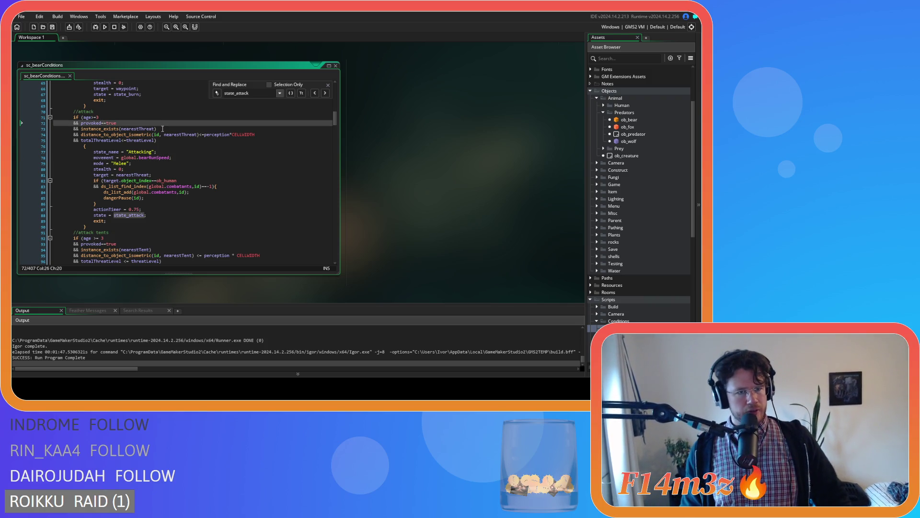
left_click(158, 141)
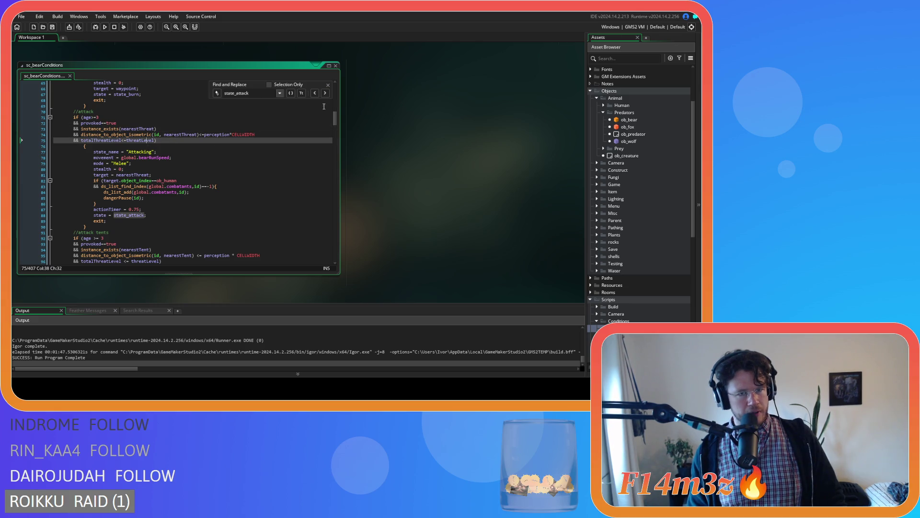
key("Escape")
left_click(243, 141)
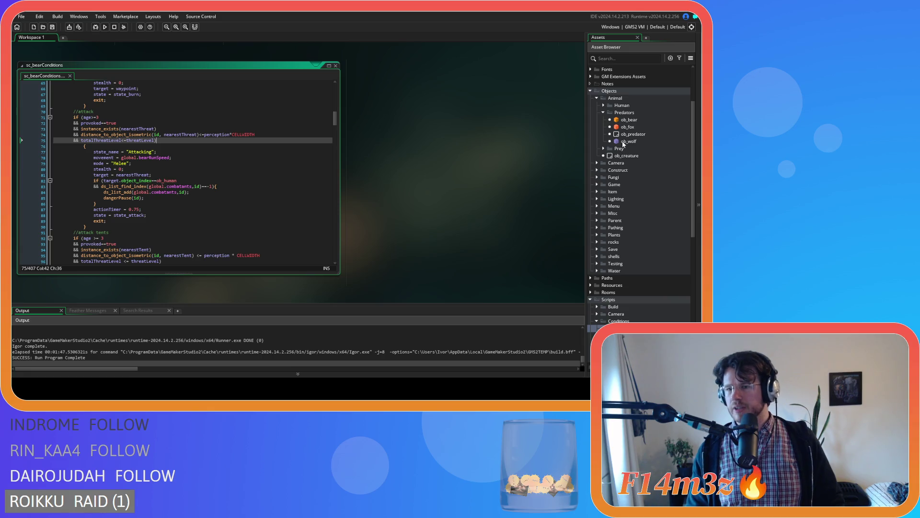
- Open the ob_bear object from the Predators assets for editing
scroll(631, 187, "down", 3)
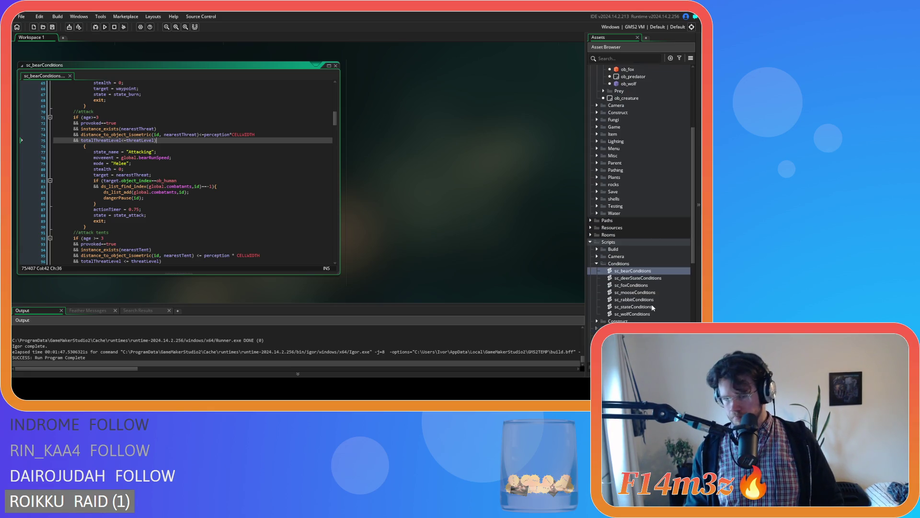
scroll(666, 203, "up", 5)
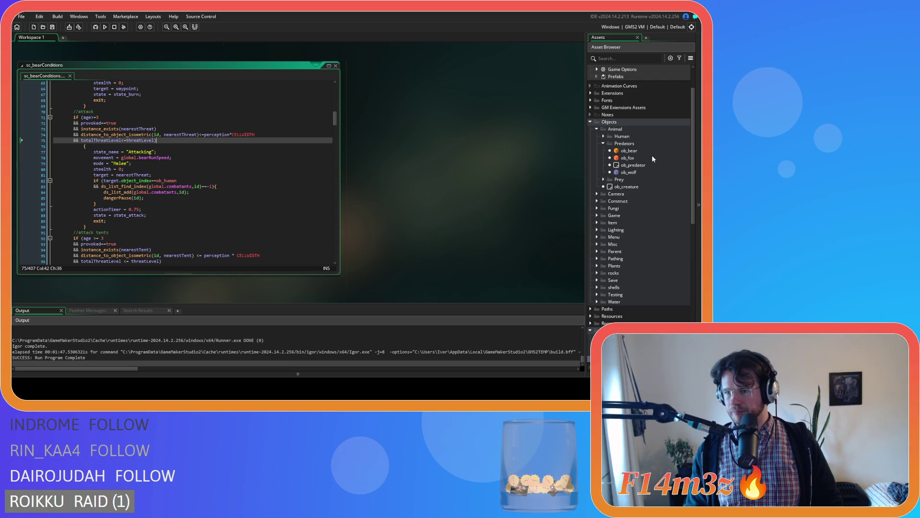
left_click(654, 151)
double_click(654, 151)
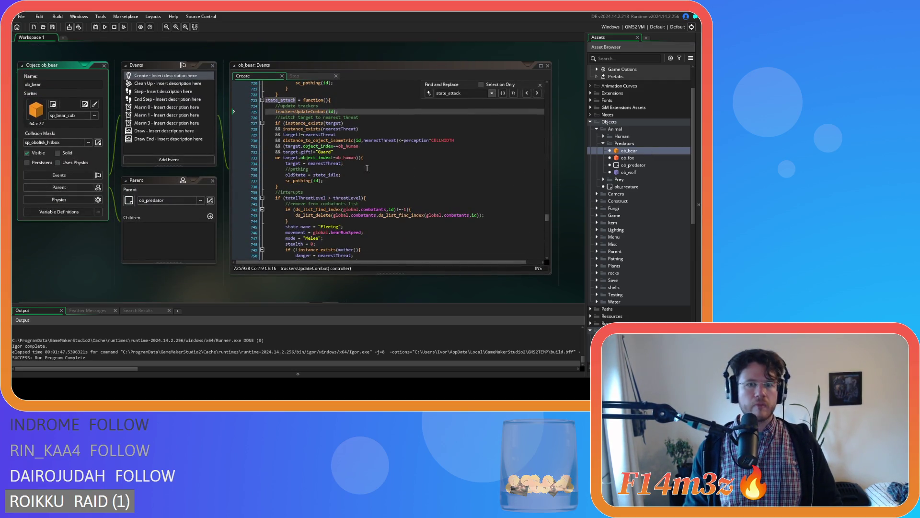
- Read the nearestThreat checks in ob_bear's Create code at lines 728, 749 and 752
left_click(381, 128)
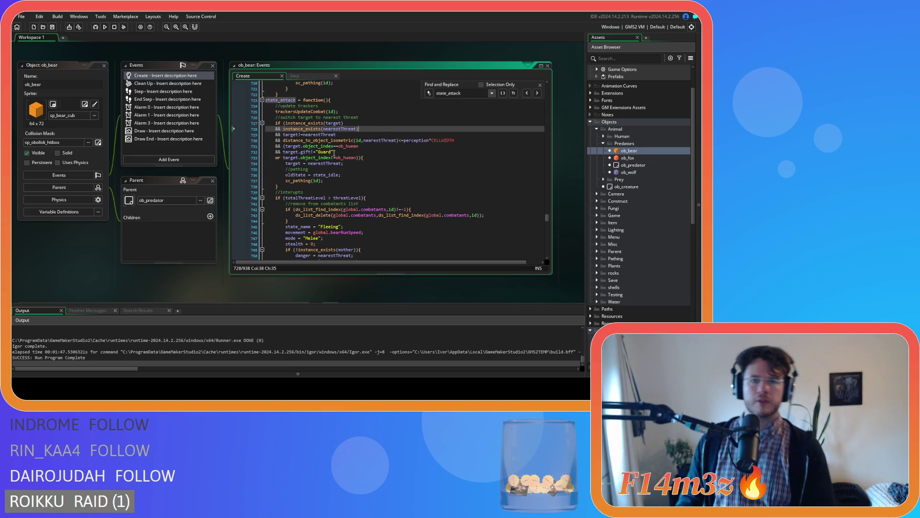
scroll(387, 156, "down", 1)
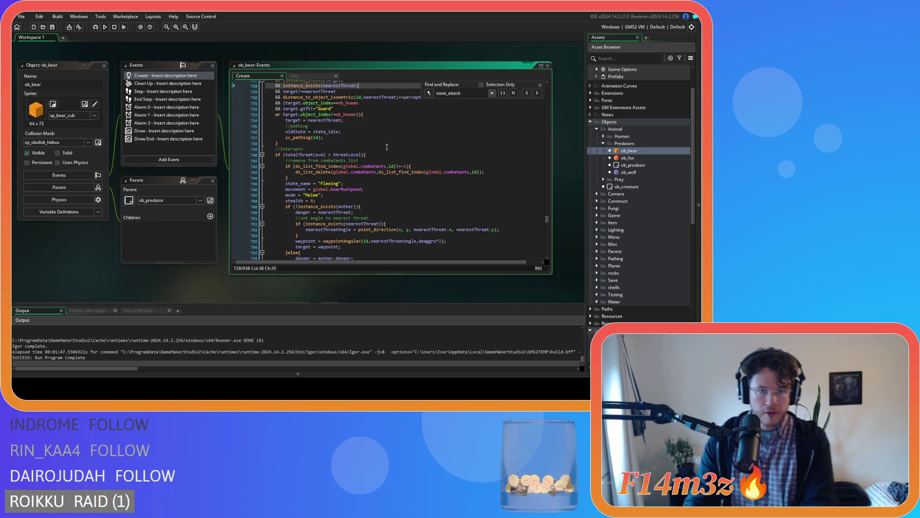
scroll(392, 151, "down", 1)
mouse_move(397, 144)
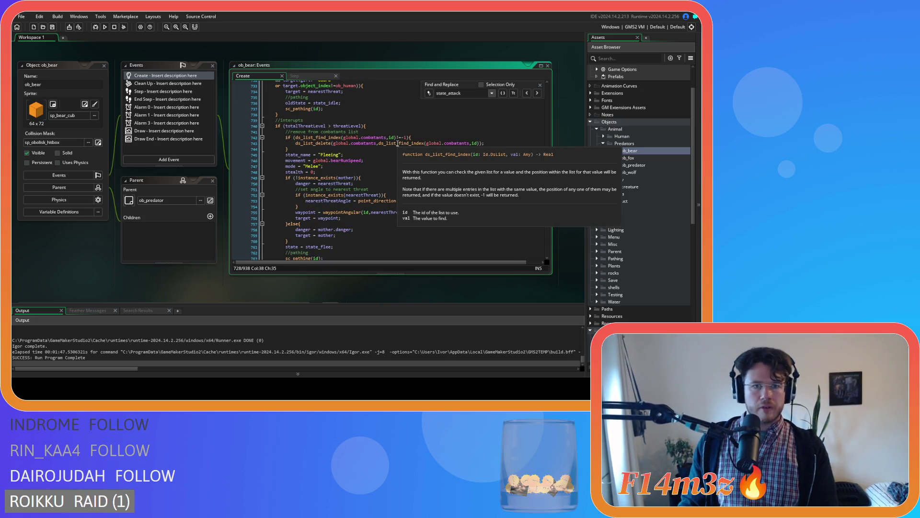
scroll(409, 142, "down", 1)
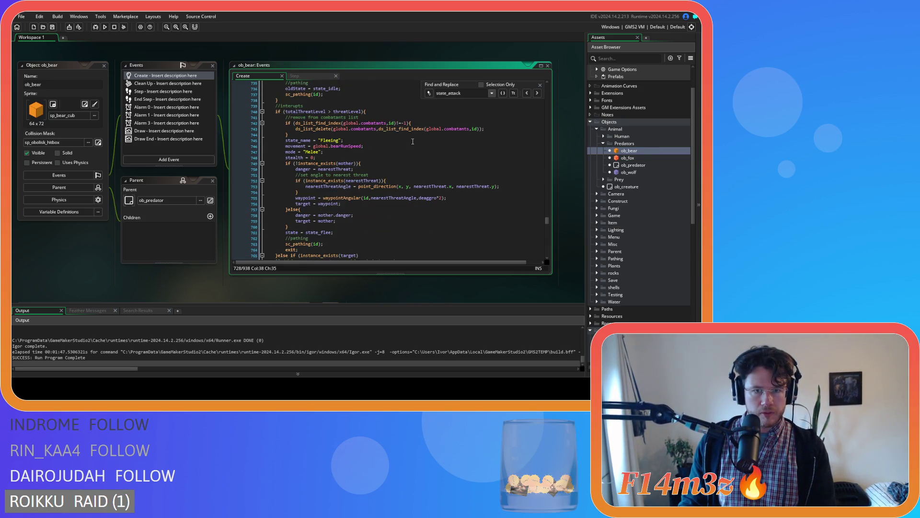
left_click(407, 163)
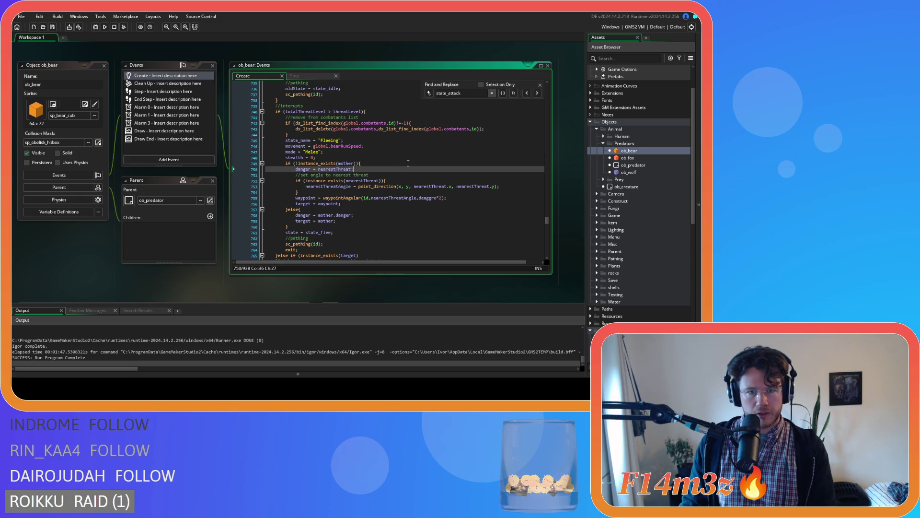
left_click(416, 180)
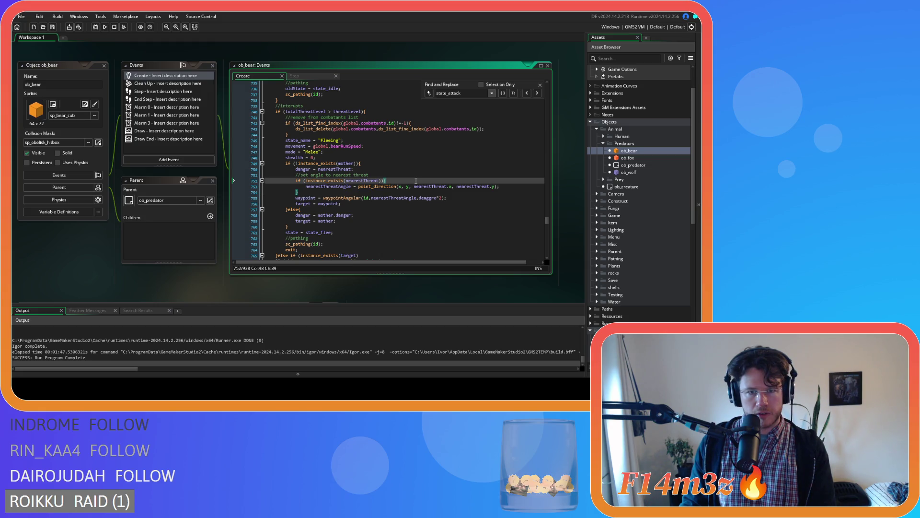
- Review the ob_prey, ob_human and combatants list target checks on lines 768–780
scroll(416, 180, "down", 5)
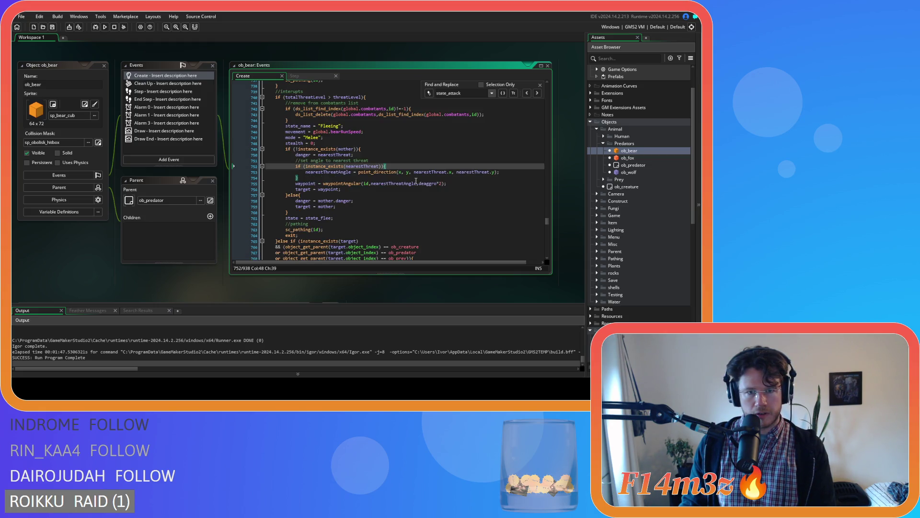
left_click(421, 171)
left_click(445, 184)
scroll(445, 184, "down", 2)
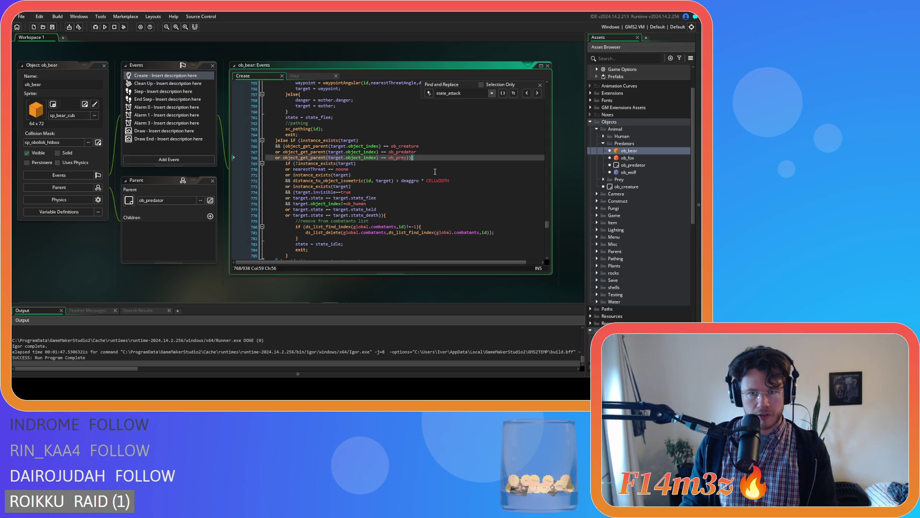
left_click(400, 191)
left_click(401, 197)
left_click(390, 203)
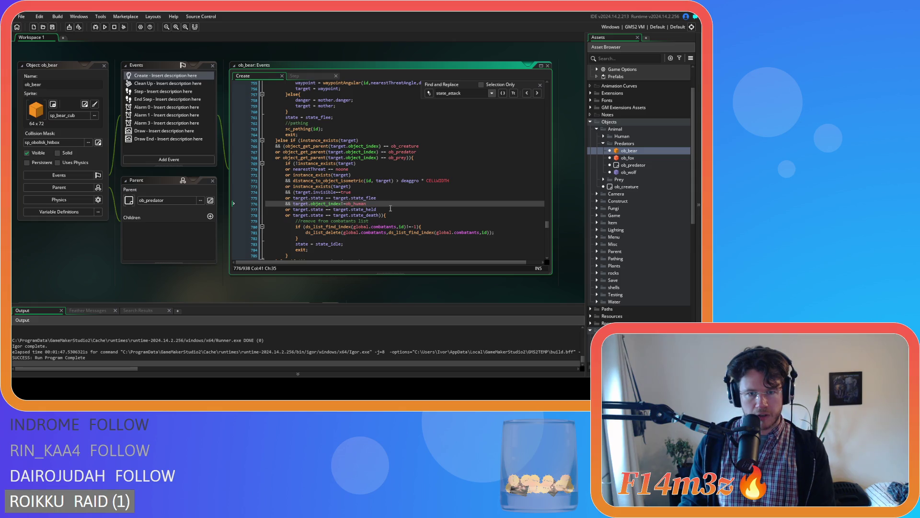
scroll(395, 207, "down", 2)
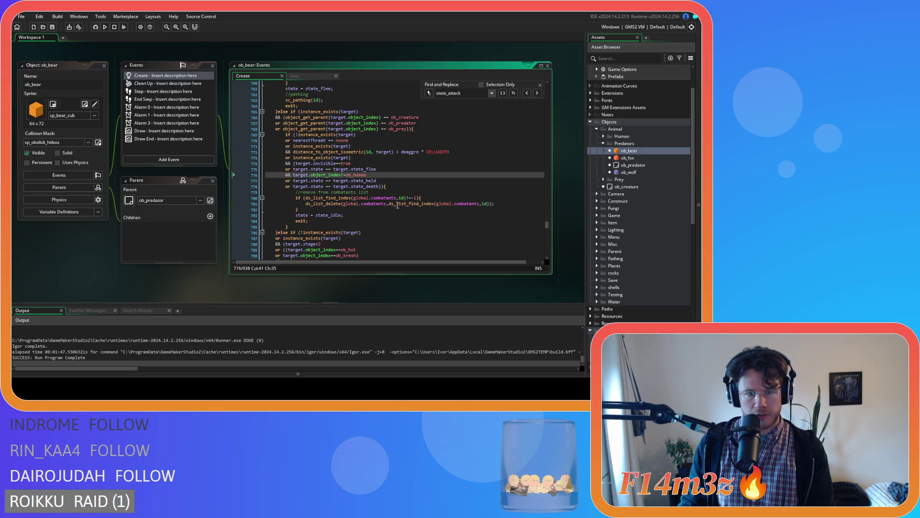
left_click(441, 198)
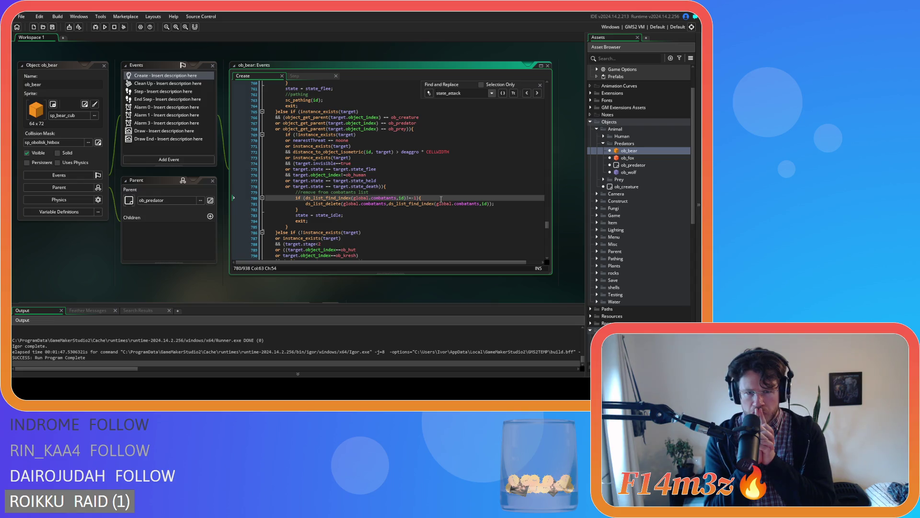
left_click(294, 163)
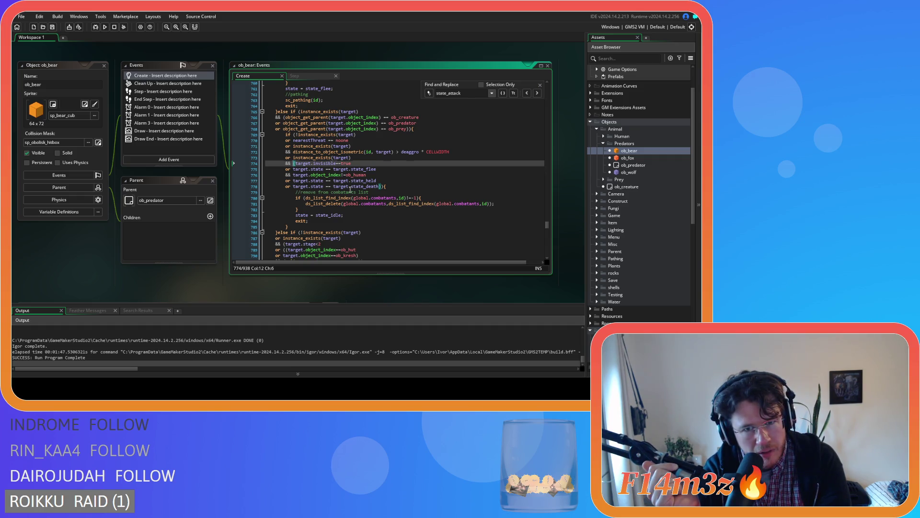
key("Down")
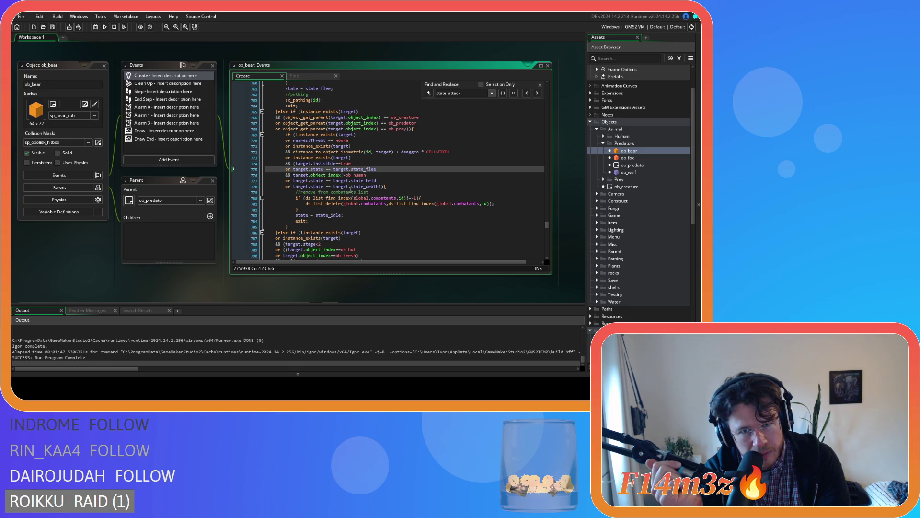
key("Up")
key("Down")
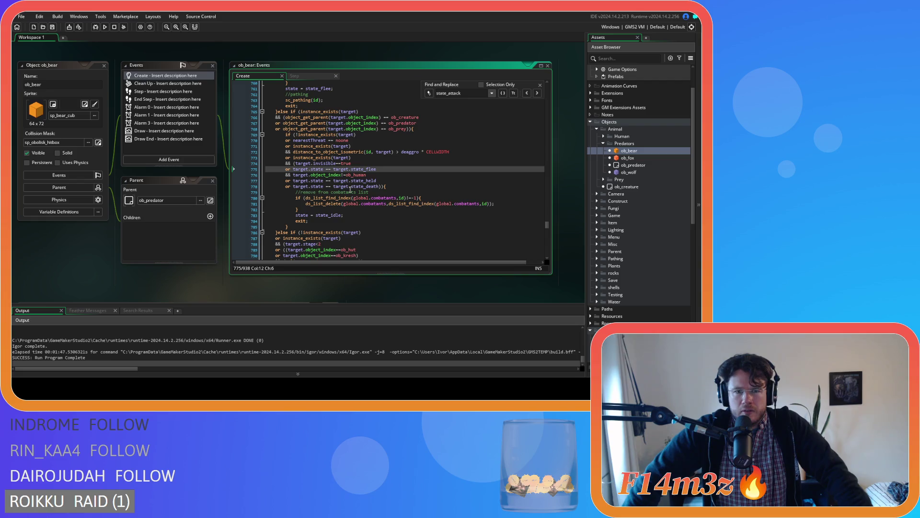
key("Up")
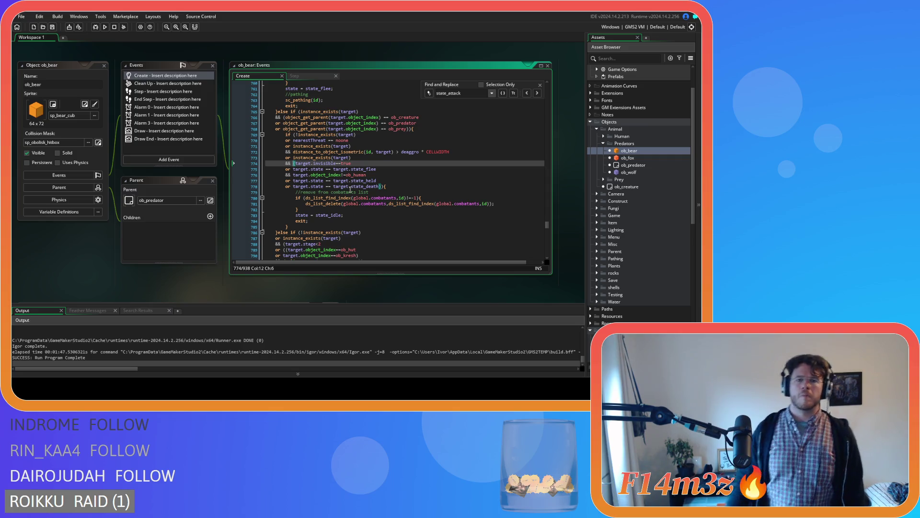
scroll(338, 177, "down", 1)
- Check the occupants emptiness test on line 791 and dismiss the text search
scroll(338, 178, "down", 2)
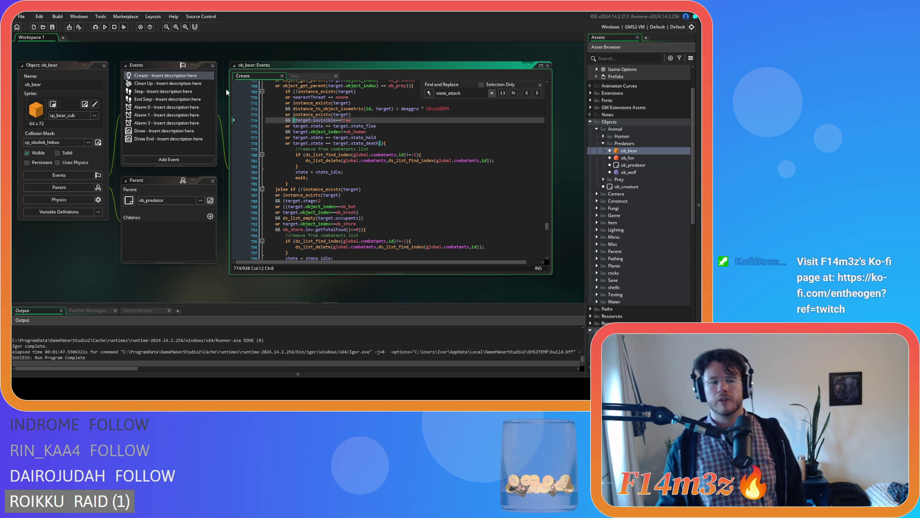
left_click(373, 217)
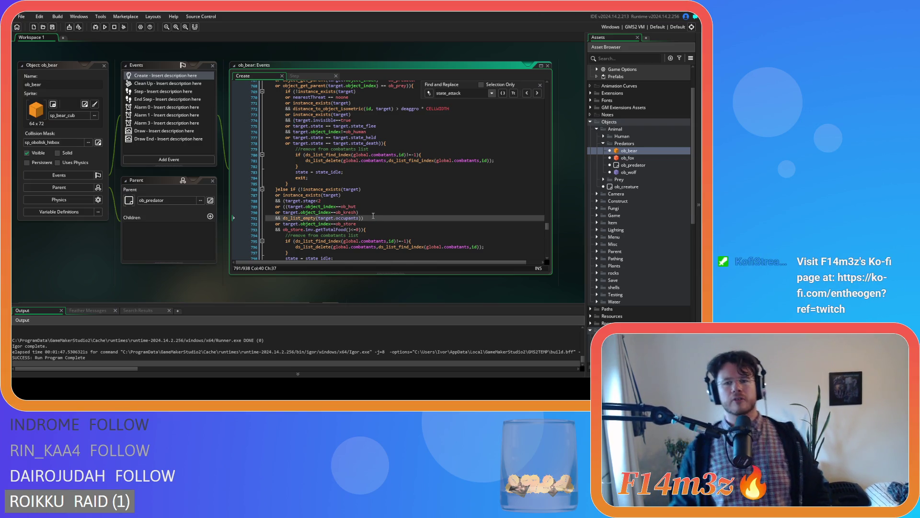
left_click(540, 84)
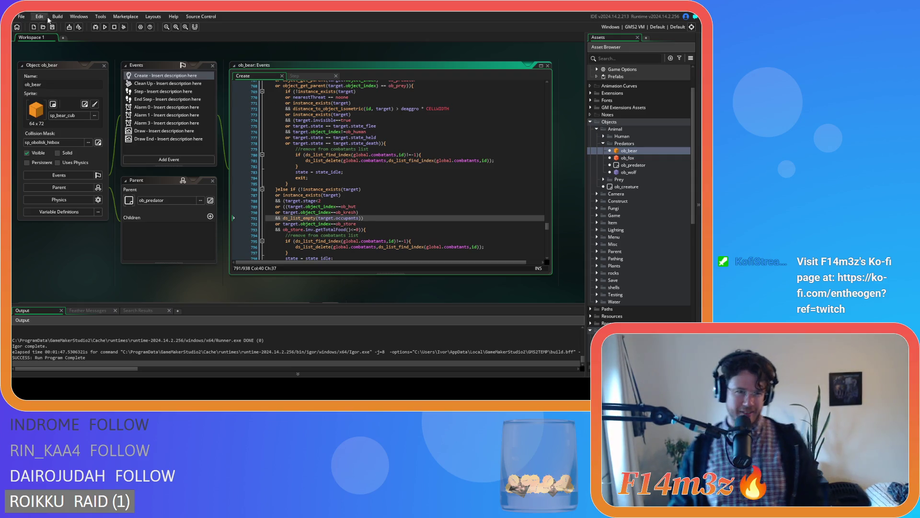
left_click(247, 57)
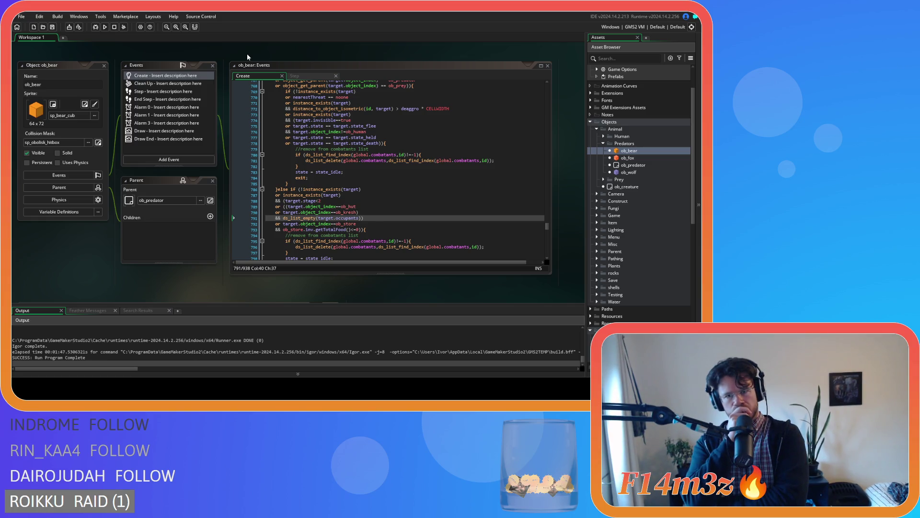
- Scroll back through ob_bear's state code to line 707 and launch the game with F5
left_click(341, 169)
scroll(341, 168, "up", 5)
scroll(423, 174, "up", 10)
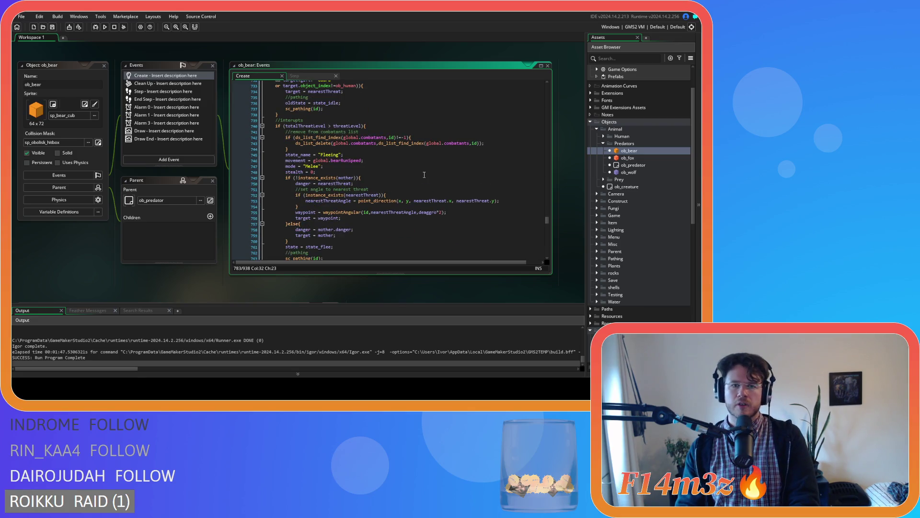
scroll(424, 174, "down", 20)
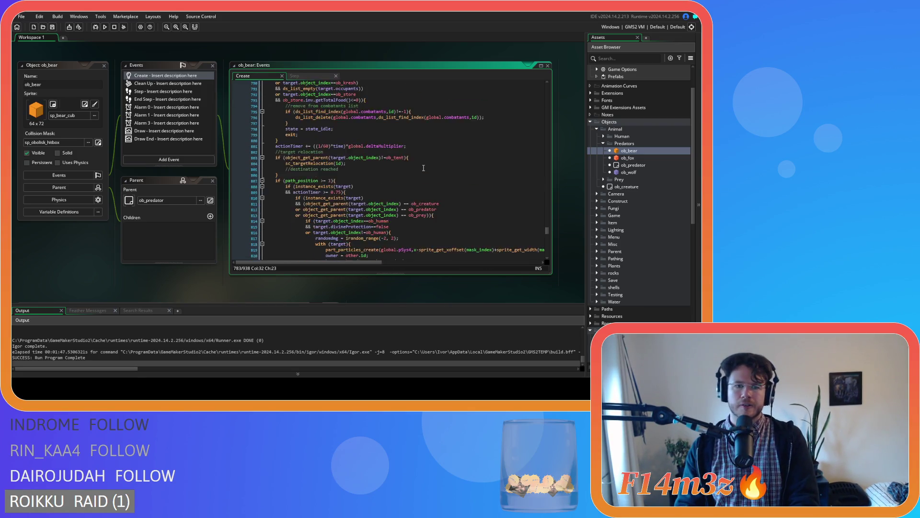
scroll(427, 169, "down", 6)
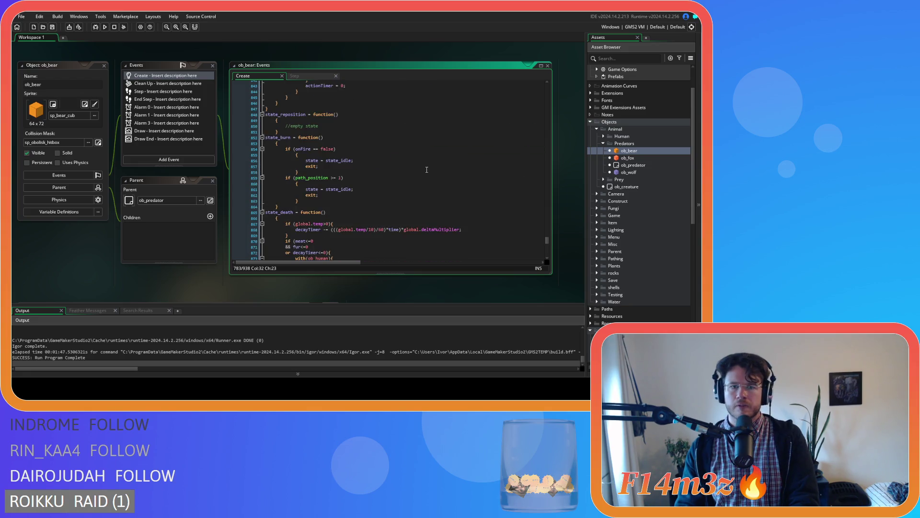
scroll(427, 169, "up", 20)
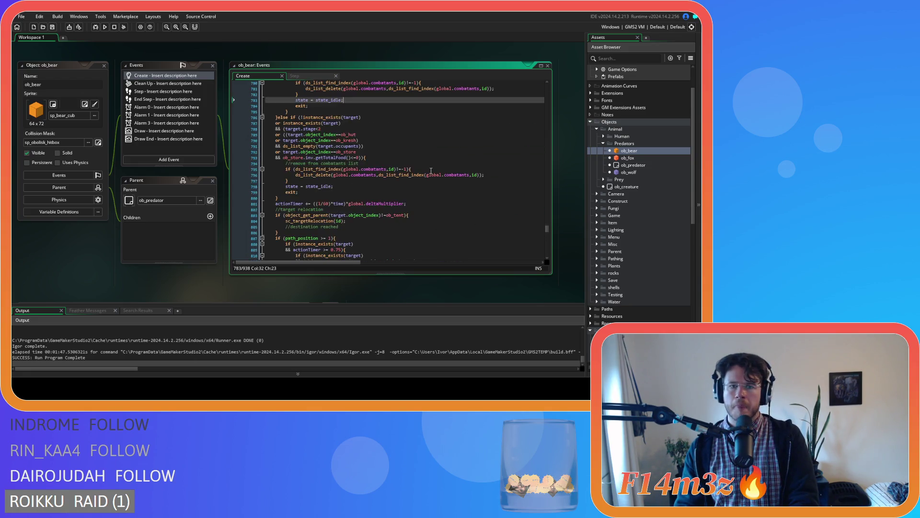
scroll(431, 171, "up", 3)
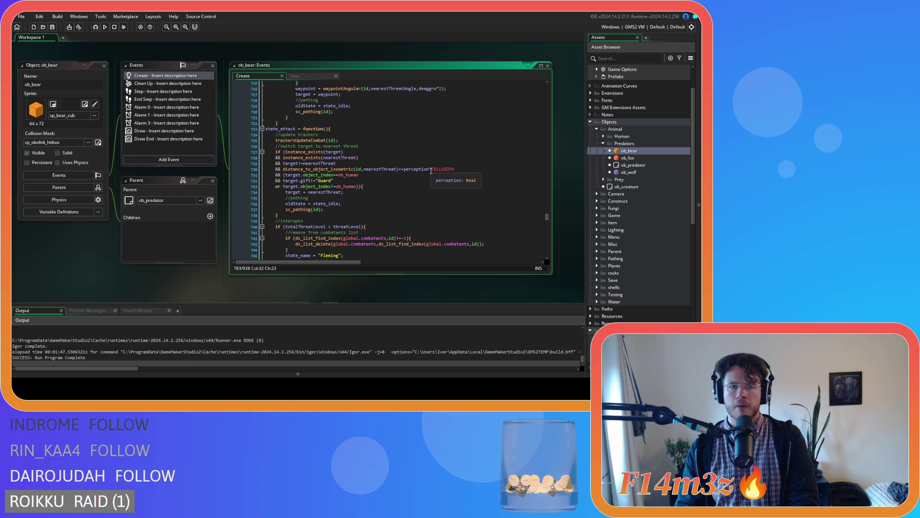
scroll(431, 171, "up", 20)
scroll(415, 150, "down", 13)
left_click(415, 150)
key("F5")
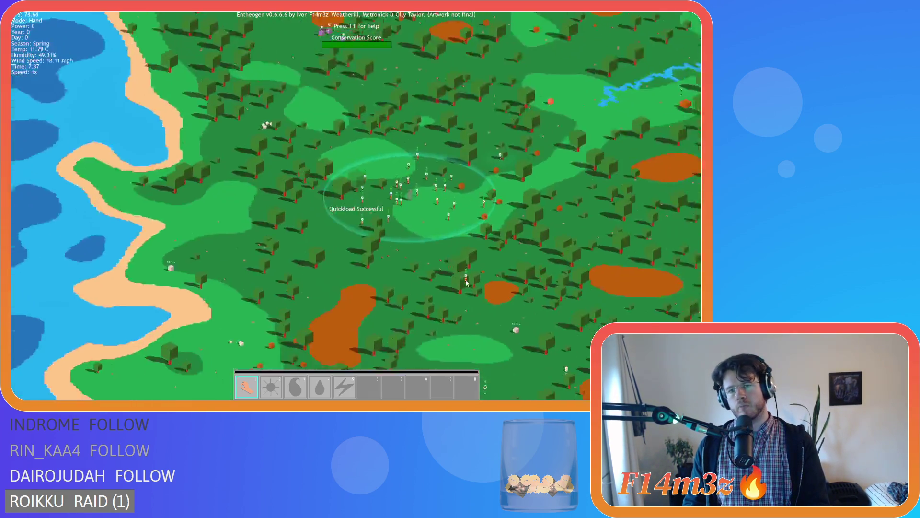
- Pan and zoom the map over the river, pausing the simulation
key("s")
key("d")
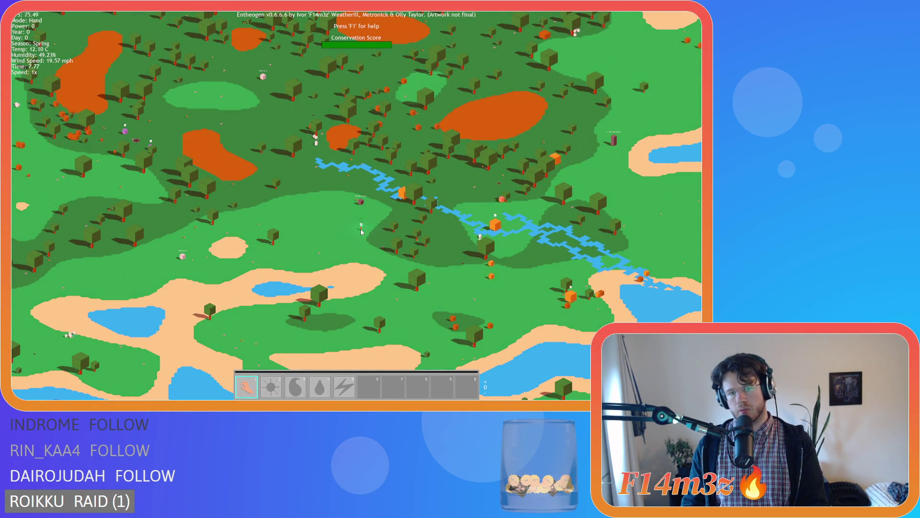
scroll(383, 239, "up", 5)
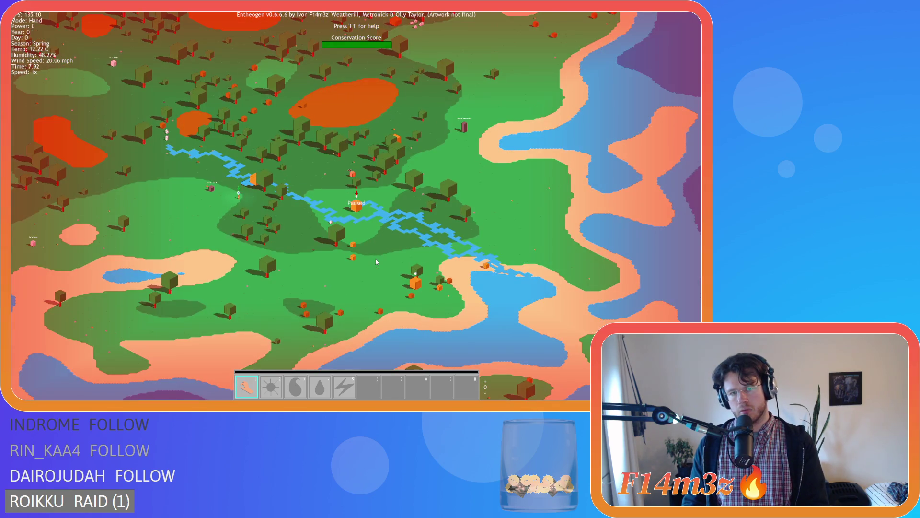
key("space")
key("w")
key("a")
- Resume and re-pause the simulation, zoom around, then quit the game with Escape and Y
key("d")
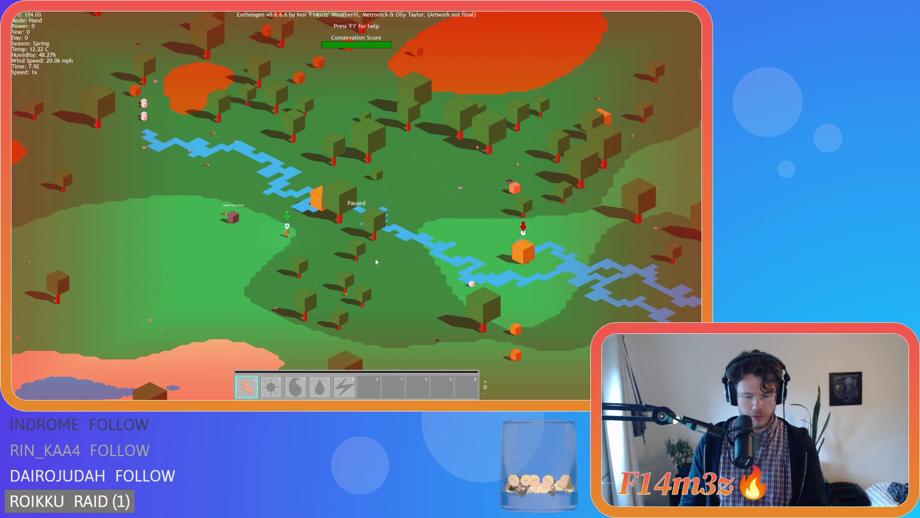
key("space")
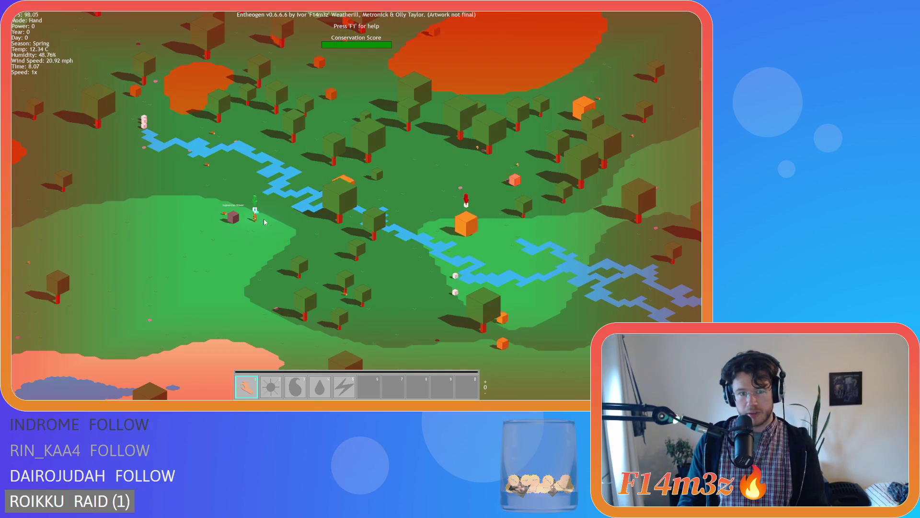
key("space")
key("space")
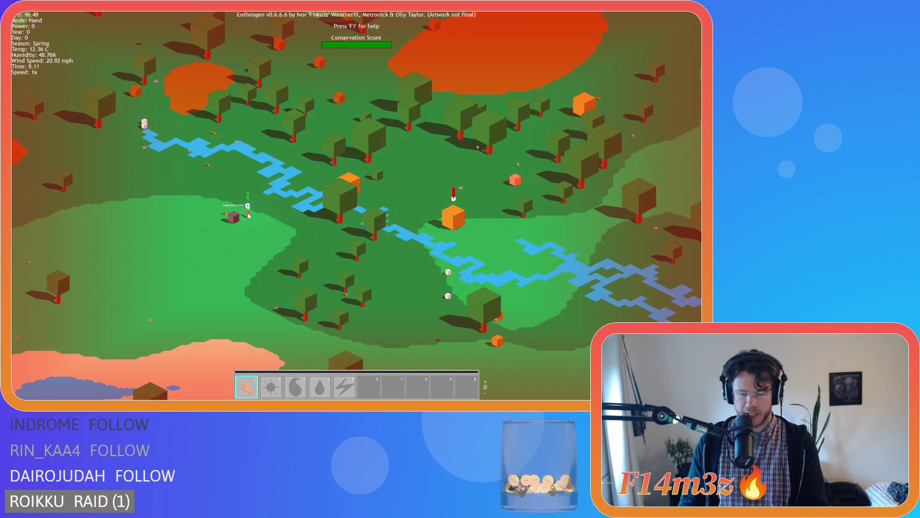
scroll(236, 208, "down", 5)
scroll(236, 207, "down", 5)
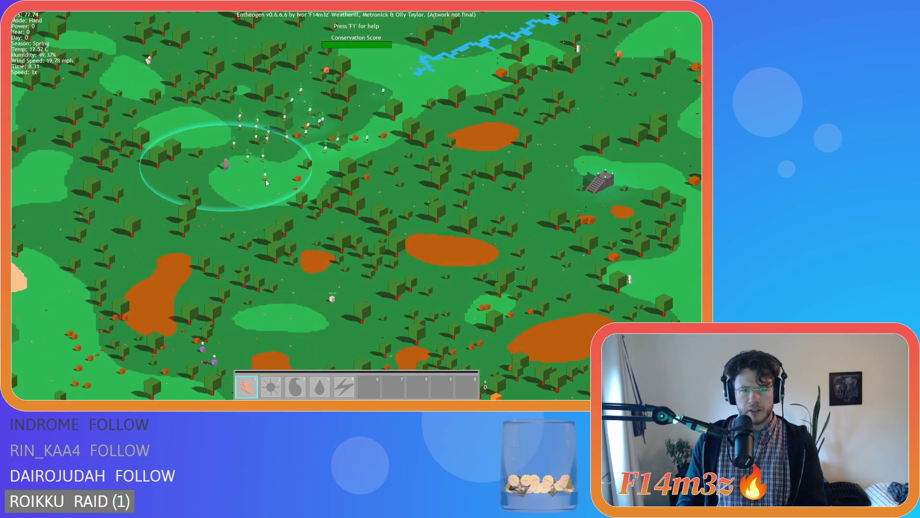
scroll(268, 186, "up", 5)
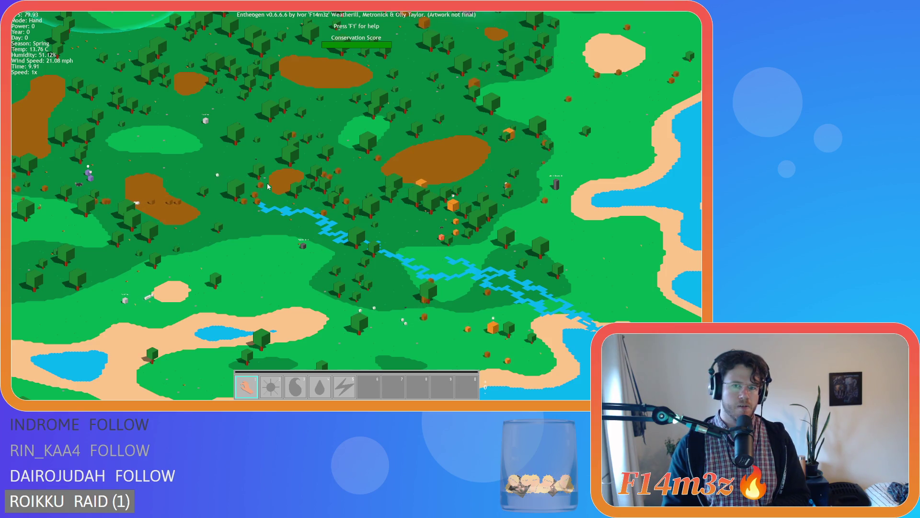
key("Escape")
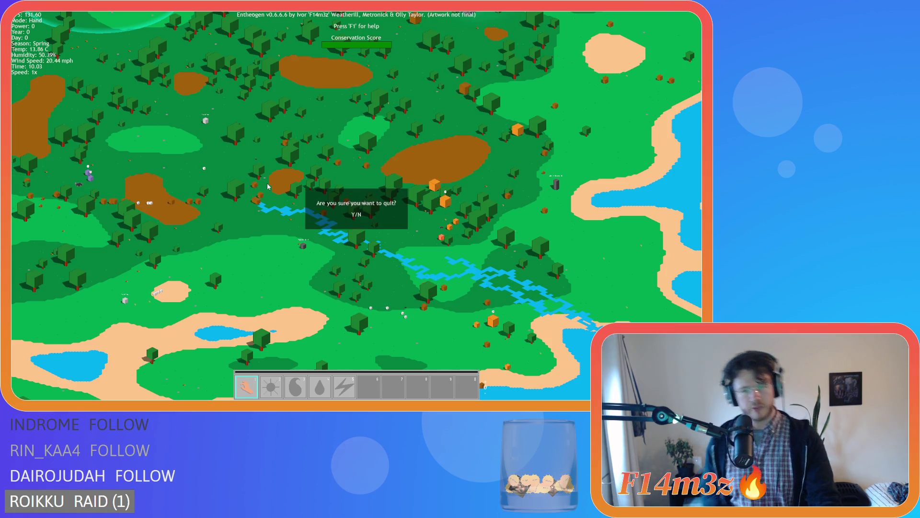
key("y")
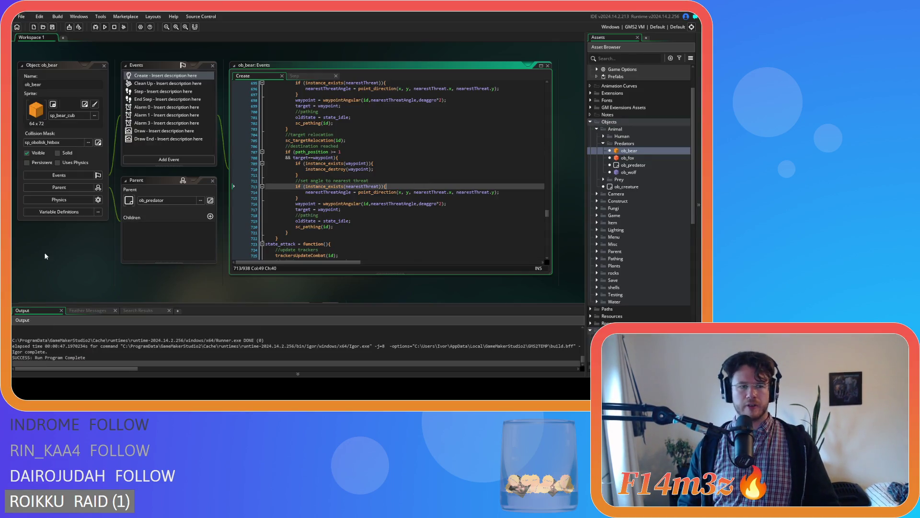
- Close all open editor windows from the workspace's Windows menu
right_click(82, 262)
scroll(111, 288, "down", 3)
right_click(99, 196)
mouse_move(119, 207)
left_click(148, 228)
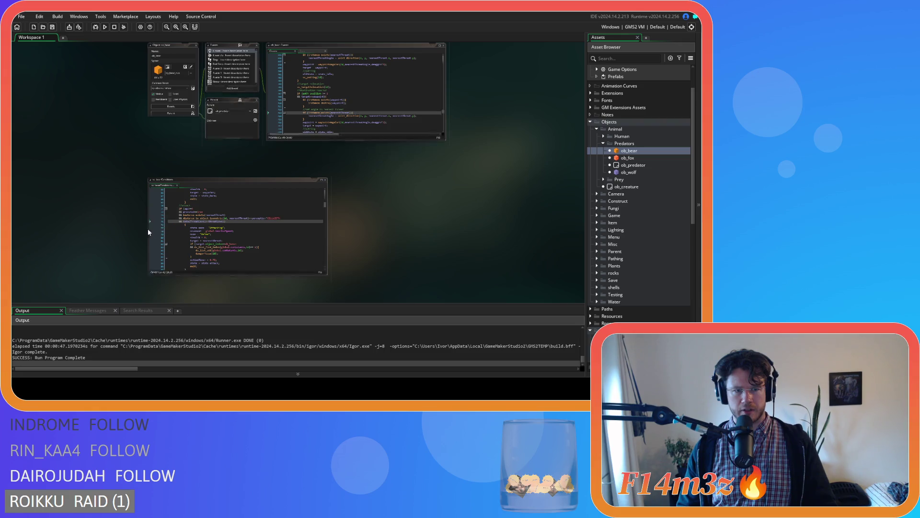
- Collapse the Predators and Animal object folders and scroll down to the Conditions scripts
left_click(604, 144)
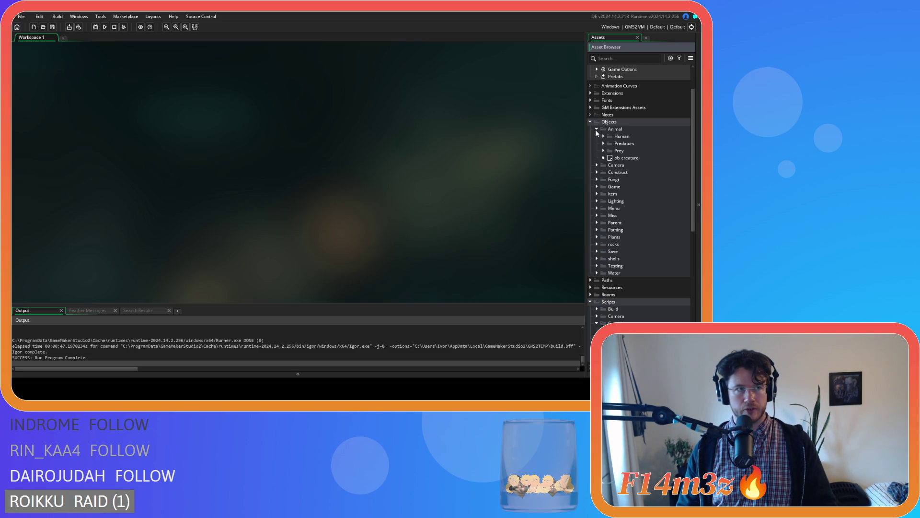
left_click(597, 130)
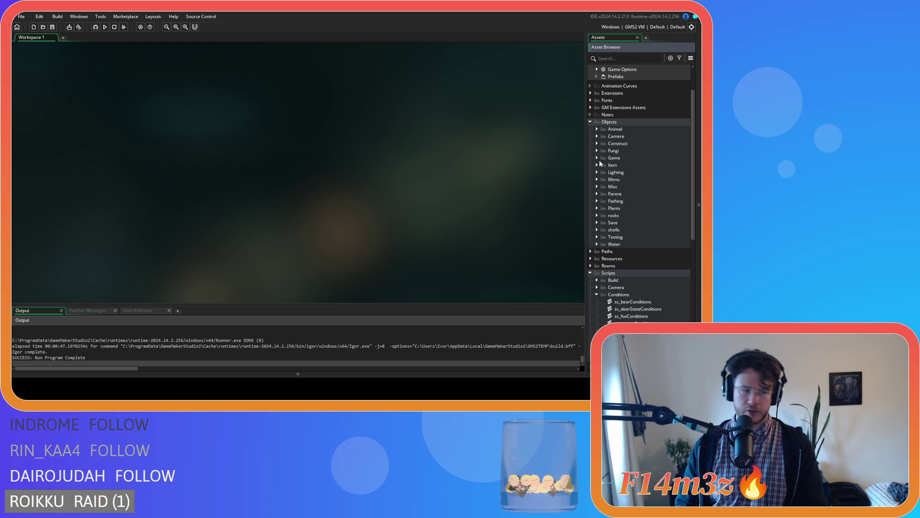
scroll(602, 217, "down", 2)
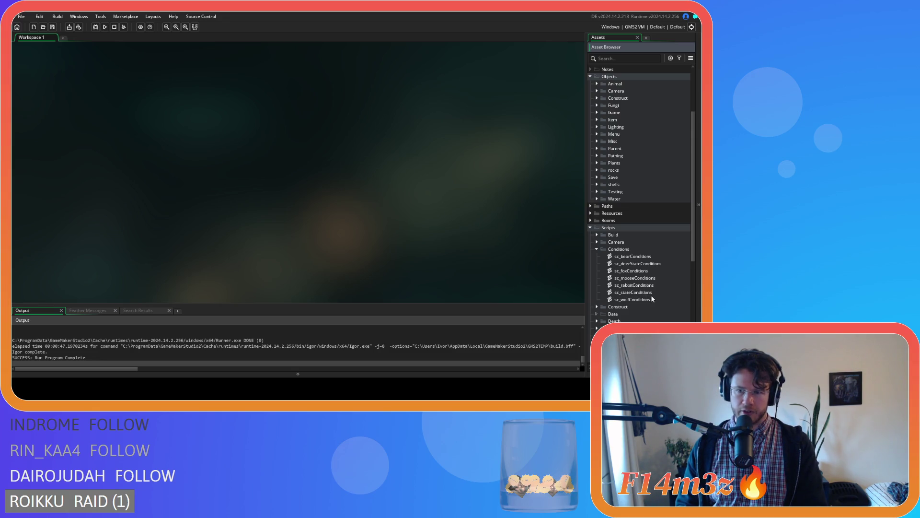
- Open sc_wolfConditions and step through its 'state_attack' matches
double_click(638, 299)
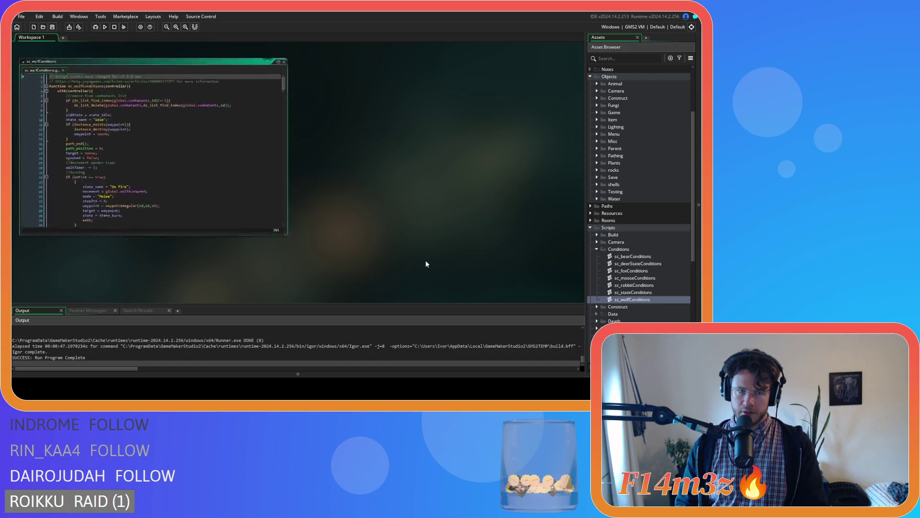
key("ctrl+f")
type("state_attack")
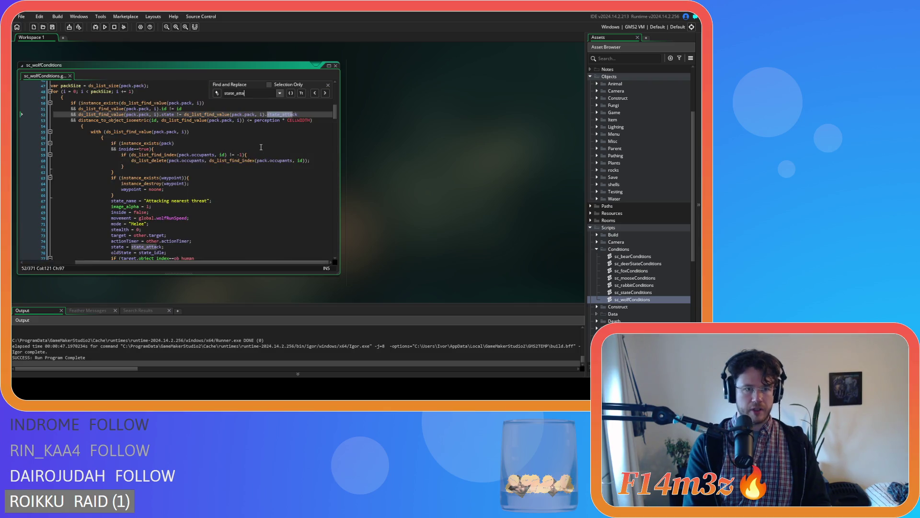
left_click(321, 93)
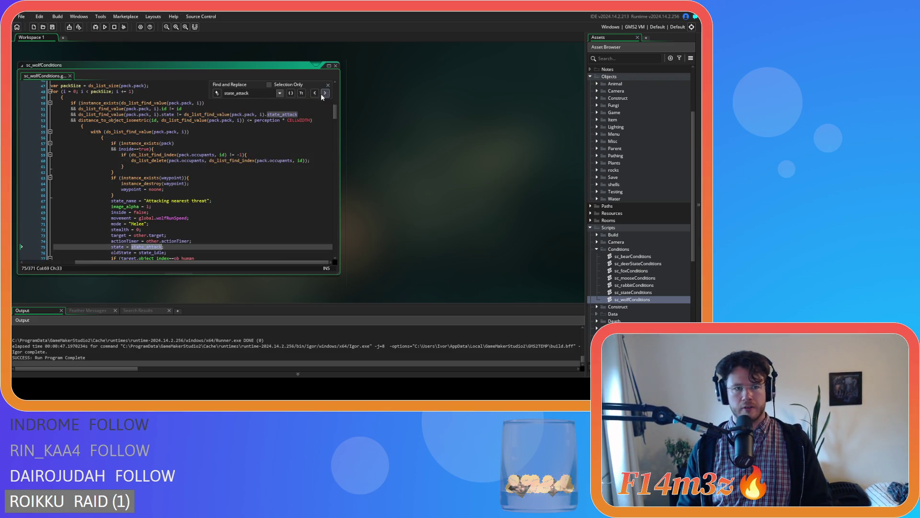
left_click(321, 93)
- Inspect the dangerPause calls near lines 95 and 80, then delete the dangerPause(id) line 80
left_click_drag(169, 267, 115, 267)
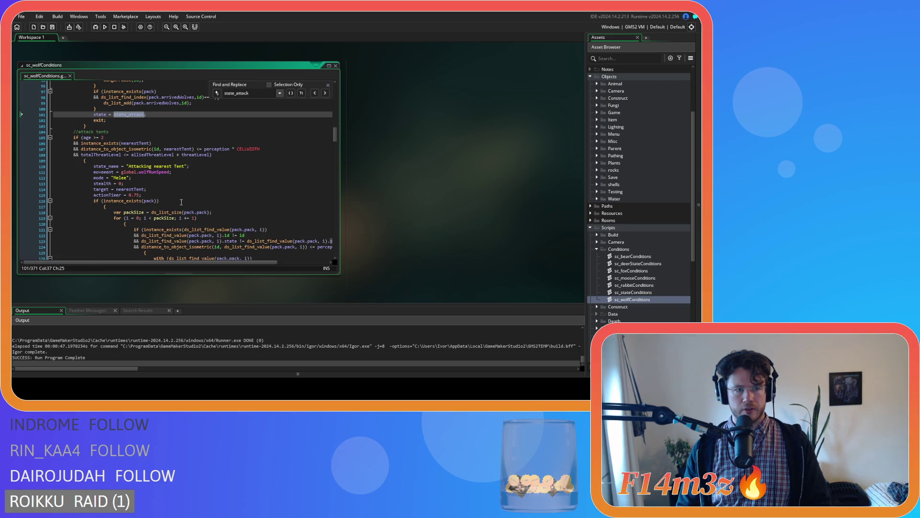
scroll(180, 200, "up", 5)
left_click(149, 165)
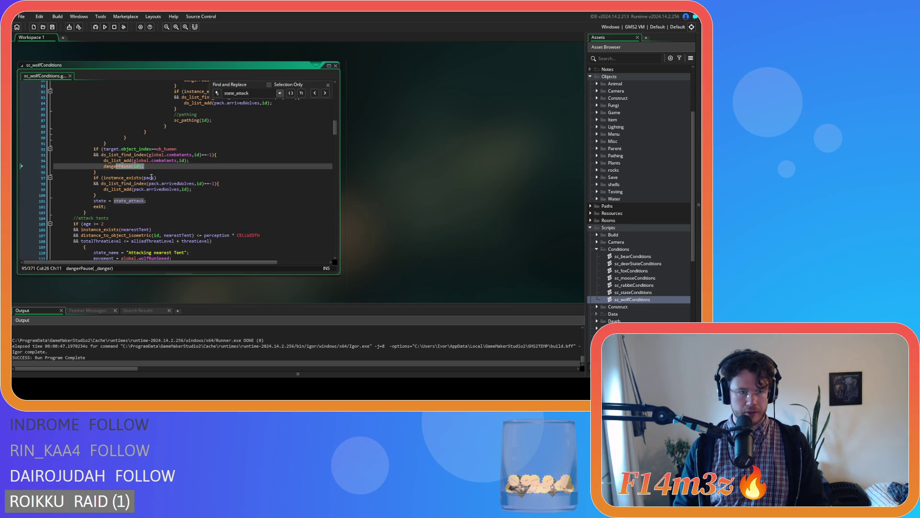
scroll(281, 198, "up", 8)
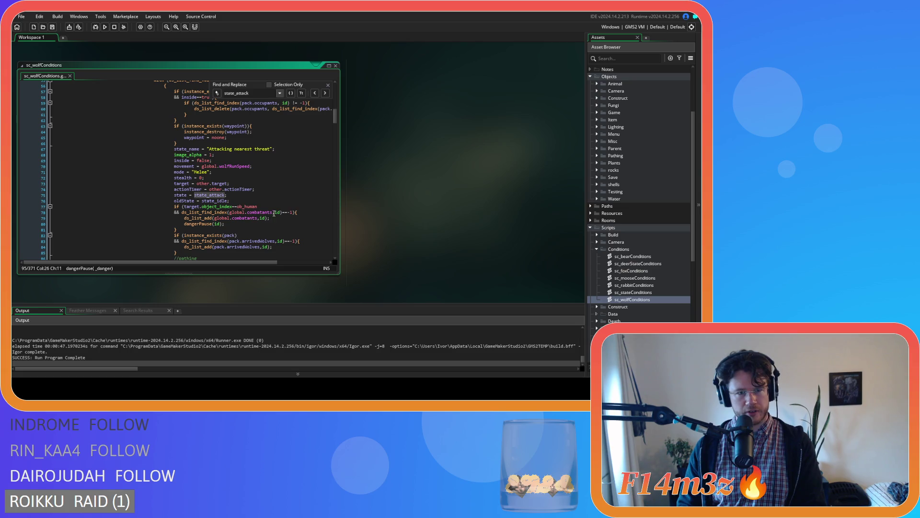
left_click(276, 223)
scroll(292, 225, "up", 8)
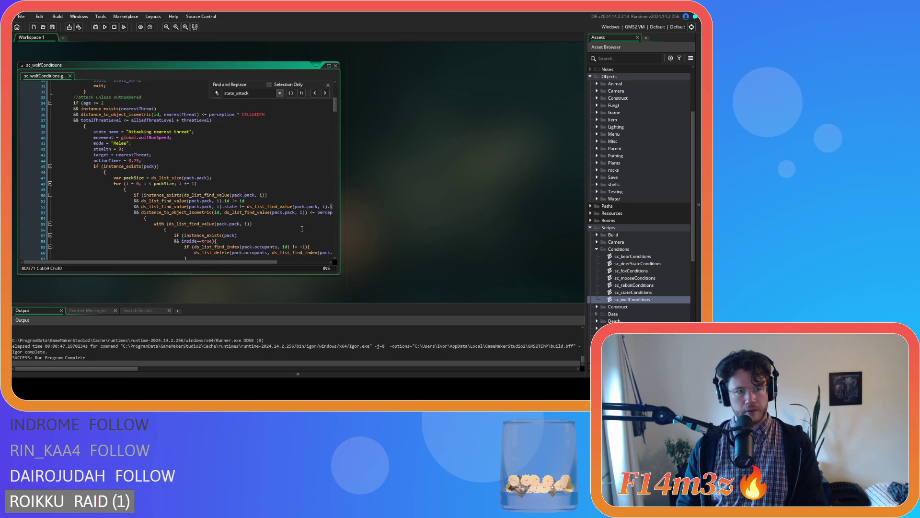
scroll(302, 229, "down", 4)
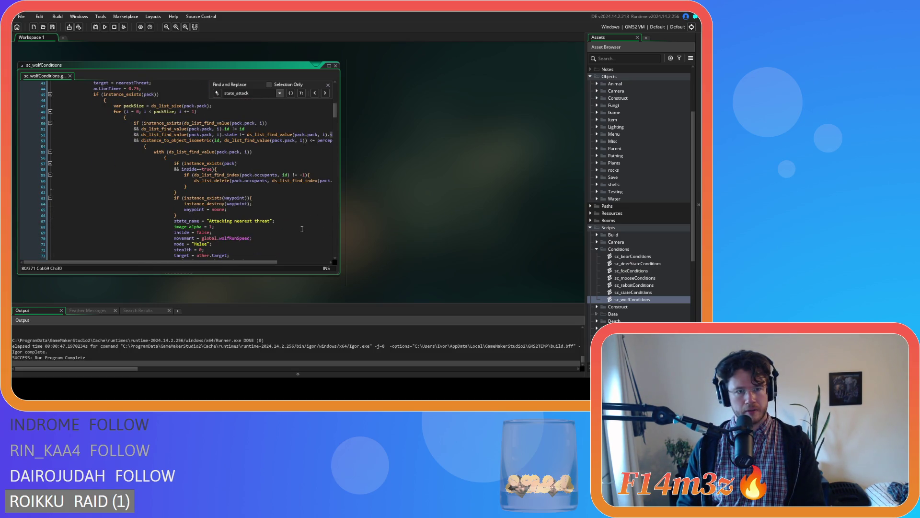
scroll(302, 229, "down", 3)
left_click_drag(228, 238, 51, 238)
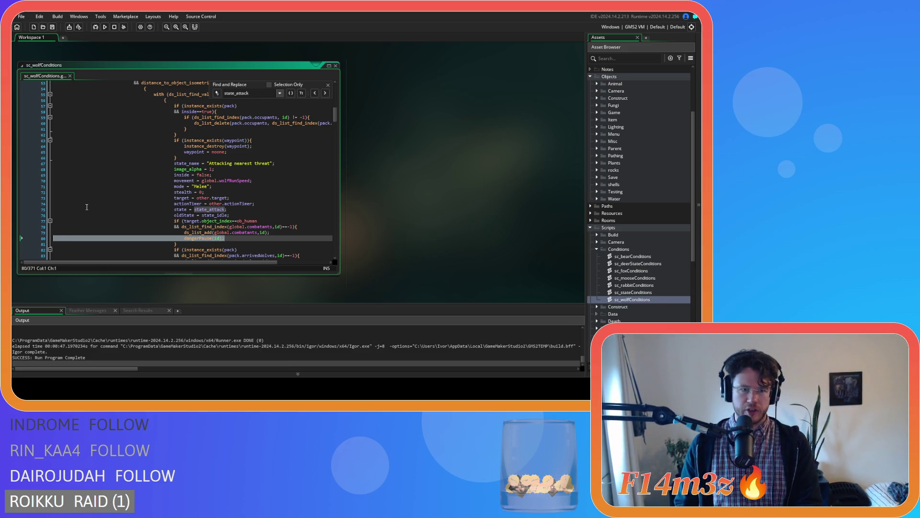
key("BackSpace")
key("BackSpace")
- Select the other dangerPause(id) call on line 94 of sc_wolfConditions
scroll(95, 196, "down", 7)
left_click(103, 188)
left_click_drag(102, 188, 153, 194)
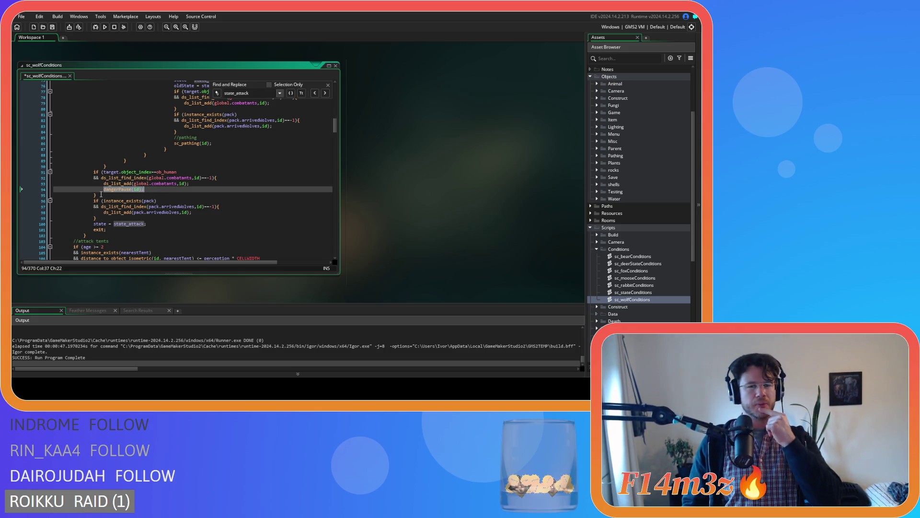
mouse_move(105, 197)
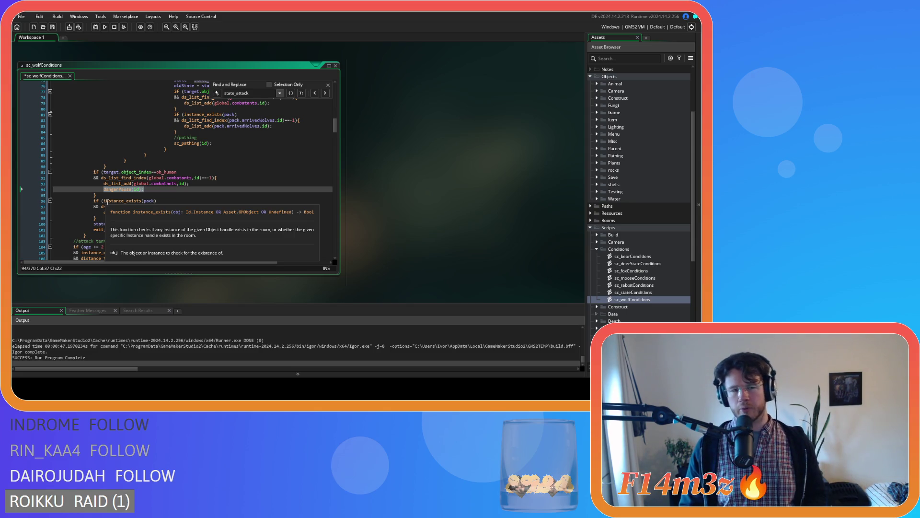
- Review the wolf's attack code once more and return to the running Entheogen game
scroll(157, 200, "up", 2)
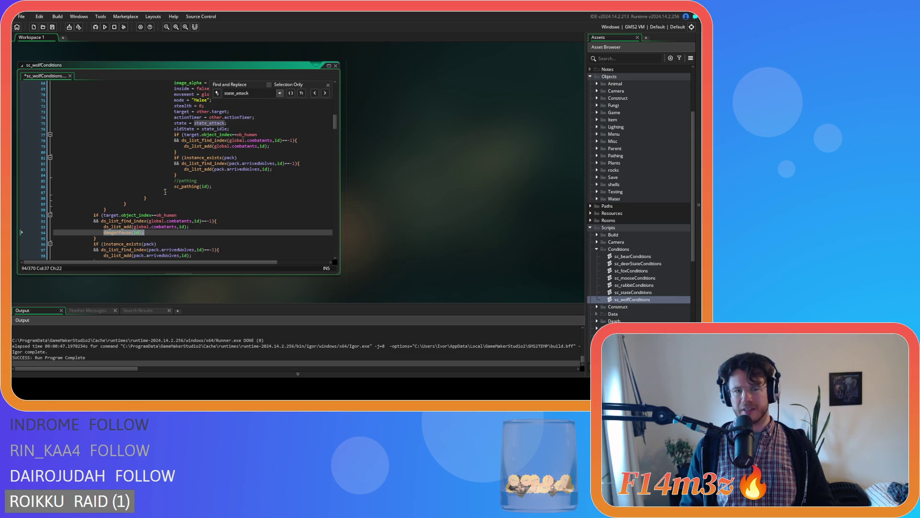
scroll(161, 151, "down", 3)
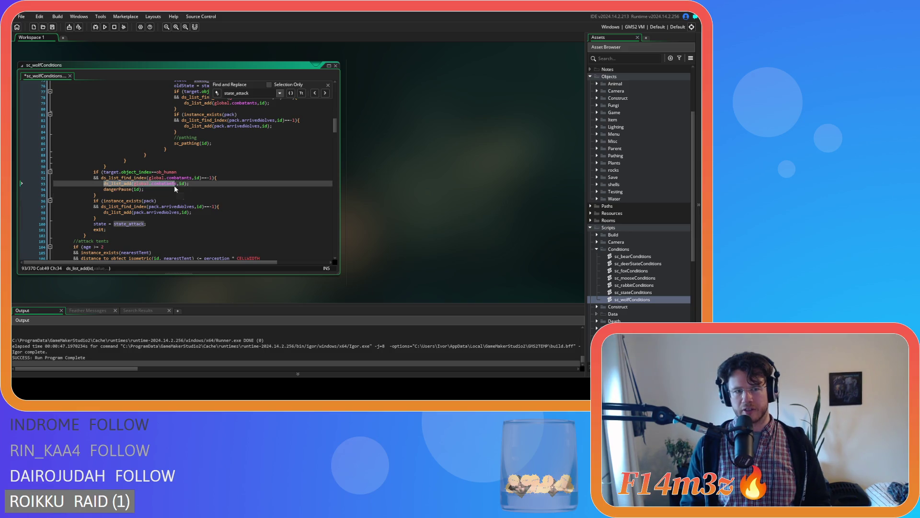
scroll(161, 191, "up", 3)
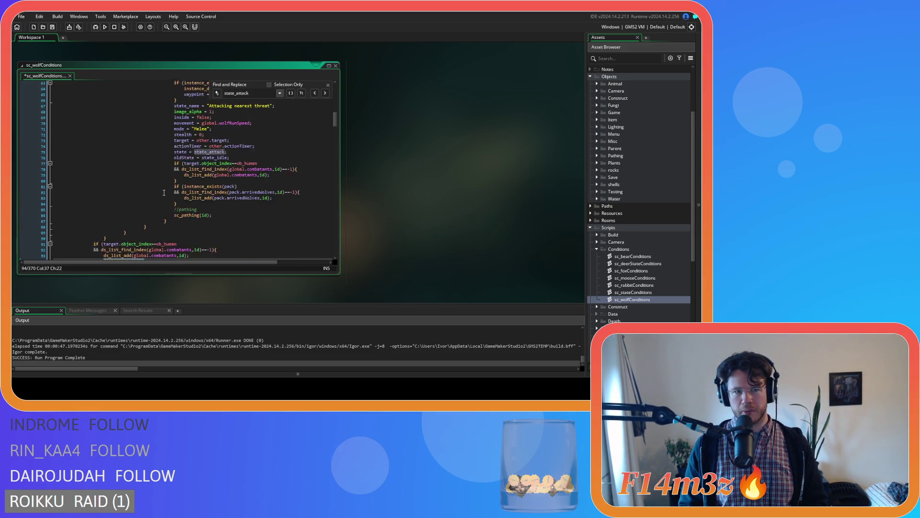
scroll(200, 204, "up", 2)
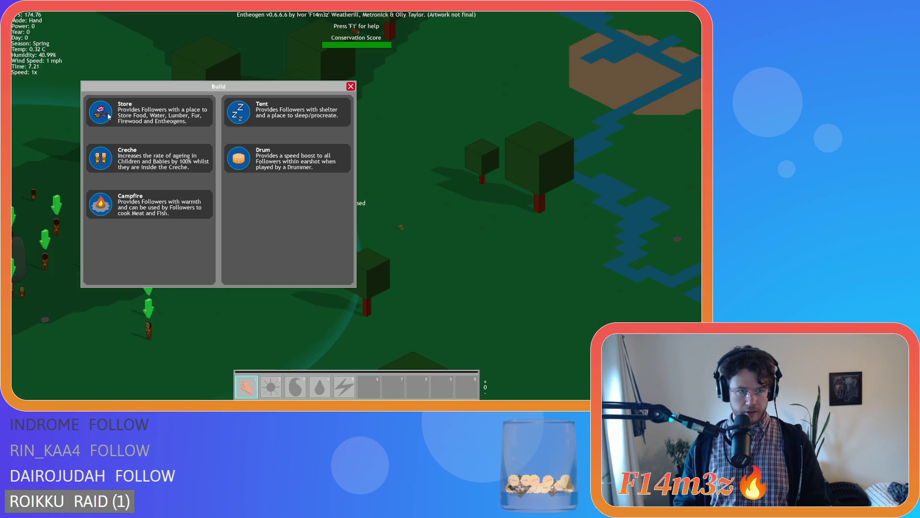
left_click(106, 117)
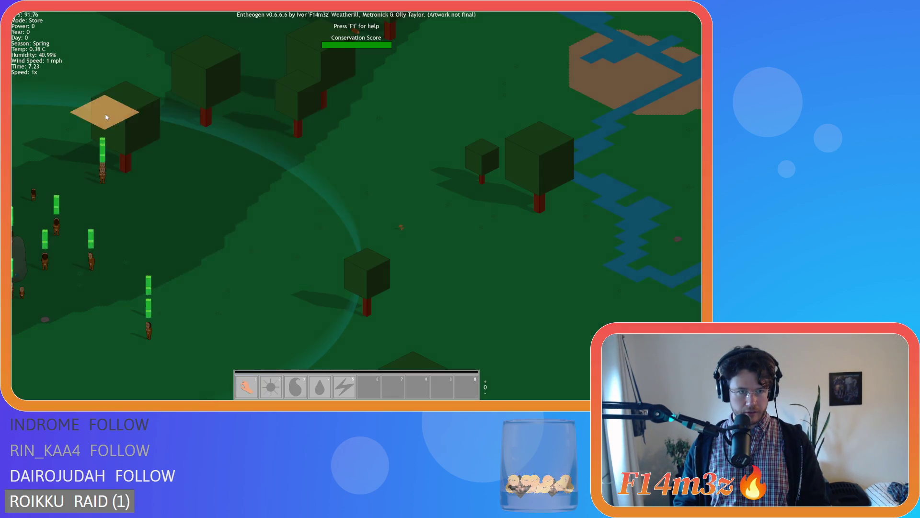
- Place the Store, a Campfire near it and a Drum beside the campfire, then close the build list
left_click(353, 240)
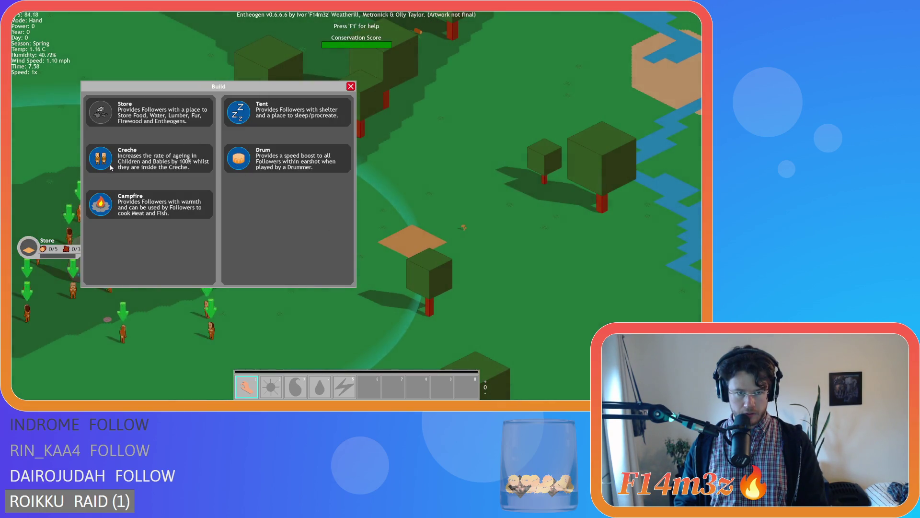
left_click(118, 204)
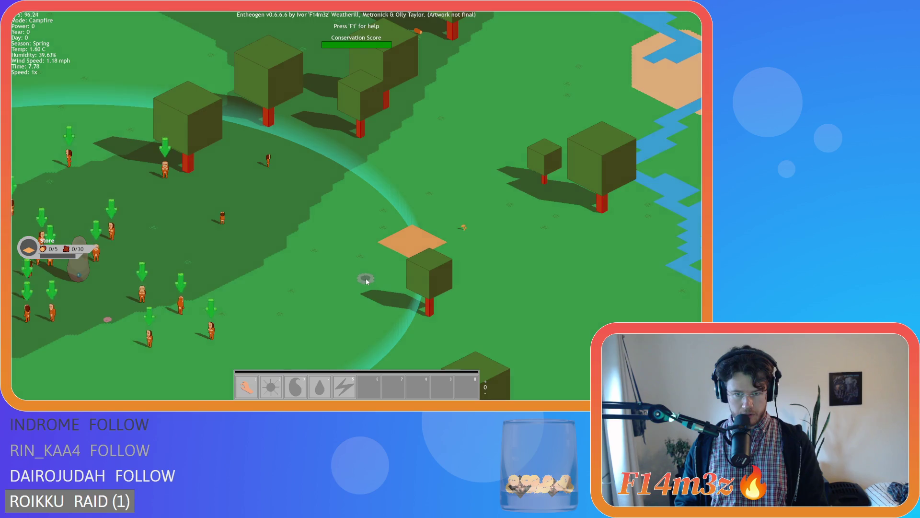
left_click(365, 279)
left_click(238, 159)
left_click(330, 248)
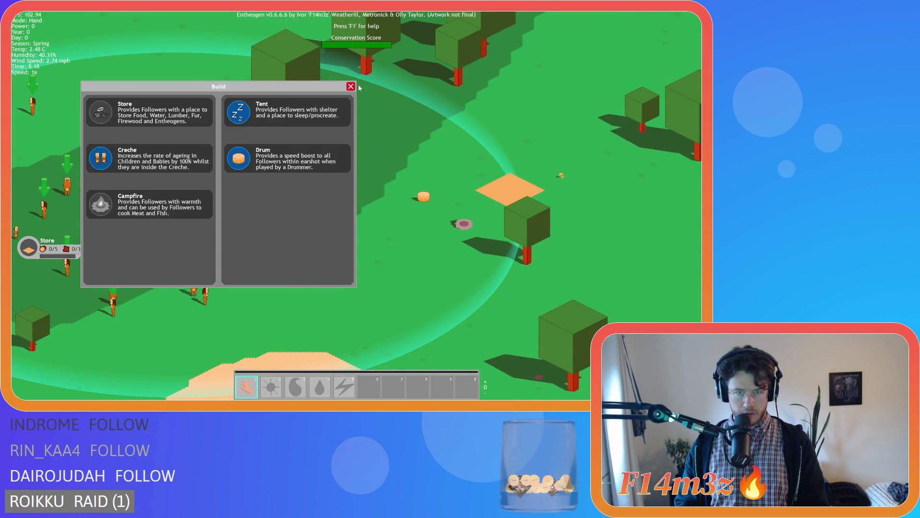
left_click(351, 87)
- Pan the map around the settlement to check on the settlers near the new buildings
key("Left")
key("Down")
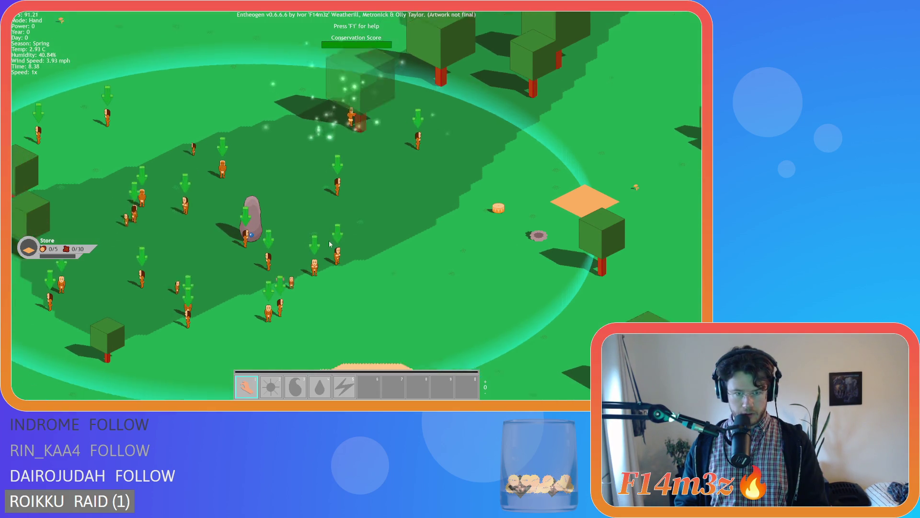
key("Up")
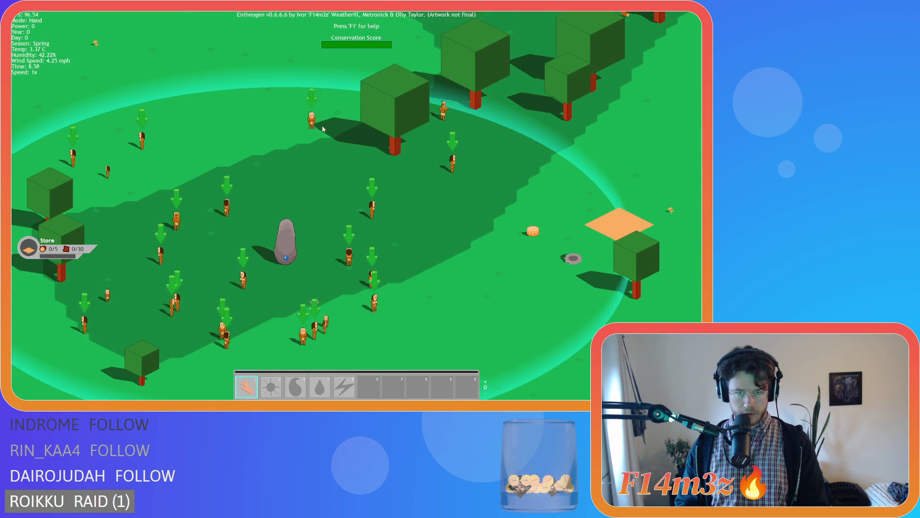
key("Left")
key("Down")
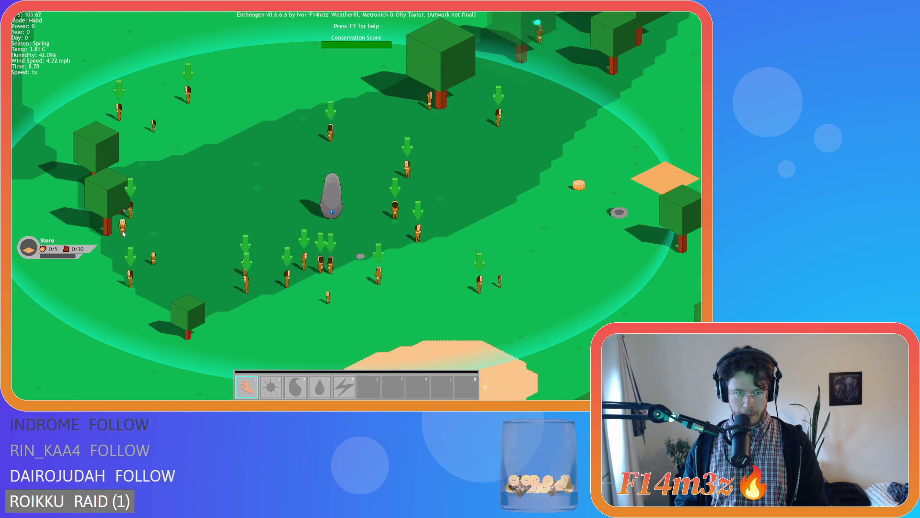
key("Right")
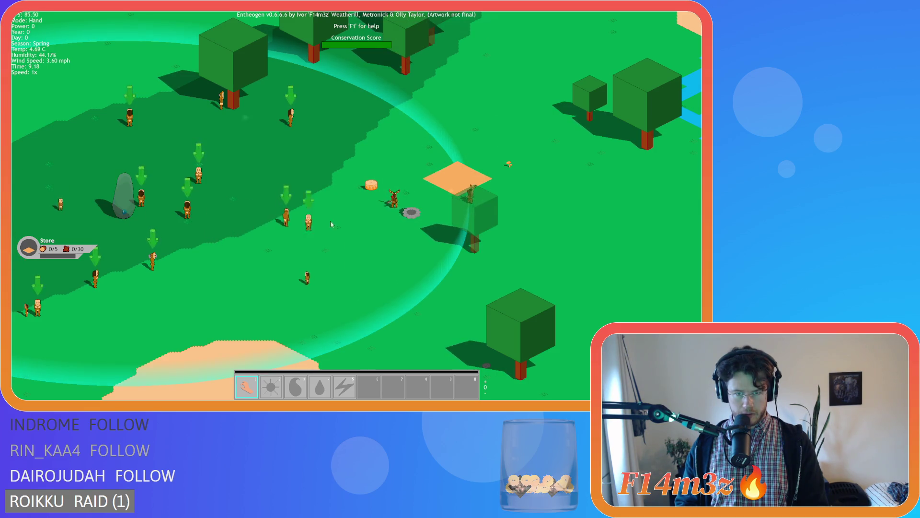
key("Up")
key("Right")
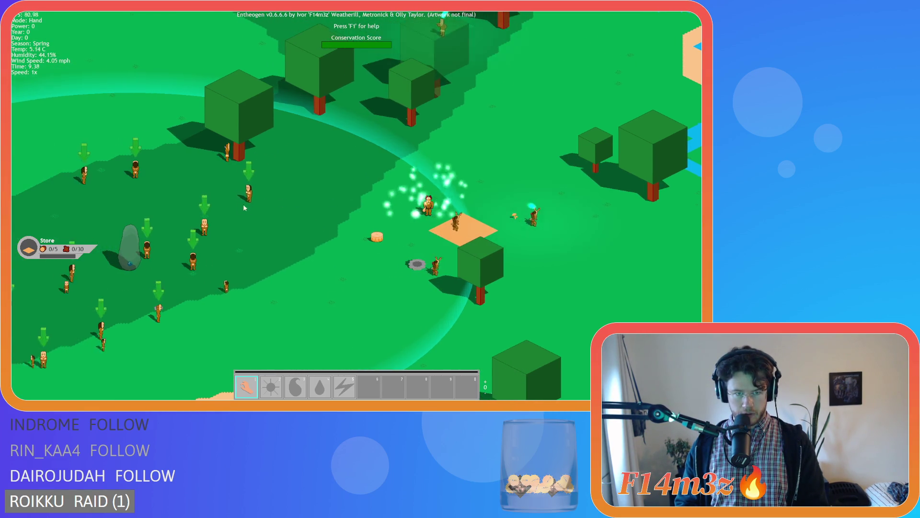
left_click(367, 218)
key("Left")
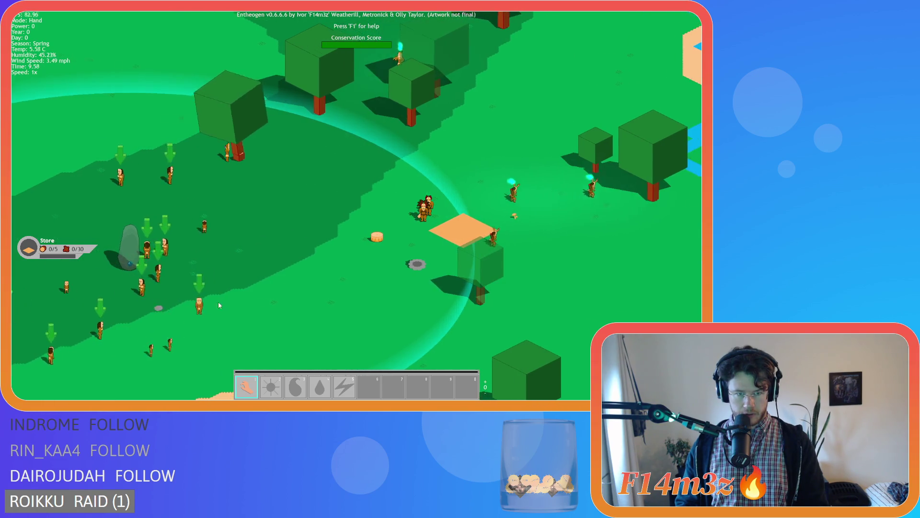
key("Right")
key("Left")
key("Down")
key("Right")
key("Right")
key("Up")
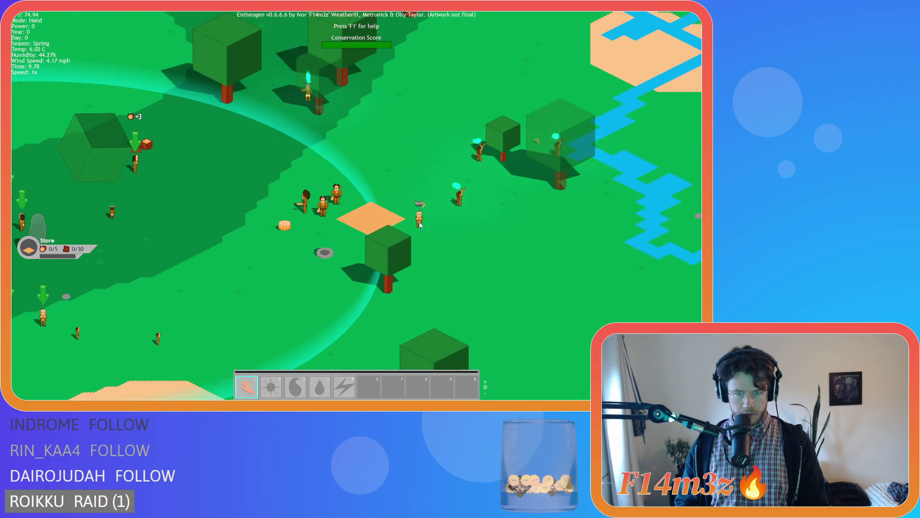
key("Left")
key("Left")
key("Down")
key("Down")
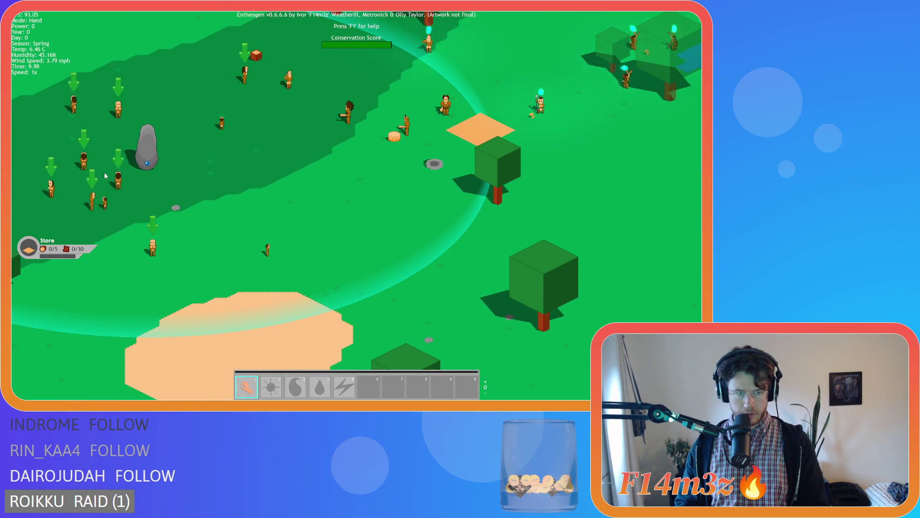
key("Right")
key("Right")
key("Up")
key("Up")
key("Left")
key("Left")
key("Down")
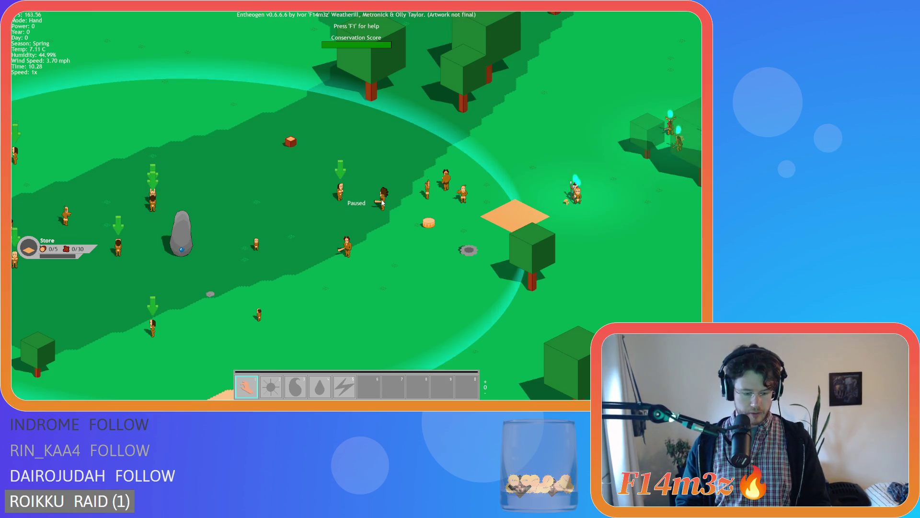
- Place three Tents at the top and edges of the clearing
key("b")
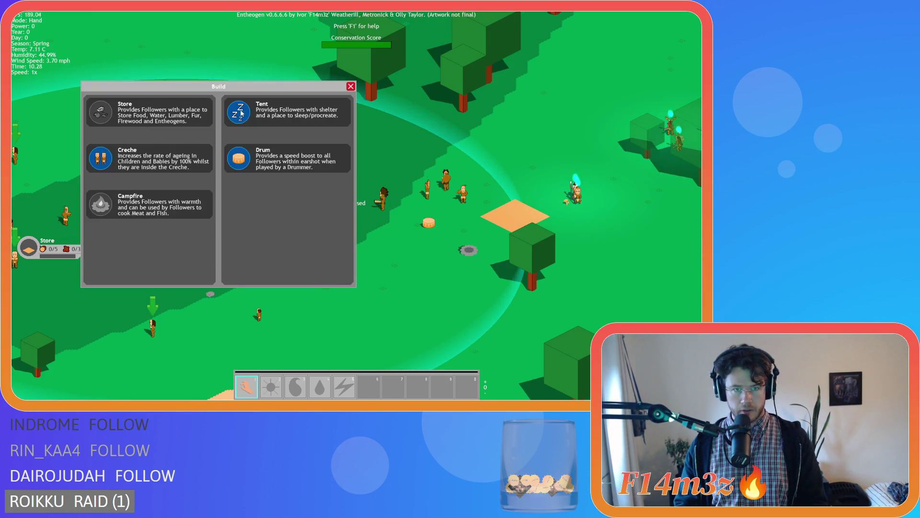
left_click(241, 113)
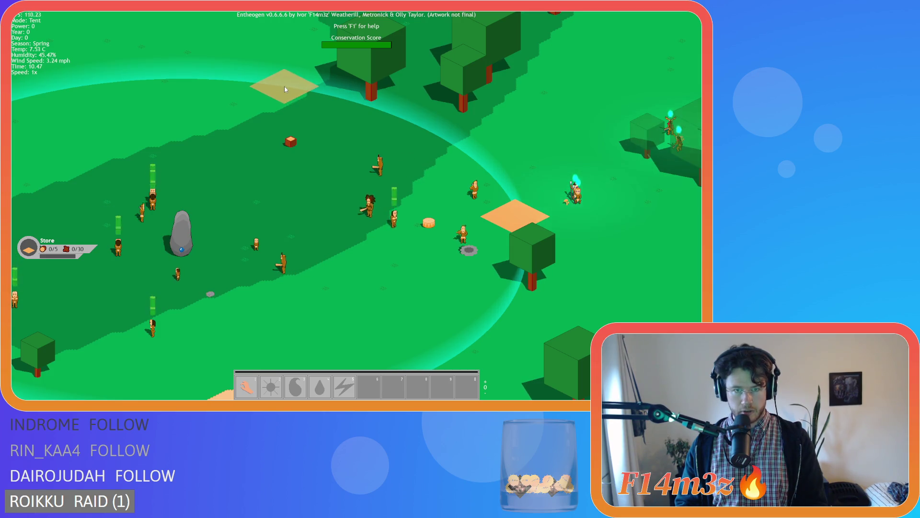
left_click(283, 91)
key("b")
left_click(241, 117)
key("Left")
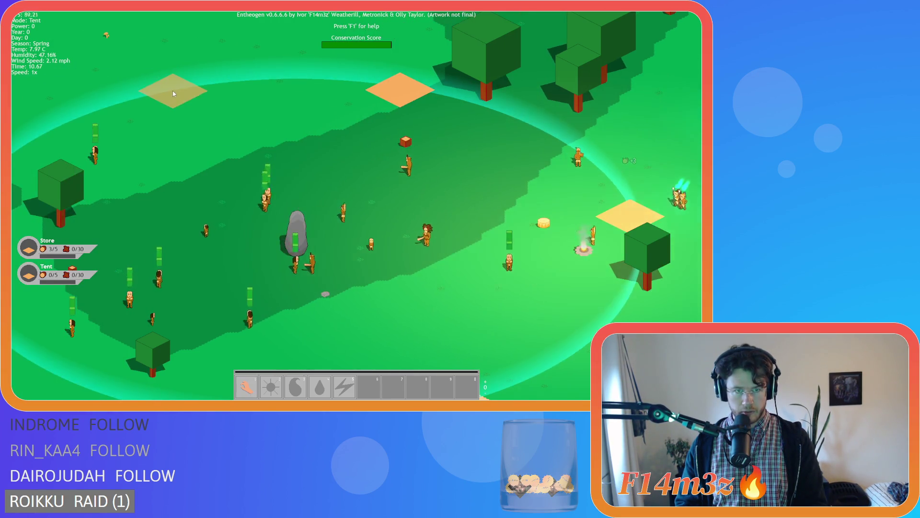
left_click(174, 94)
key("b")
left_click(234, 112)
key("Left")
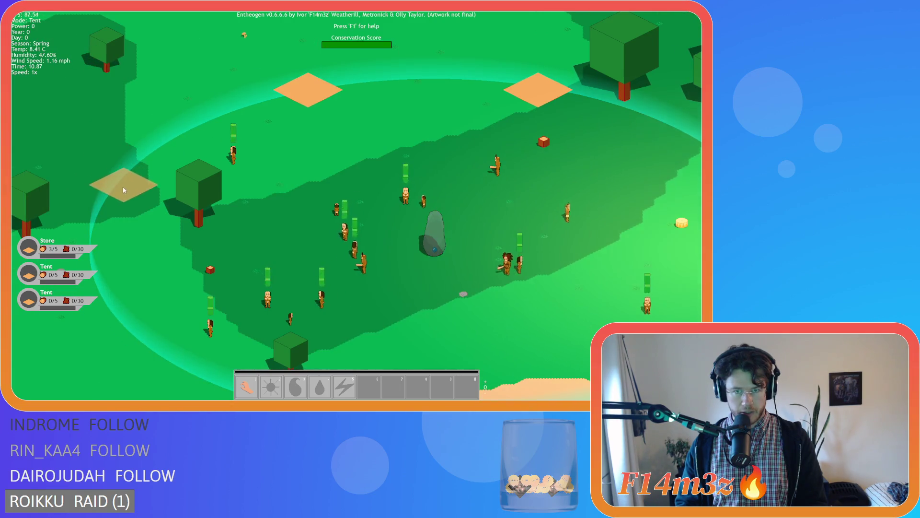
left_click(118, 185)
- Place two more Tents, the last one inside the village
key("b")
left_click(234, 113)
key("Down")
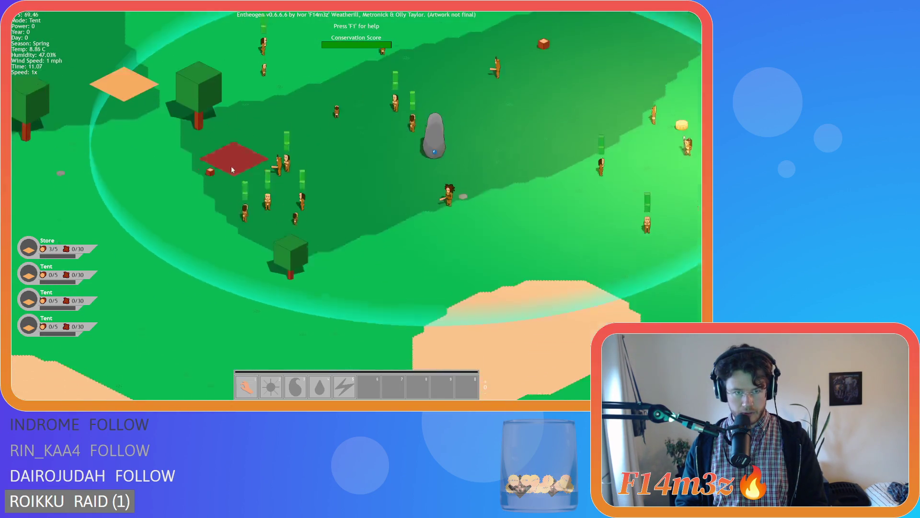
left_click(111, 190)
key("b")
key("Down")
left_click(234, 113)
left_click(258, 160)
- Build a Creche on the red spot and close the building list
key("b")
key("Up")
left_click(105, 155)
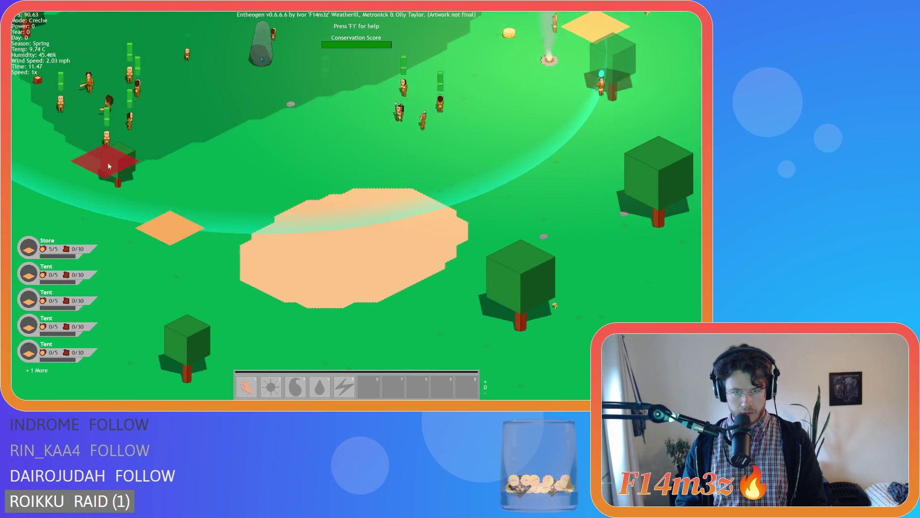
key("Right")
left_click(336, 220)
key("b")
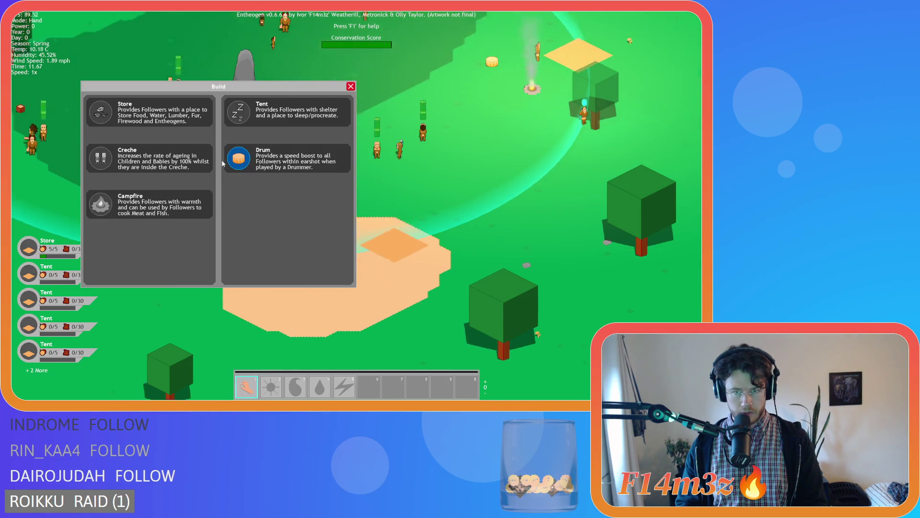
key("Up")
key("Right")
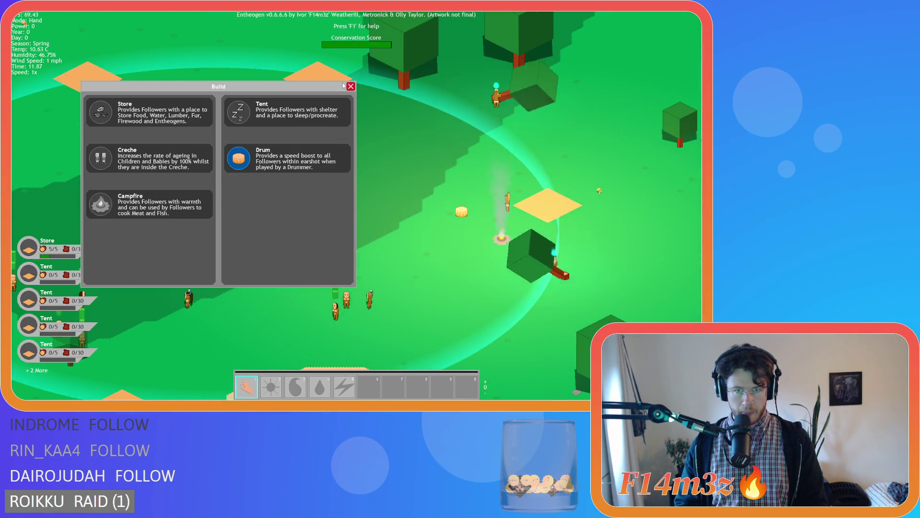
left_click(351, 87)
- Pan the view over the villagers and right to reveal the river
key("Up")
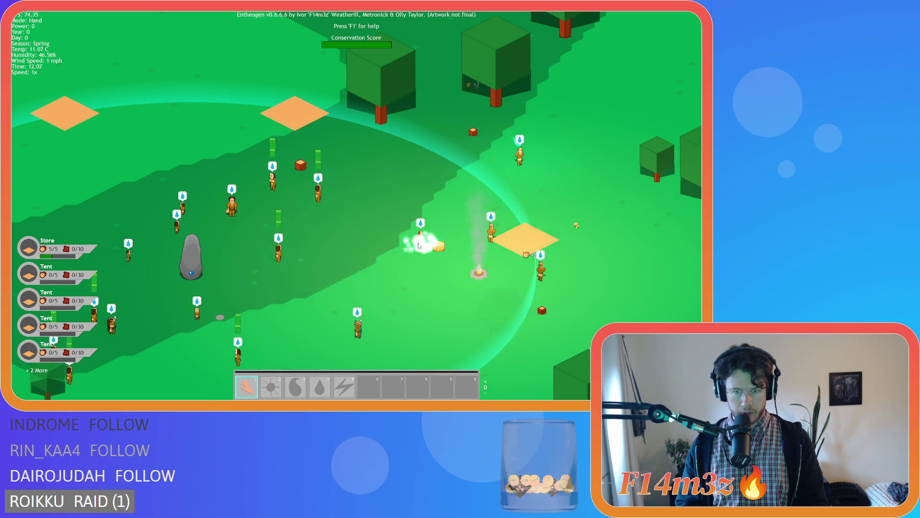
key("Down")
key("Left")
key("Right")
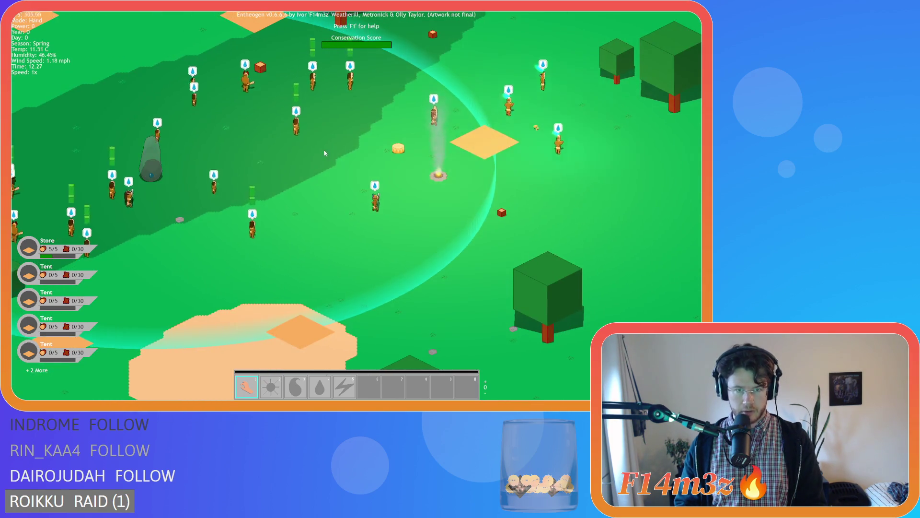
key("Right")
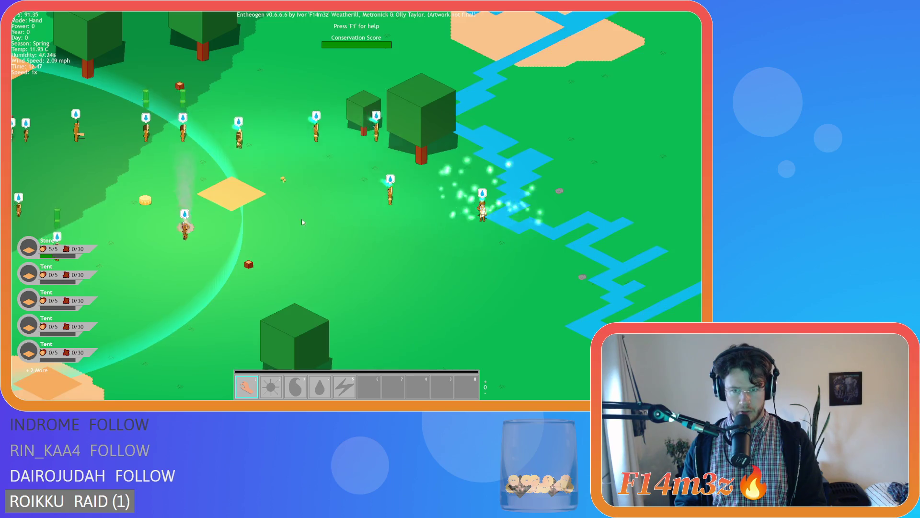
- Check the Tribe overview, then carry a paused villager onto the top-left tile
key("Left")
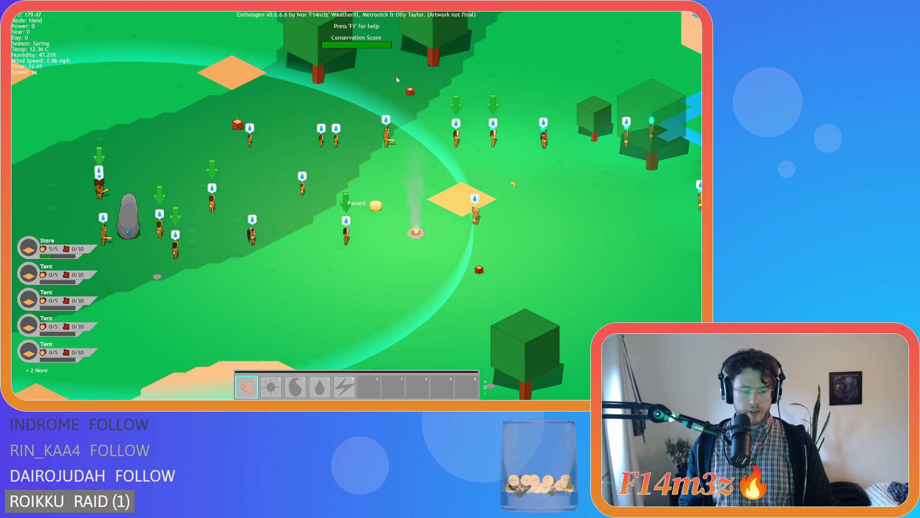
key("t")
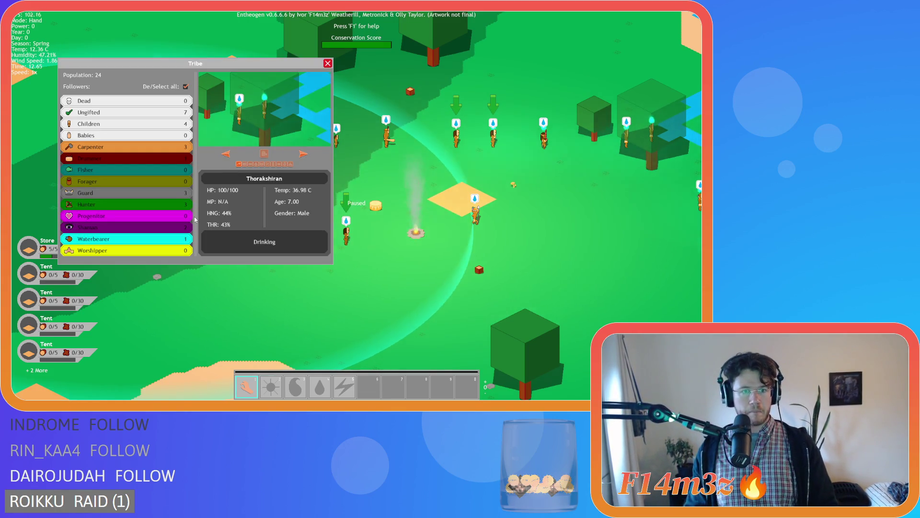
key("t")
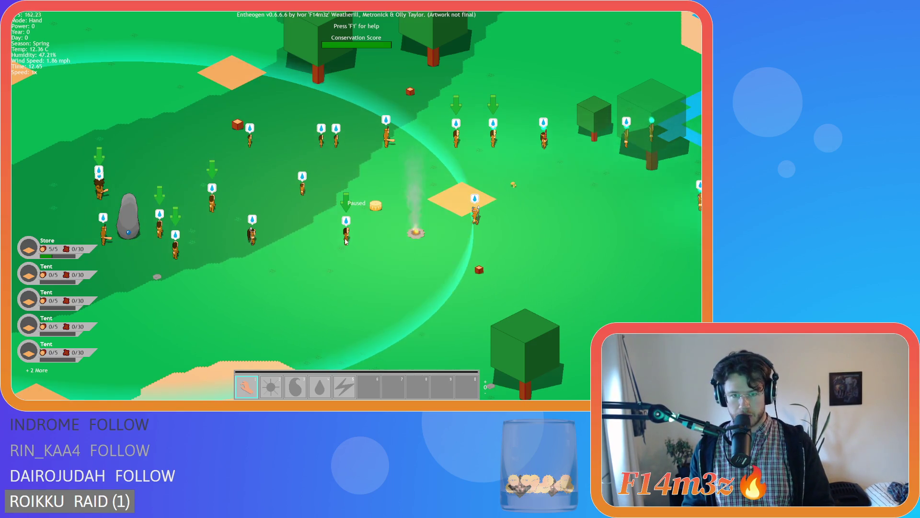
left_click_drag(350, 240, 217, 104)
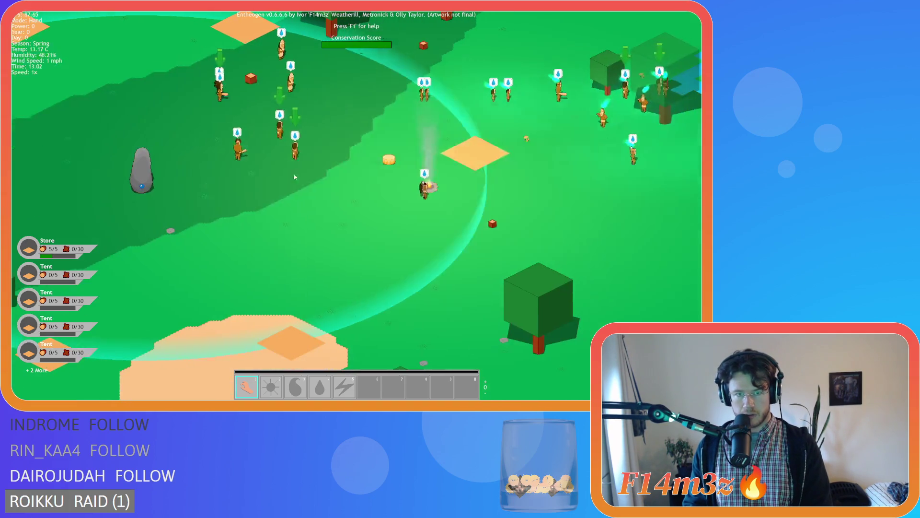
- Pan toward the river and pick up a villager there
key("s")
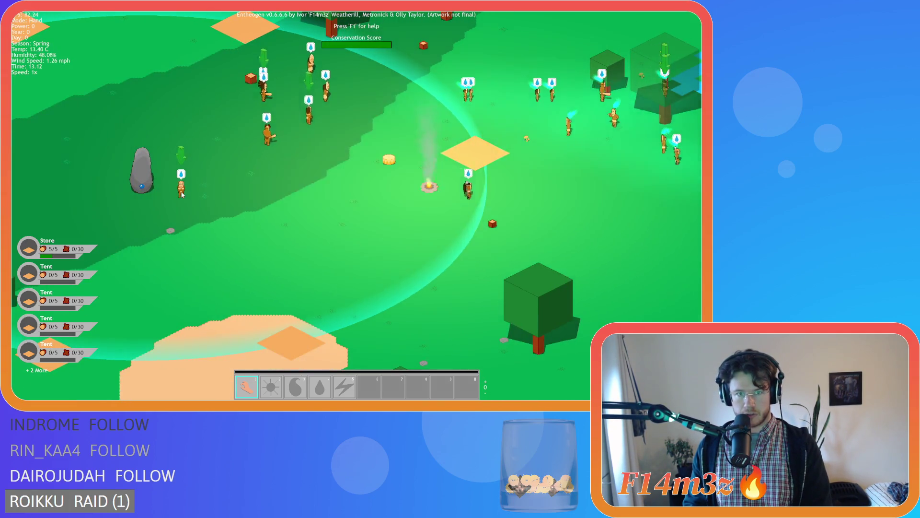
key("d")
key("d")
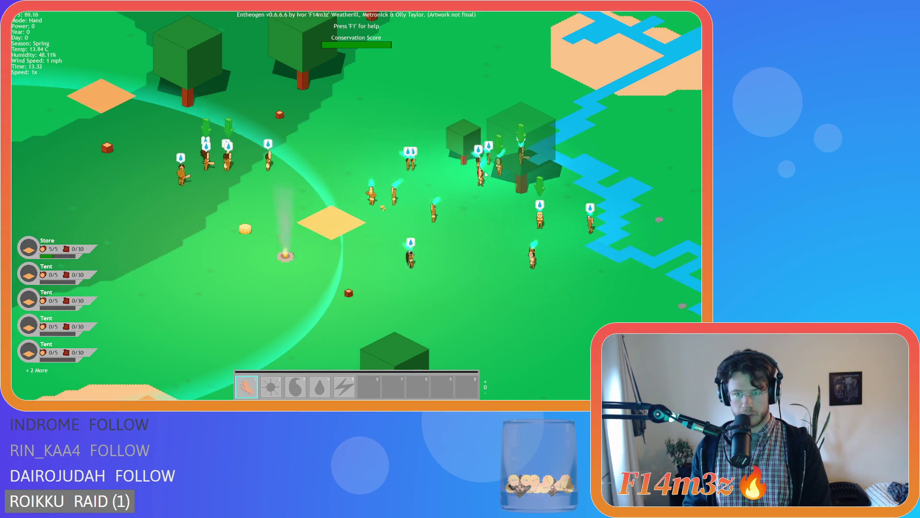
key("a")
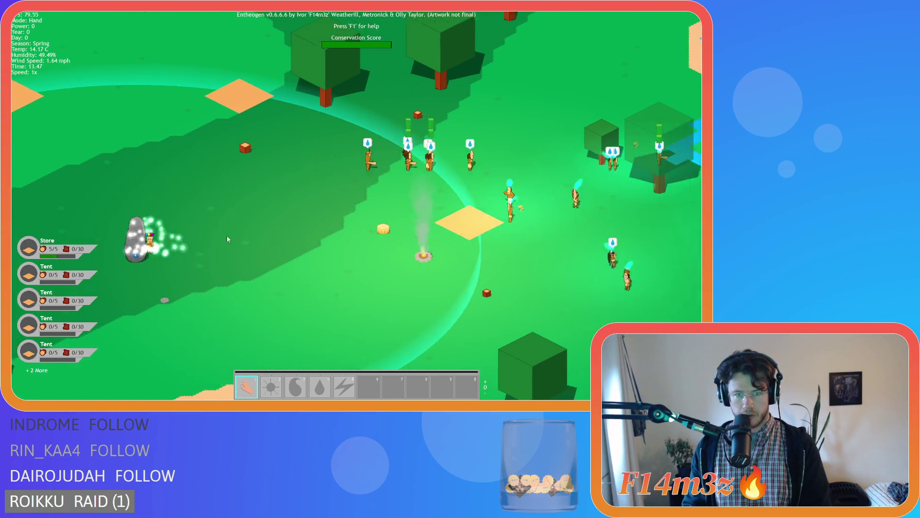
key("d")
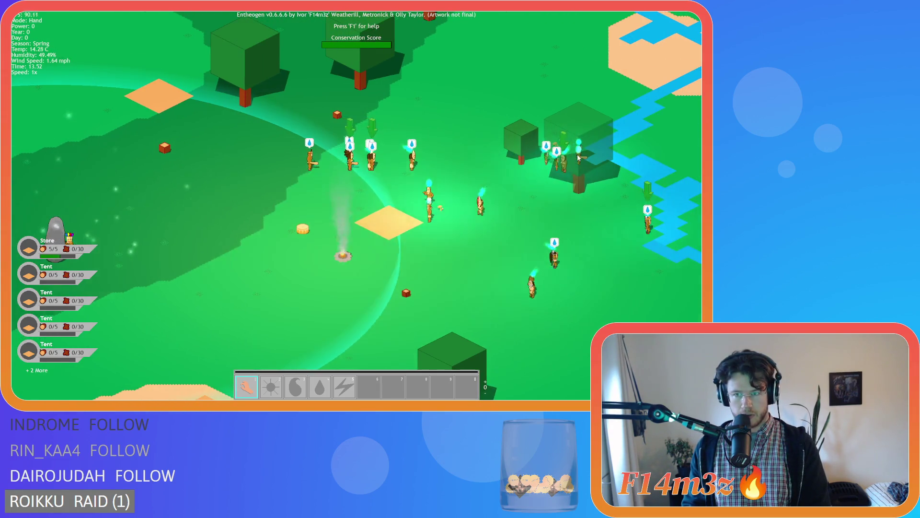
key("a")
key("d")
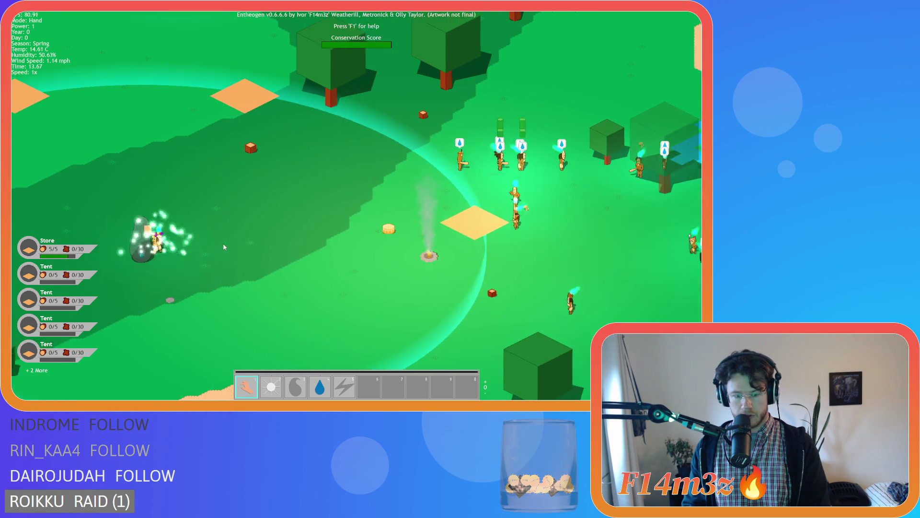
key("d")
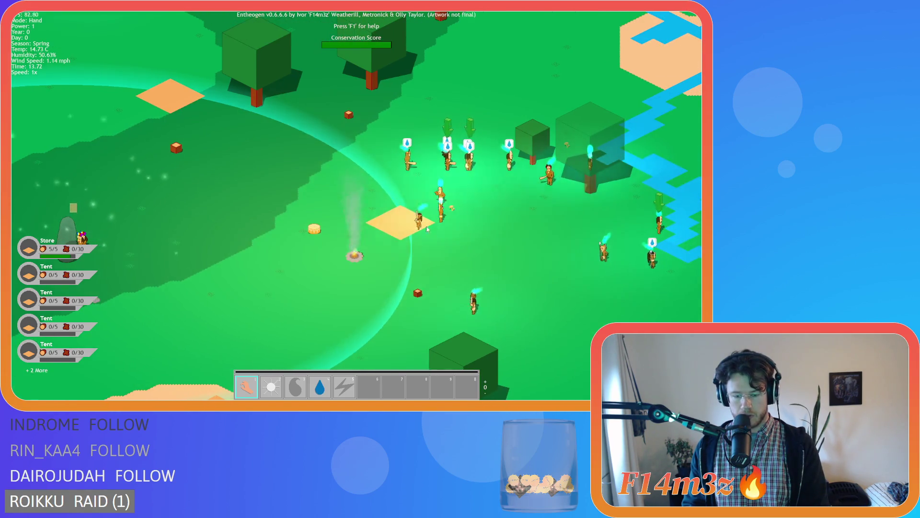
key("s")
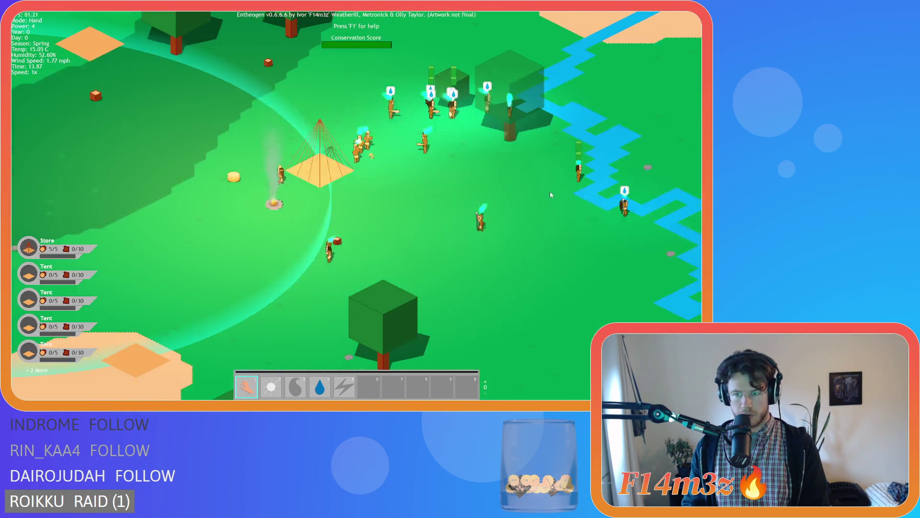
key("d")
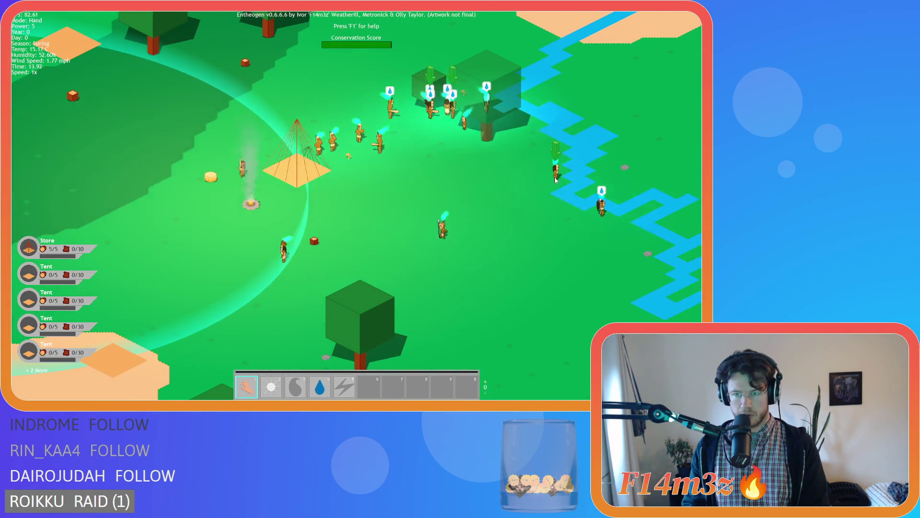
left_click(555, 175)
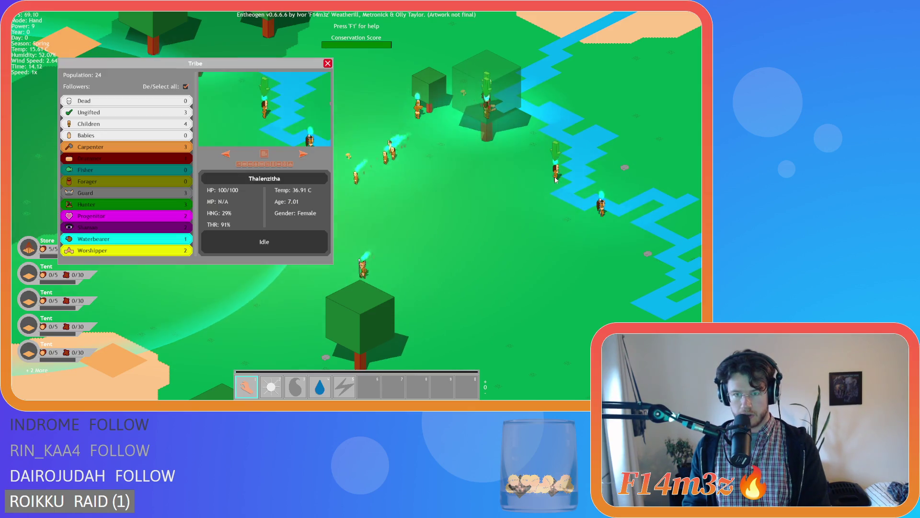
- Drop one villager by the campfire and another at the shrine, then close the Tribe window
key("a")
key("a")
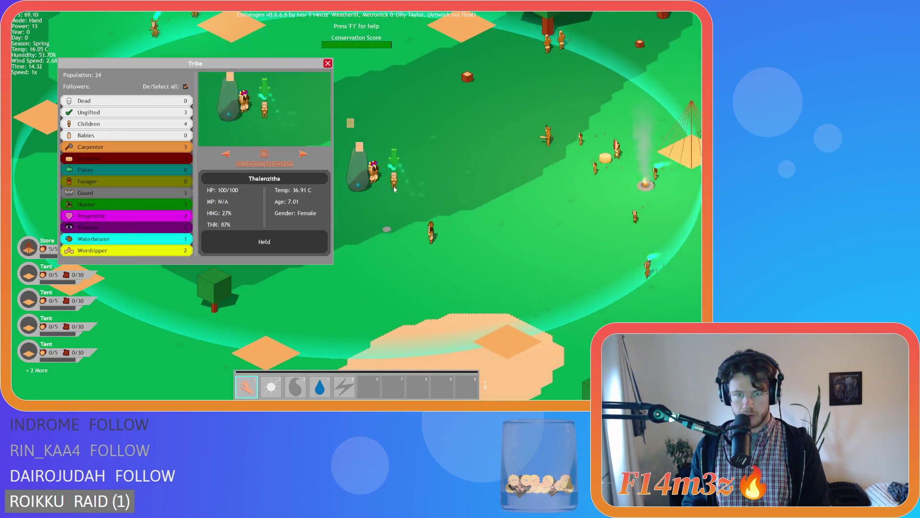
left_click(484, 254)
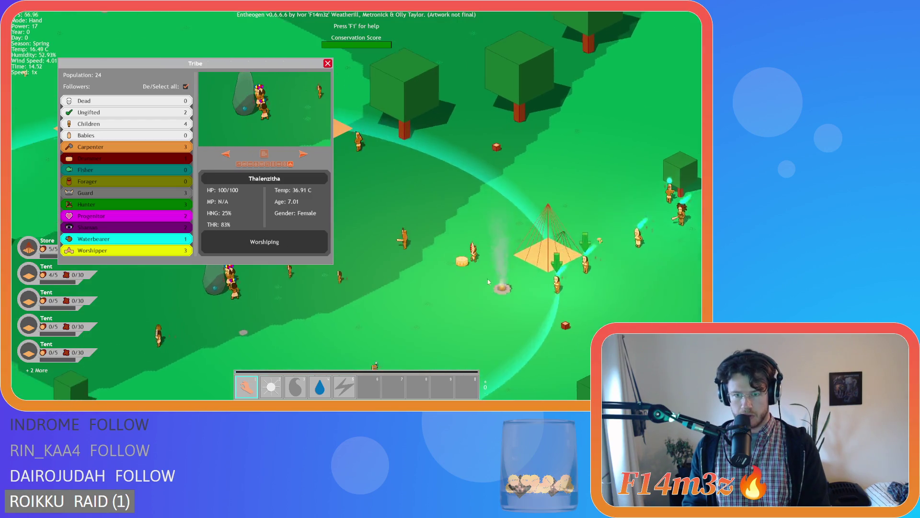
key("a")
key("s")
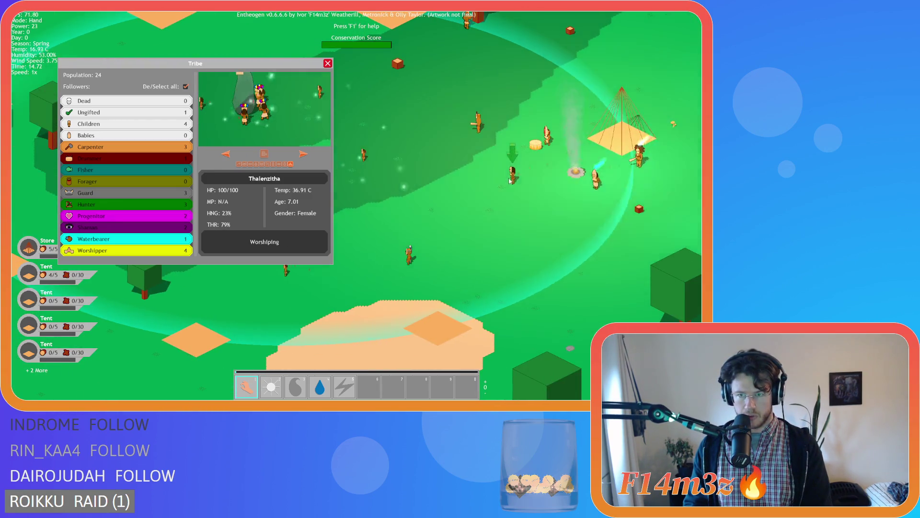
left_click(393, 181)
left_click(328, 63)
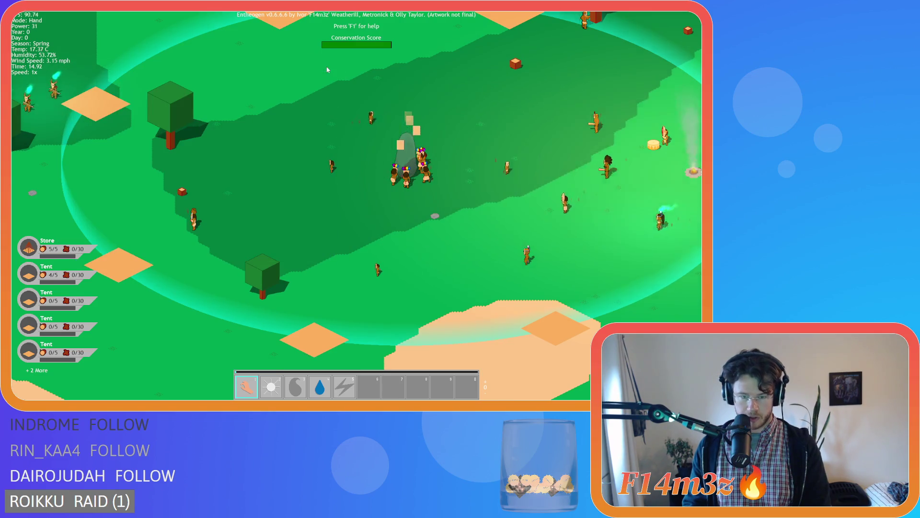
scroll(342, 64, "down", 5)
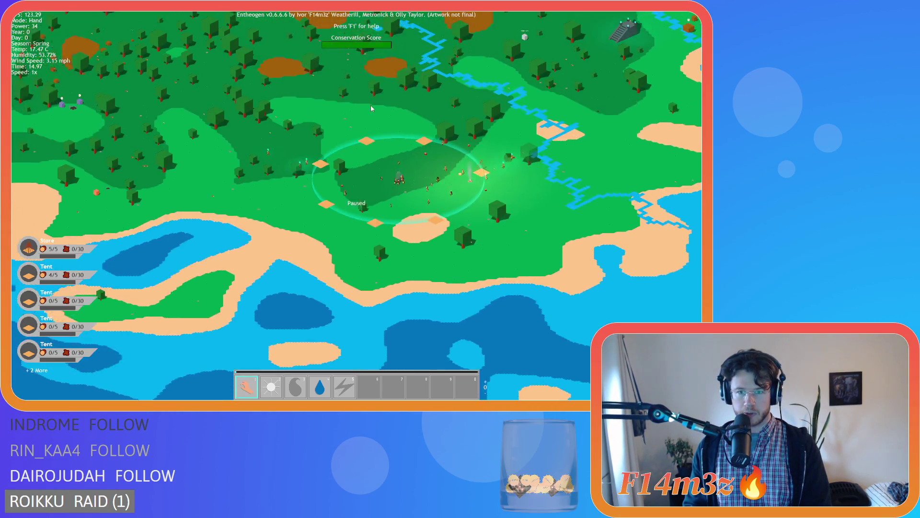
scroll(372, 108, "up", 5)
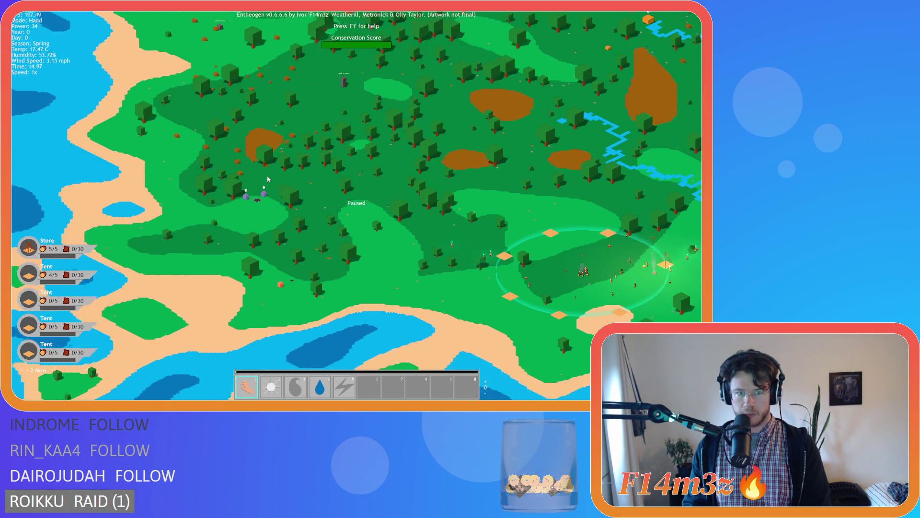
scroll(321, 181, "down", 5)
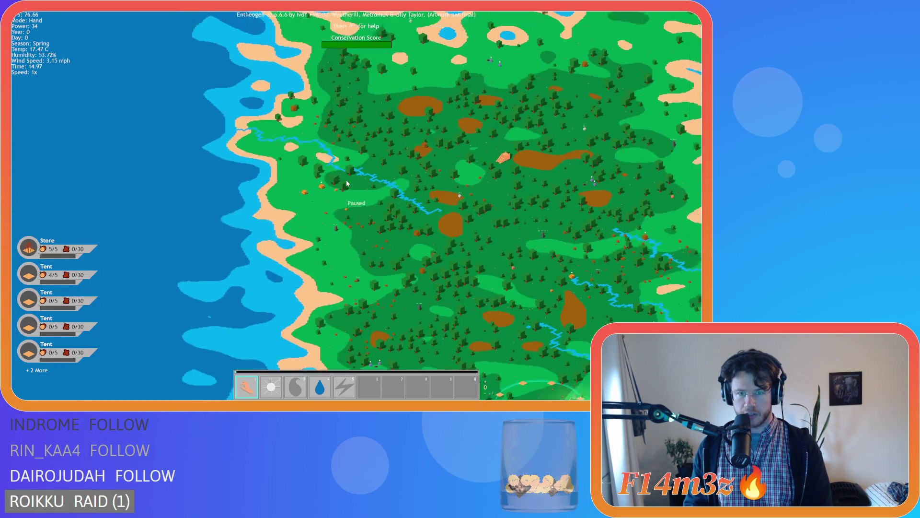
scroll(390, 170, "up", 8)
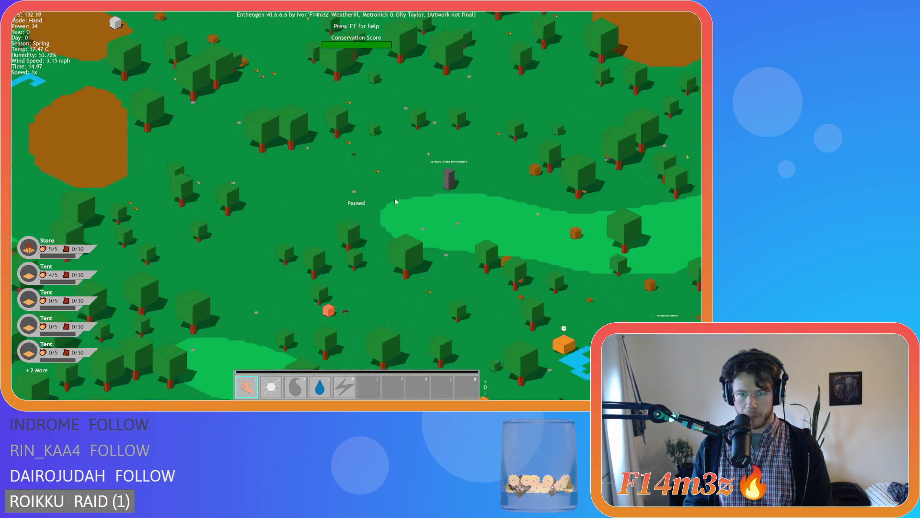
scroll(396, 197, "down", 5)
scroll(395, 197, "up", 2)
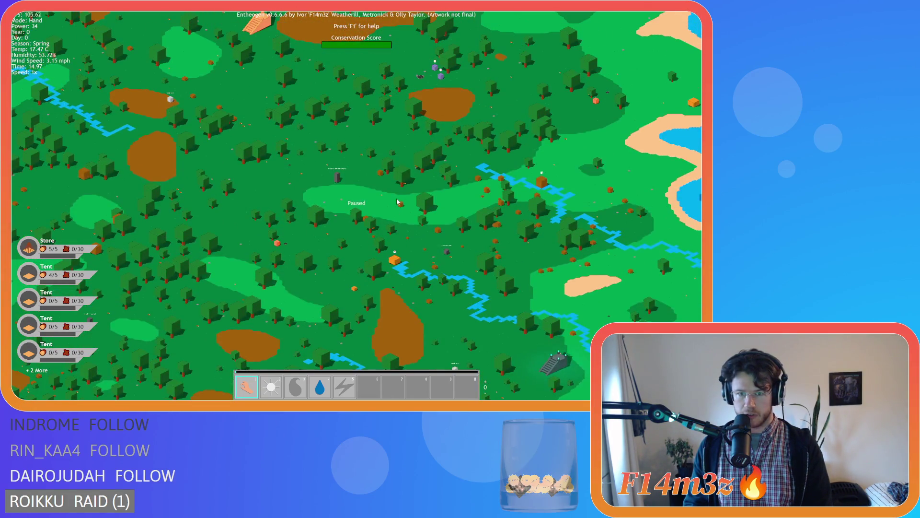
key("d")
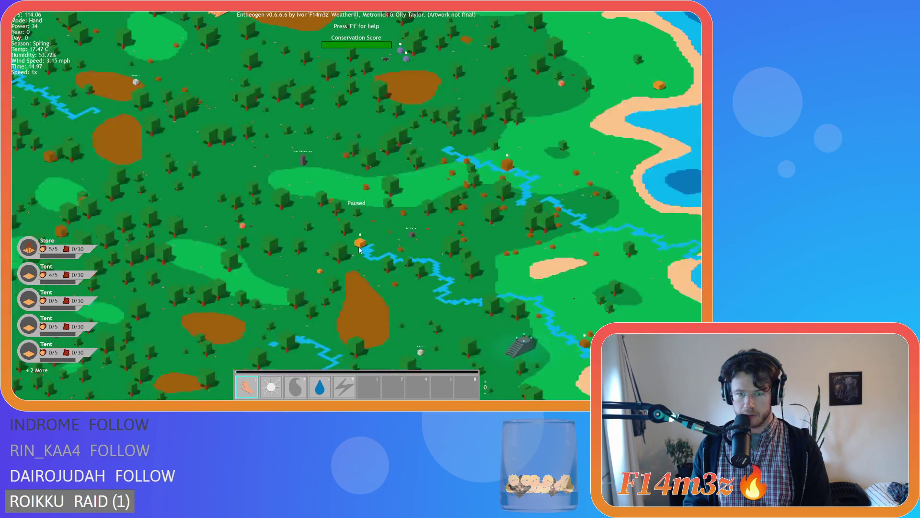
key("w")
key("a")
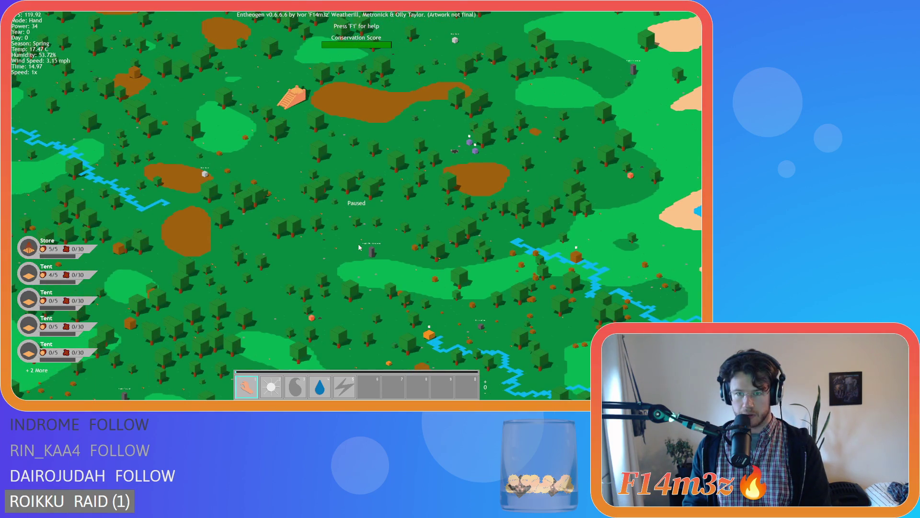
key("w")
key("a")
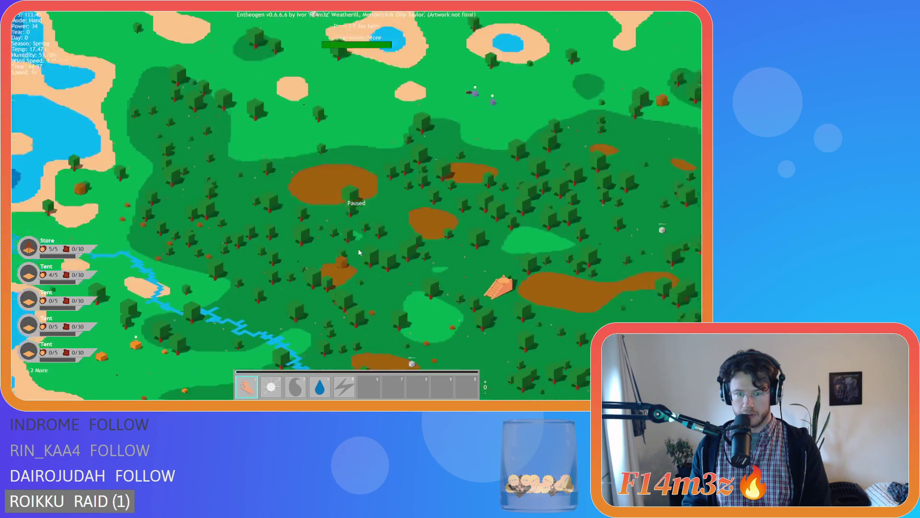
scroll(359, 251, "down", 10)
scroll(374, 283, "up", 10)
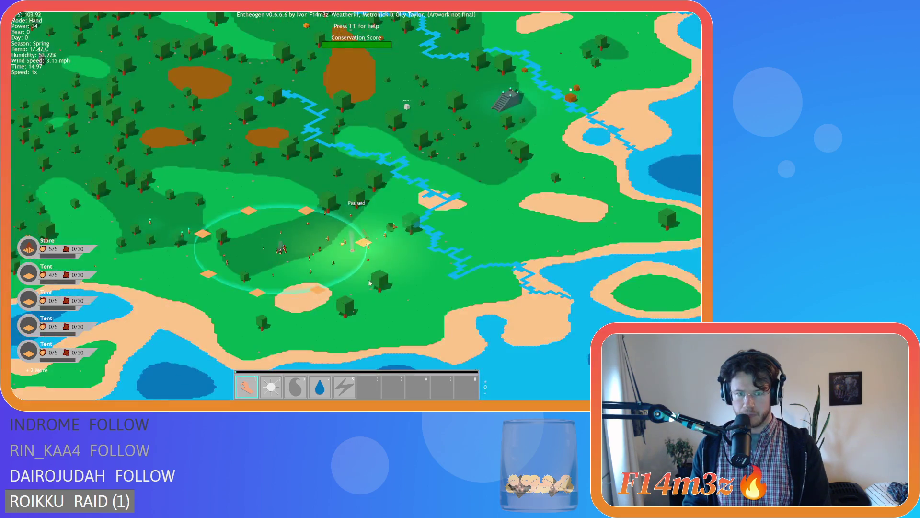
key("a")
key("w")
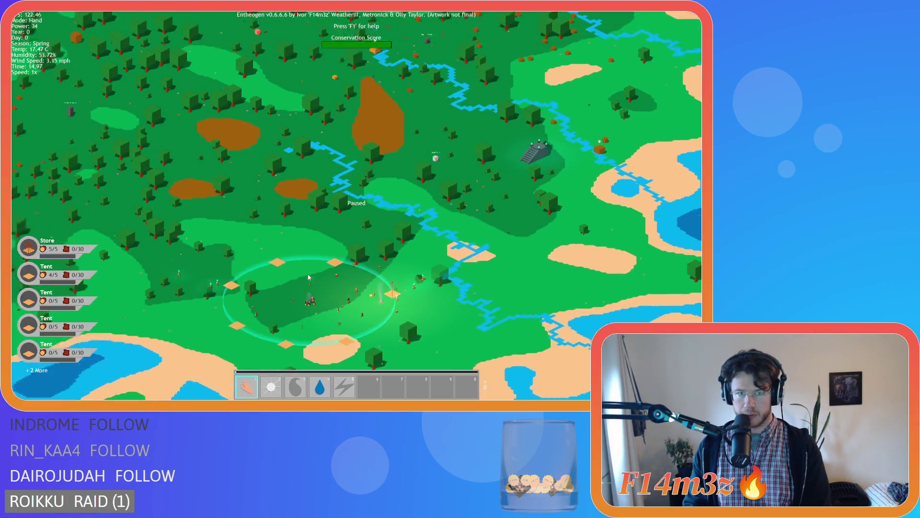
key("s")
key("d")
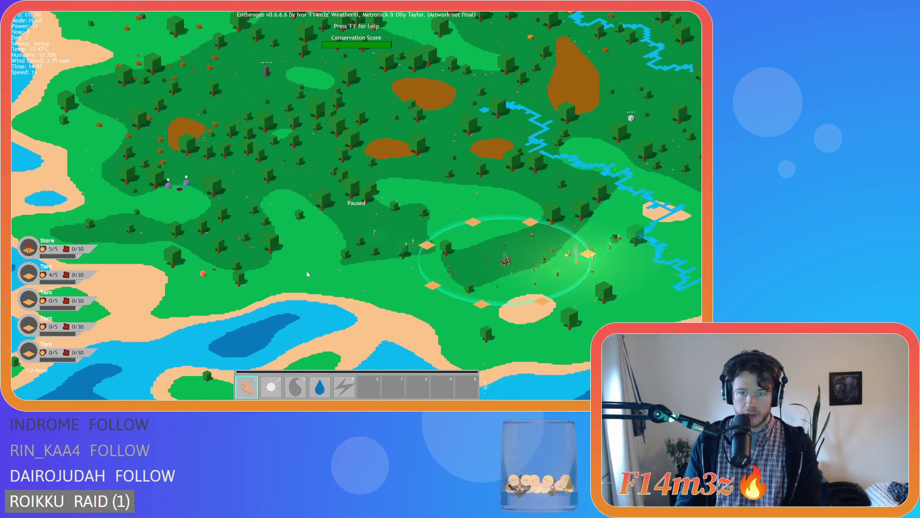
key("d")
key("w")
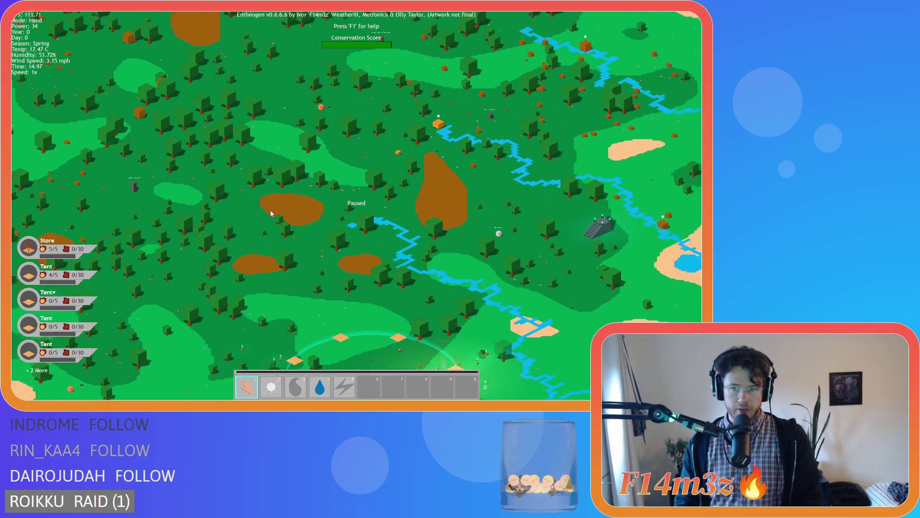
key("s")
key("s")
key("d")
key("w")
key("a")
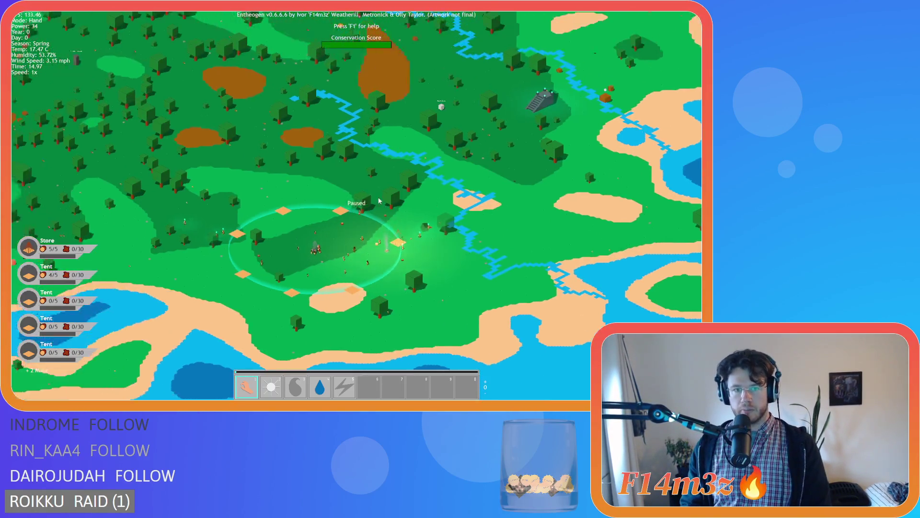
scroll(376, 186, "up", 5)
key("a")
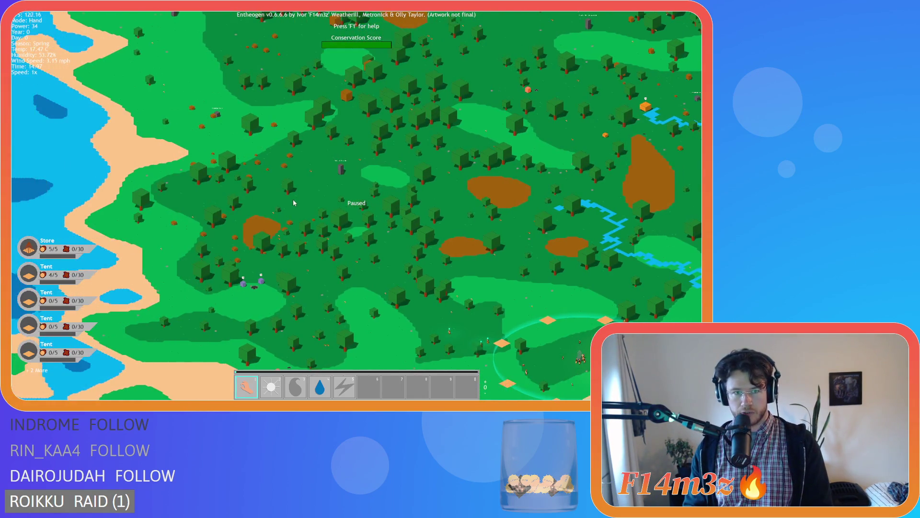
scroll(293, 203, "up", 2)
scroll(294, 203, "down", 5)
scroll(294, 203, "up", 4)
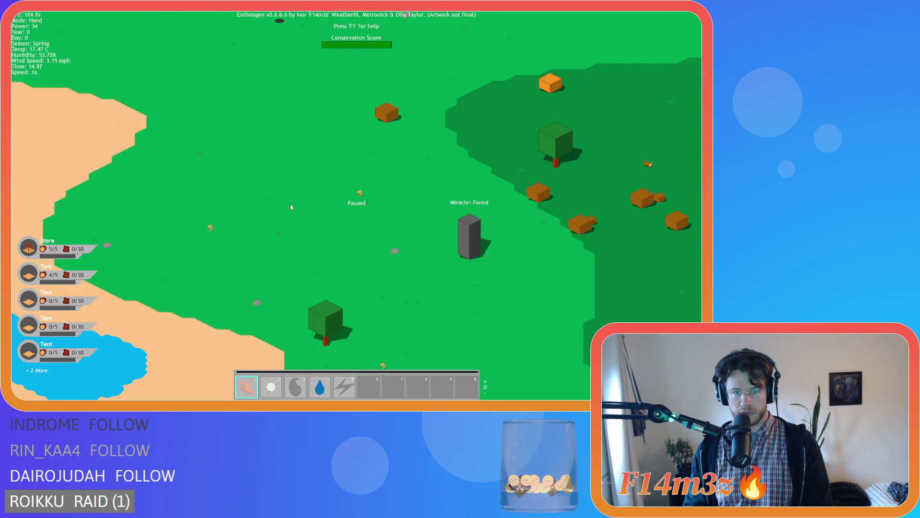
- Survey the temple, lakes, eastern shore and village ring, zooming in and out along the way
scroll(291, 207, "down", 3)
key("w")
key("d")
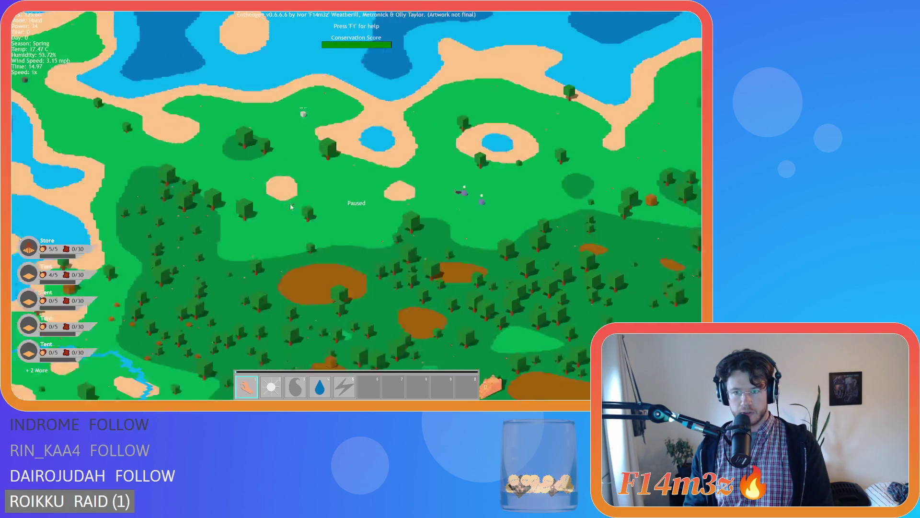
scroll(290, 207, "down", 3)
scroll(290, 207, "up", 4)
scroll(291, 207, "down", 4)
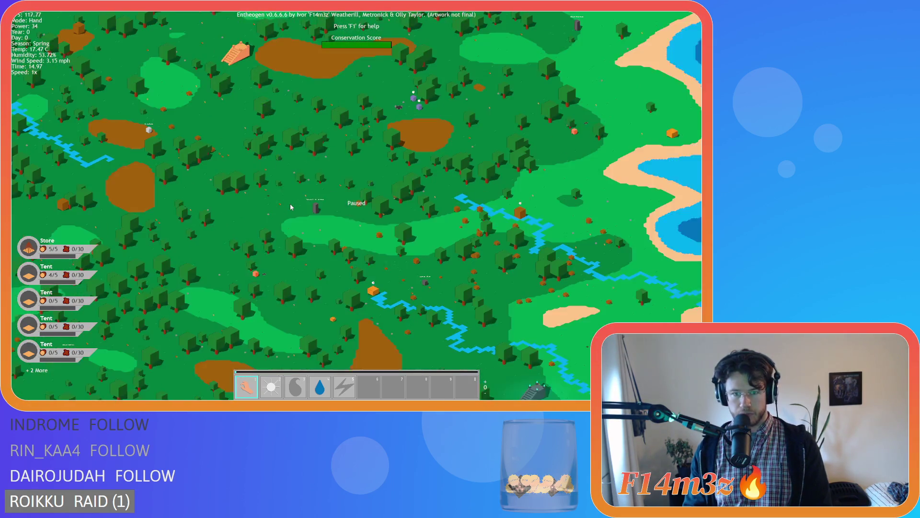
scroll(291, 207, "up", 2)
scroll(290, 207, "down", 3)
scroll(291, 207, "up", 2)
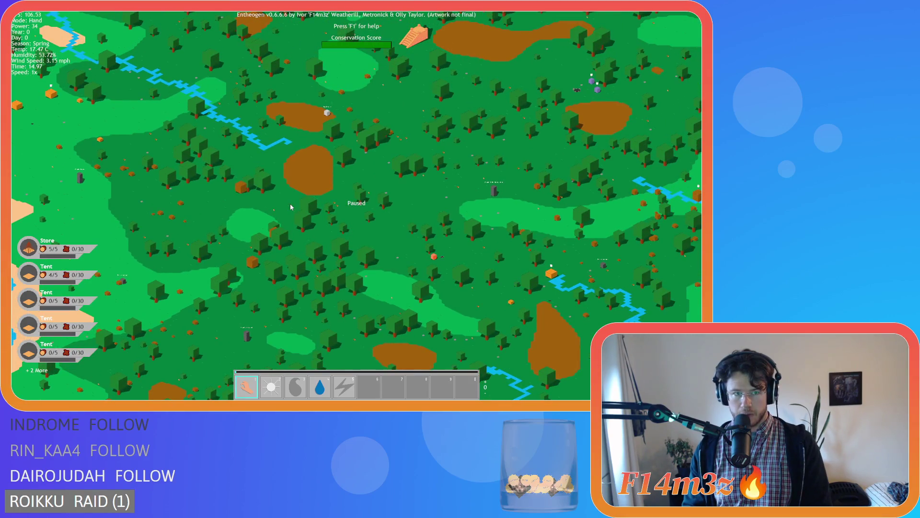
scroll(291, 207, "up", 1)
scroll(290, 207, "down", 3)
key("w")
scroll(290, 208, "up", 3)
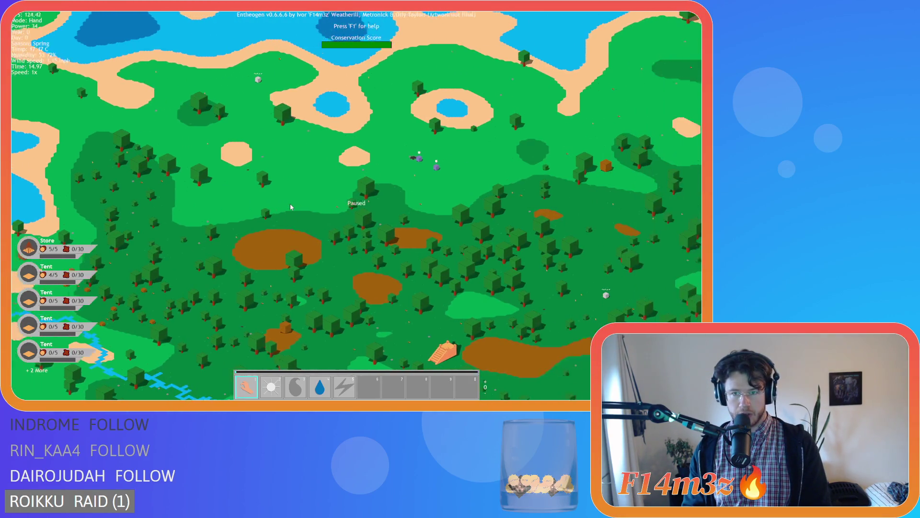
scroll(290, 207, "down", 3)
key("d")
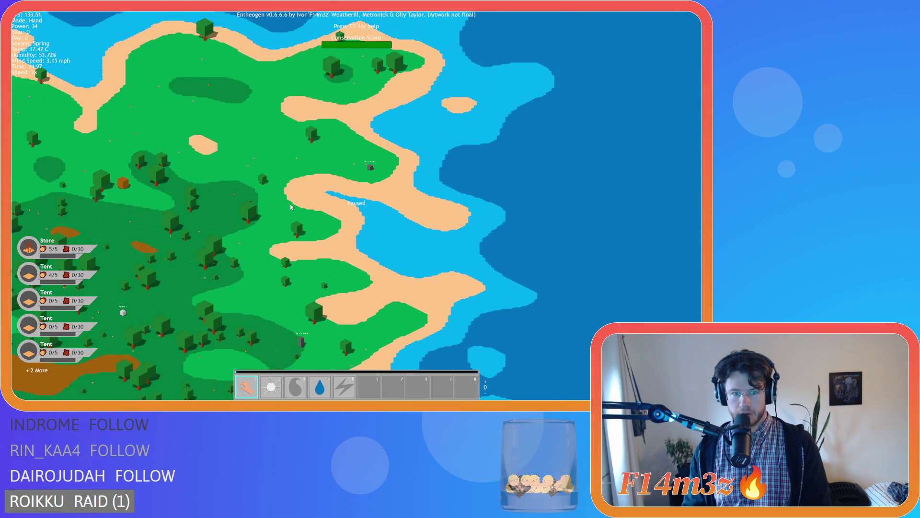
scroll(291, 207, "up", 3)
scroll(291, 207, "down", 3)
scroll(309, 188, "up", 3)
key("a")
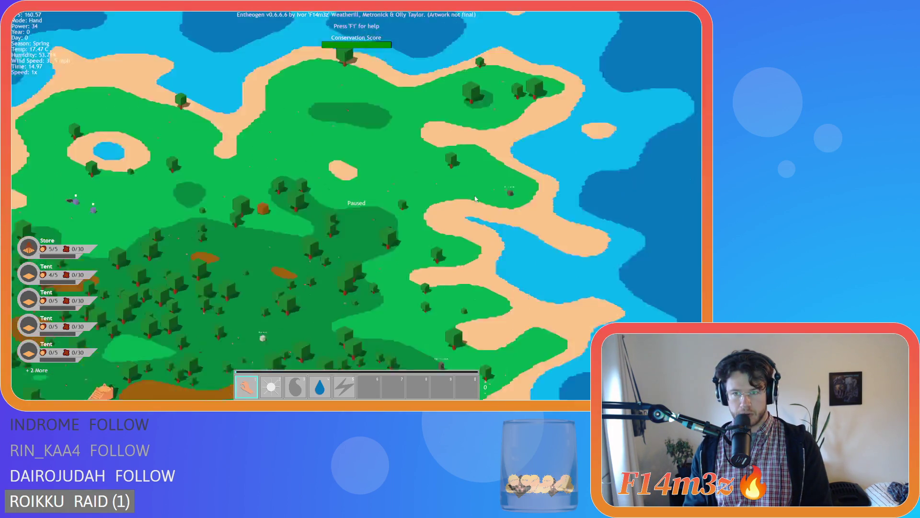
scroll(475, 200, "down", 3)
key("a")
scroll(474, 199, "up", 3)
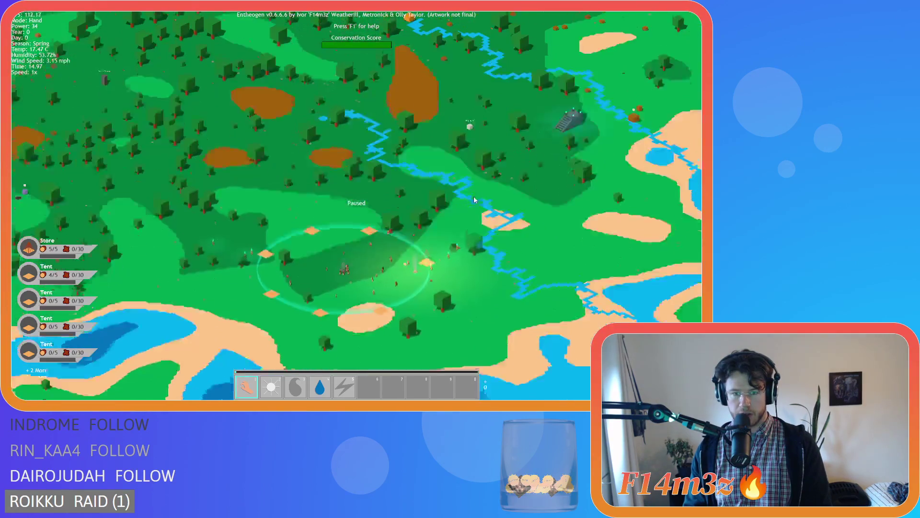
scroll(473, 200, "down", 3)
key("w")
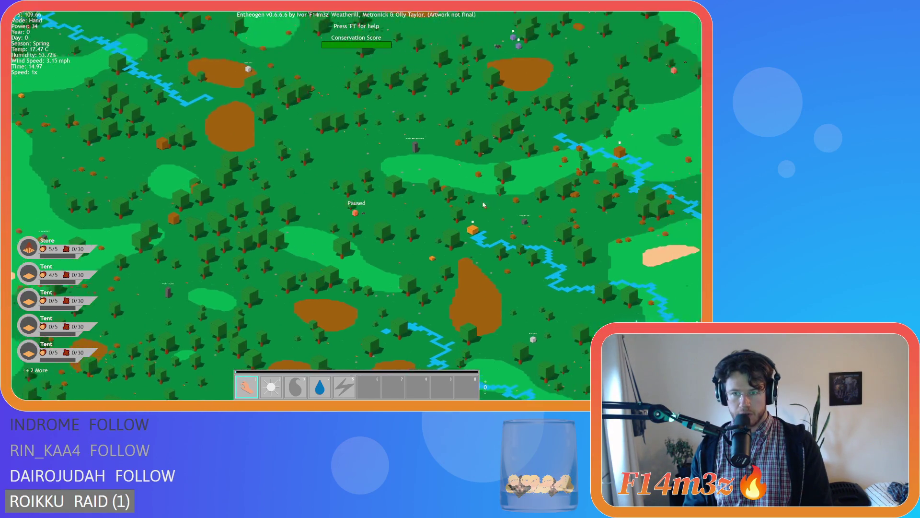
scroll(487, 206, "up", 3)
scroll(487, 206, "down", 3)
key("a")
- Watch the village grow its Power while zooming over the island, then move north across the forest
scroll(432, 230, "up", 3)
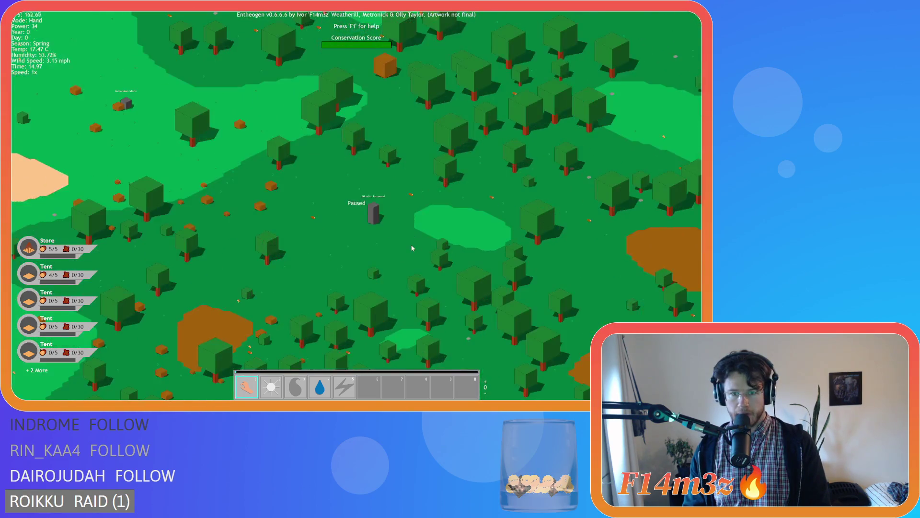
scroll(414, 244, "down", 5)
scroll(478, 221, "up", 5)
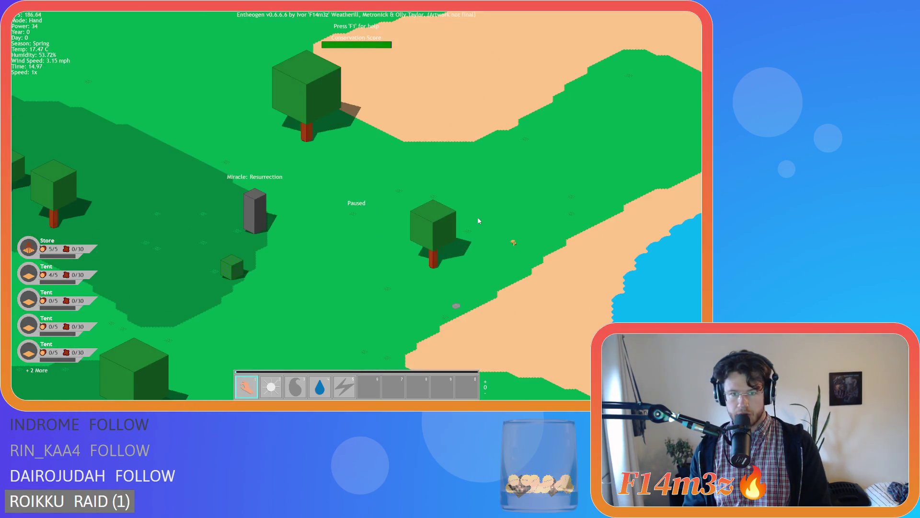
scroll(265, 226, "down", 5)
scroll(372, 207, "up", 3)
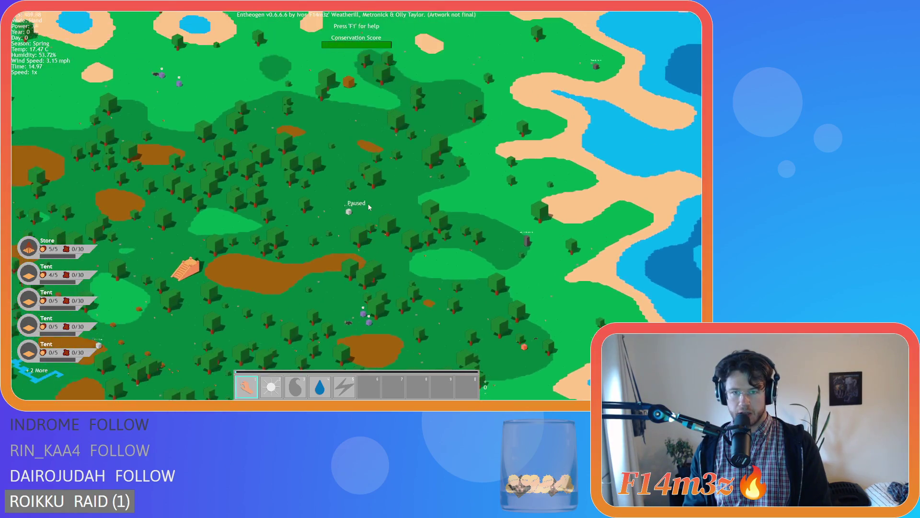
scroll(372, 206, "down", 4)
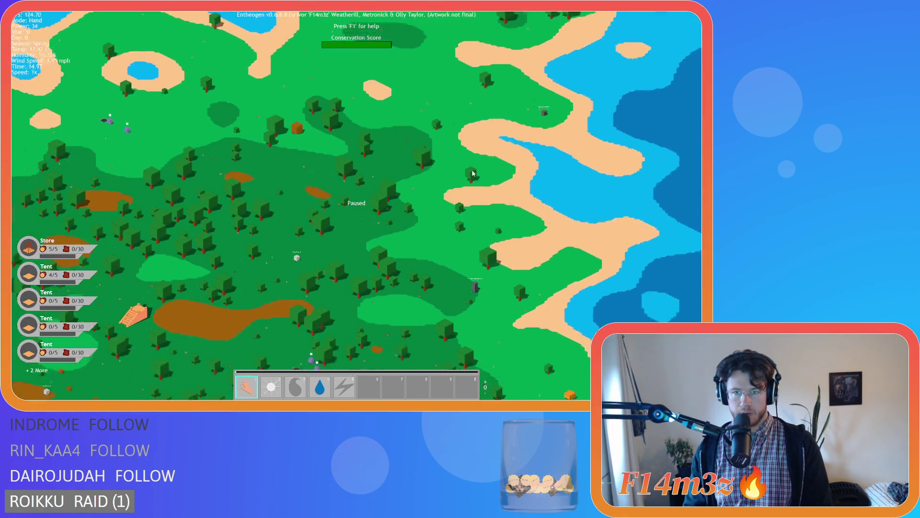
scroll(430, 221, "up", 3)
scroll(430, 221, "down", 2)
scroll(423, 170, "up", 5)
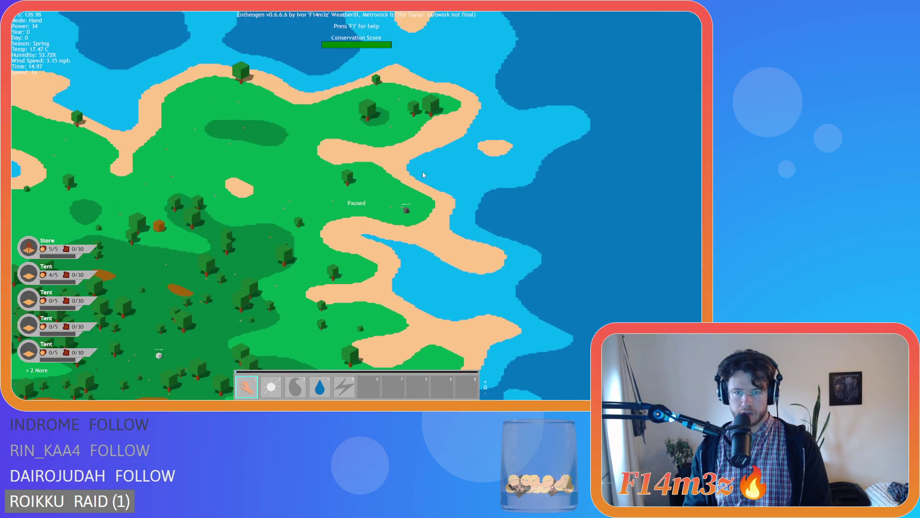
scroll(397, 253, "up", 2)
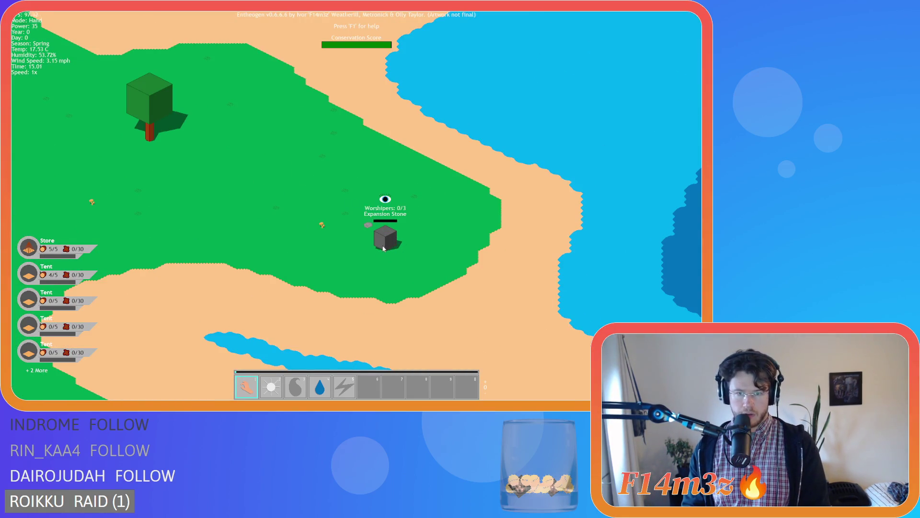
scroll(384, 249, "down", 5)
scroll(349, 268, "up", 6)
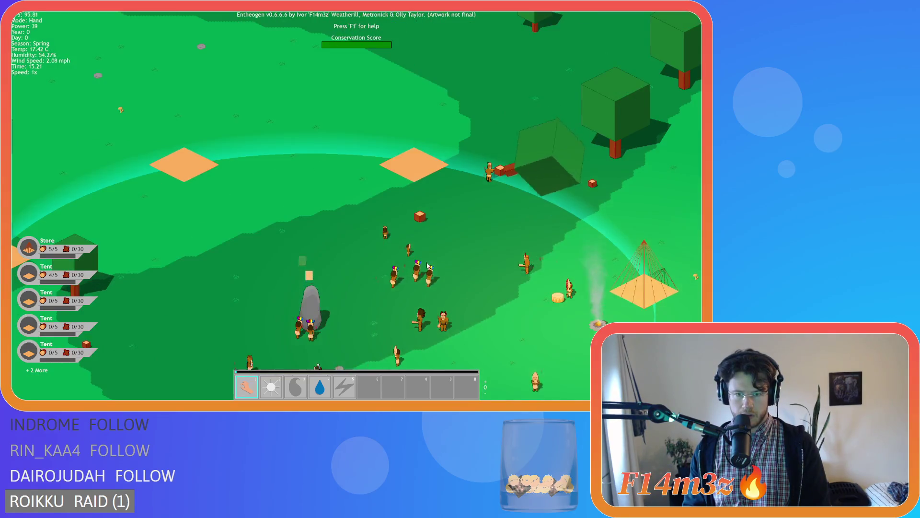
scroll(426, 266, "down", 5)
scroll(438, 205, "up", 2)
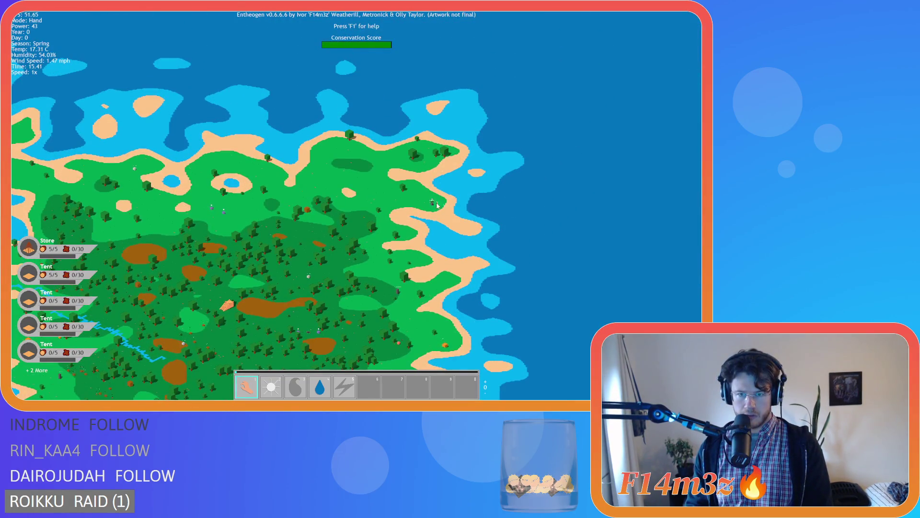
scroll(438, 205, "up", 4)
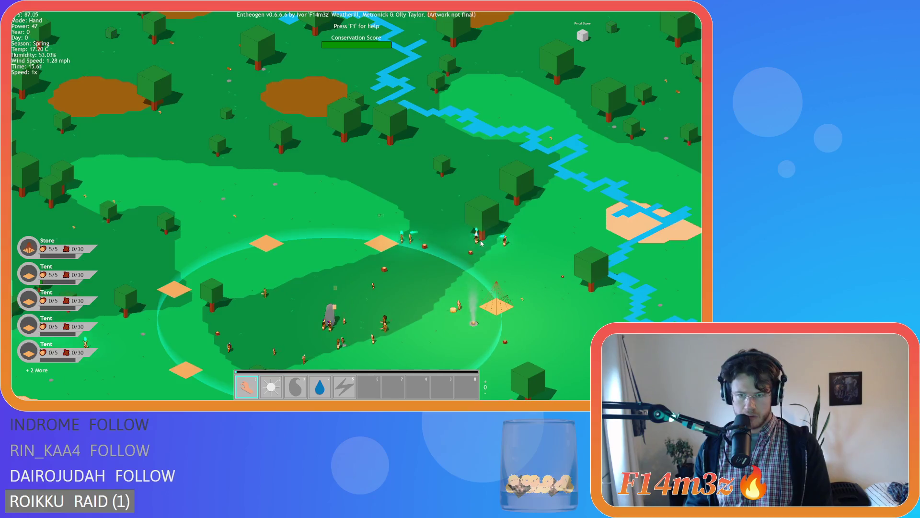
scroll(533, 228, "down", 5)
scroll(471, 201, "up", 2)
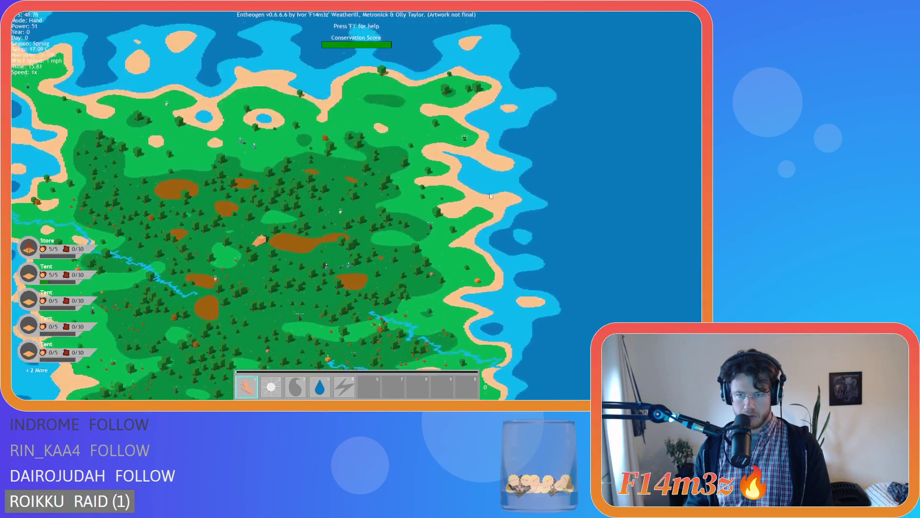
scroll(364, 264, "up", 5)
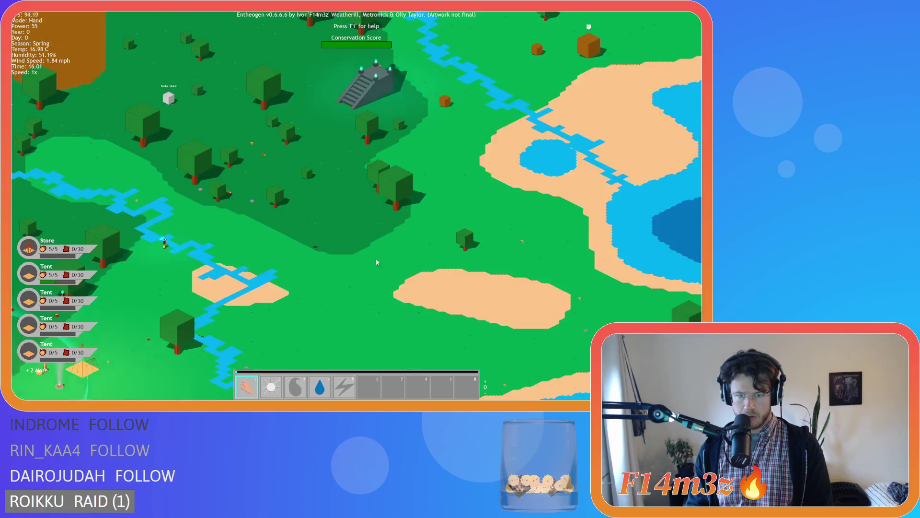
scroll(254, 330, "down", 5)
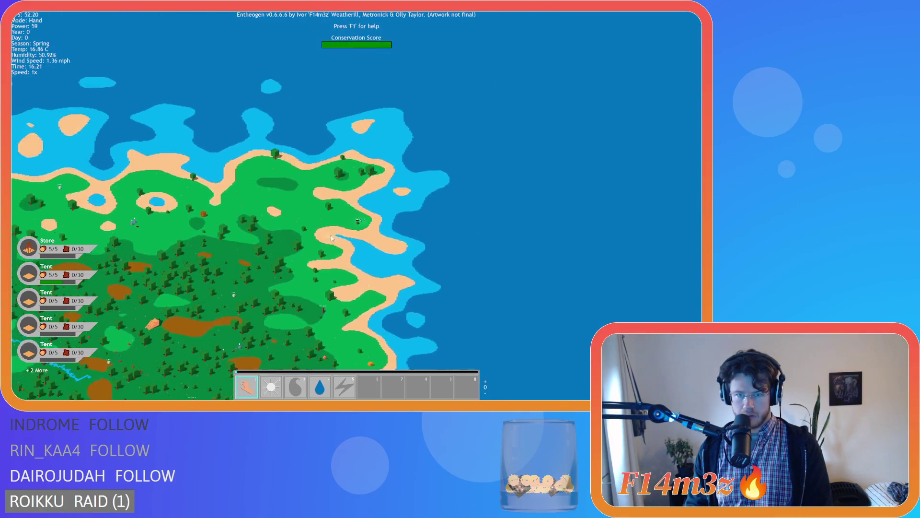
scroll(415, 222, "up", 6)
scroll(412, 213, "down", 5)
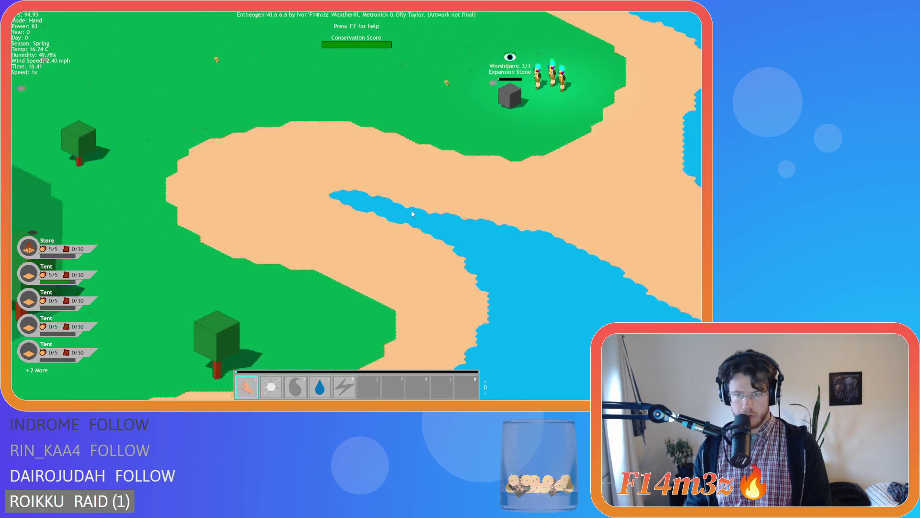
scroll(387, 225, "up", 3)
scroll(387, 226, "down", 3)
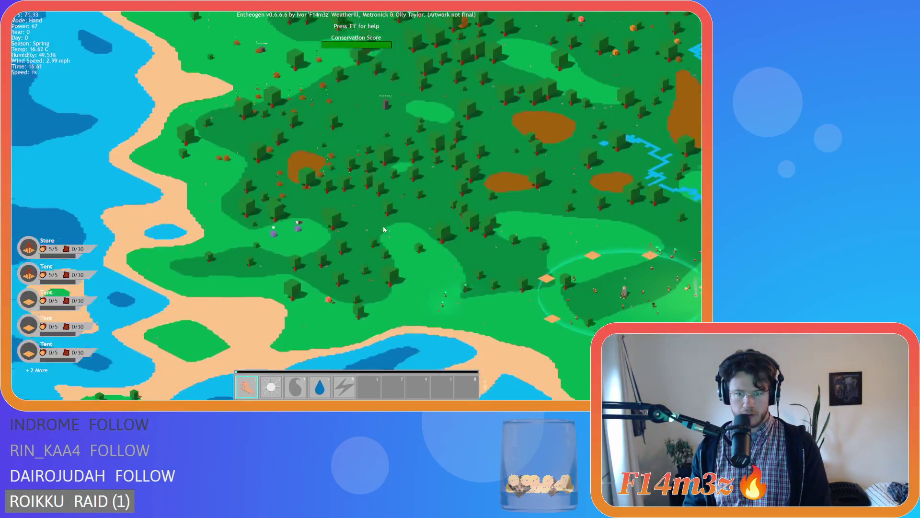
scroll(382, 226, "up", 5)
scroll(335, 229, "down", 4)
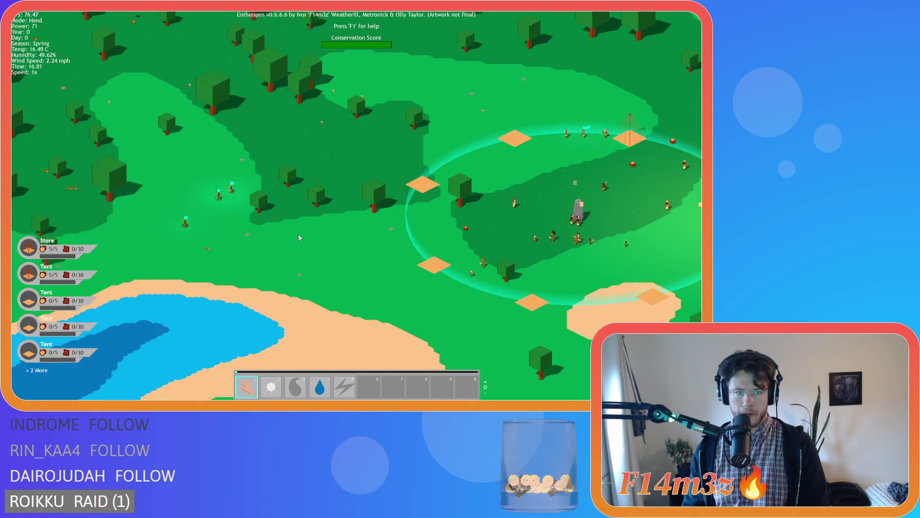
scroll(294, 240, "up", 4)
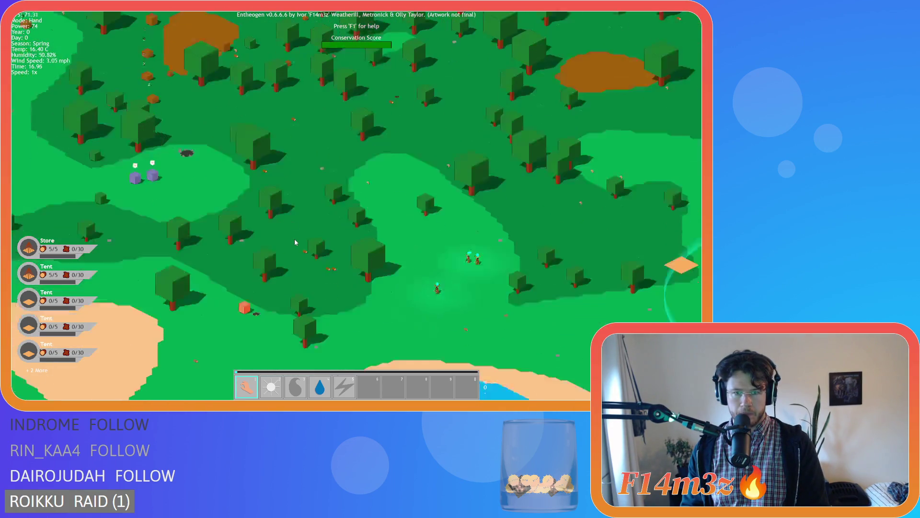
key("w")
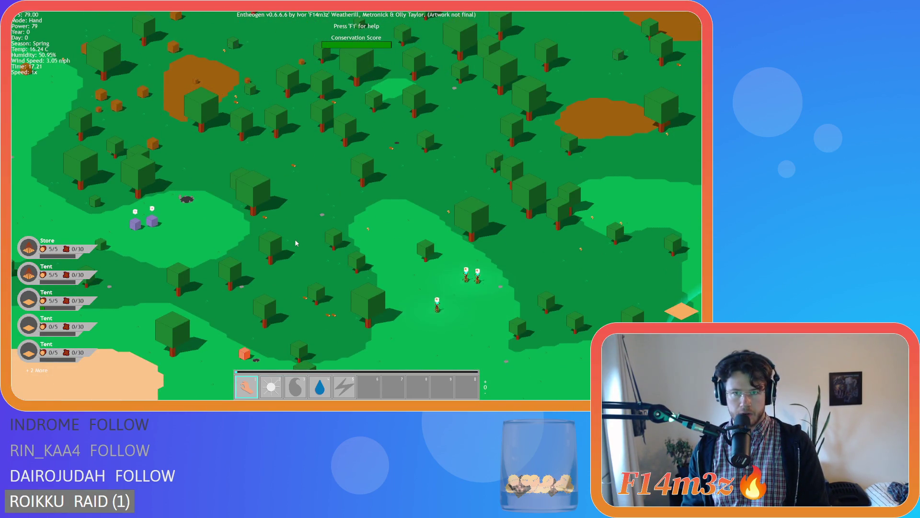
key("w")
key("w")
- Carry a villager up-left through the forest with the Hand, then recentre on the village and totem
left_click_drag(467, 297, 362, 141)
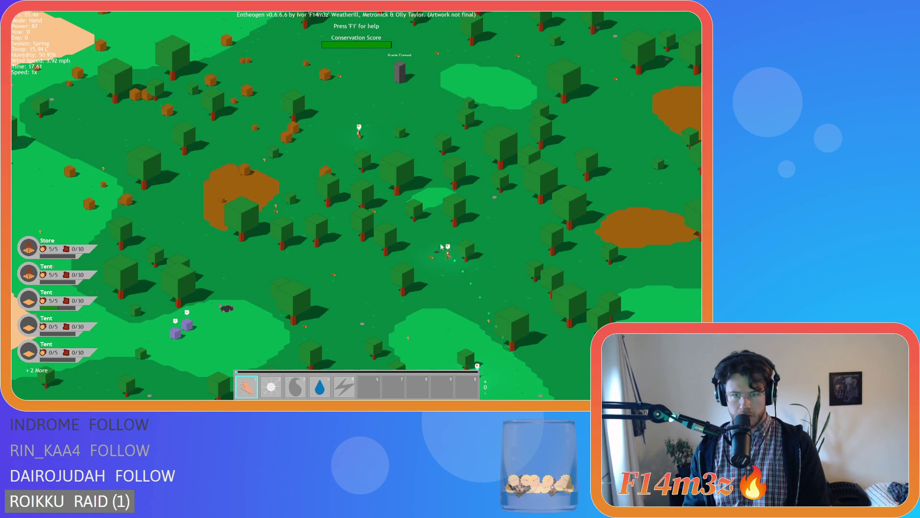
key("s")
key("w")
mouse_move(478, 287)
left_mouse_down()
mouse_move(432, 206)
mouse_move(374, 176)
left_mouse_up()
key("s")
key("d")
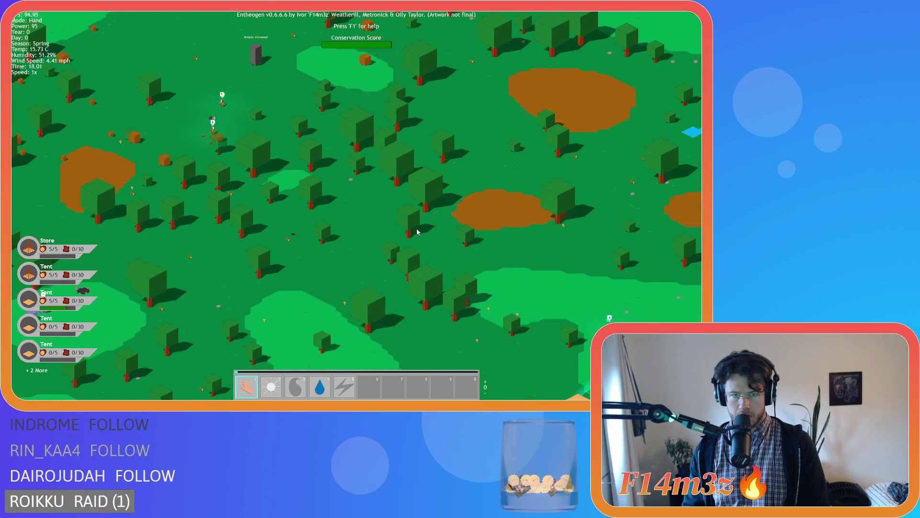
key("s")
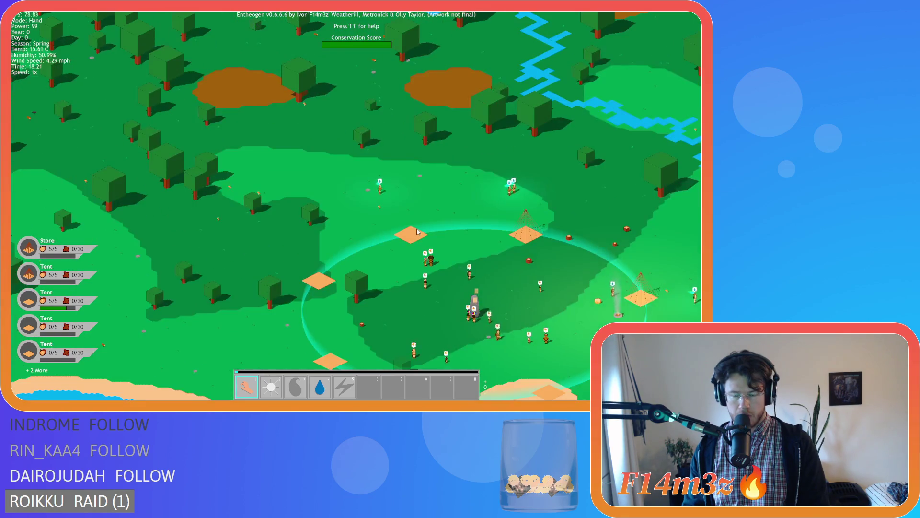
key("s")
scroll(417, 231, "down", 5)
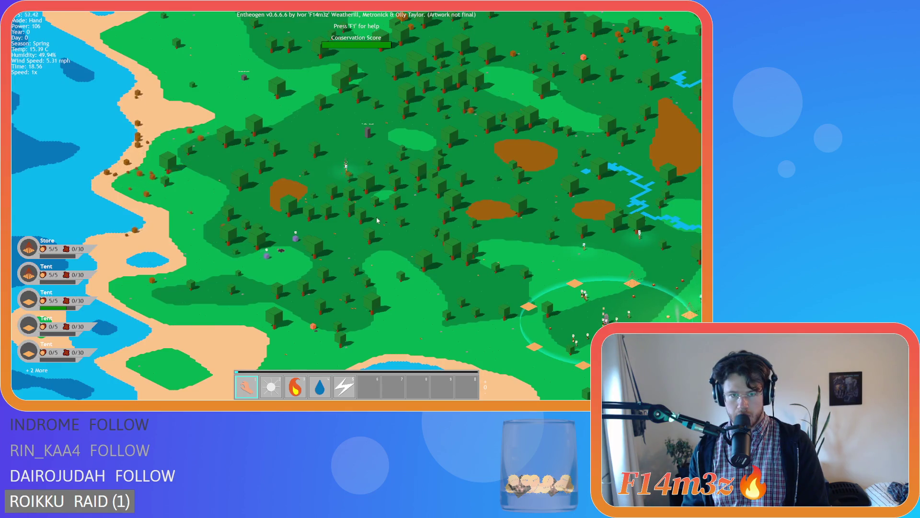
- Look over the forest north and north-west of the settlement
scroll(377, 220, "up", 5)
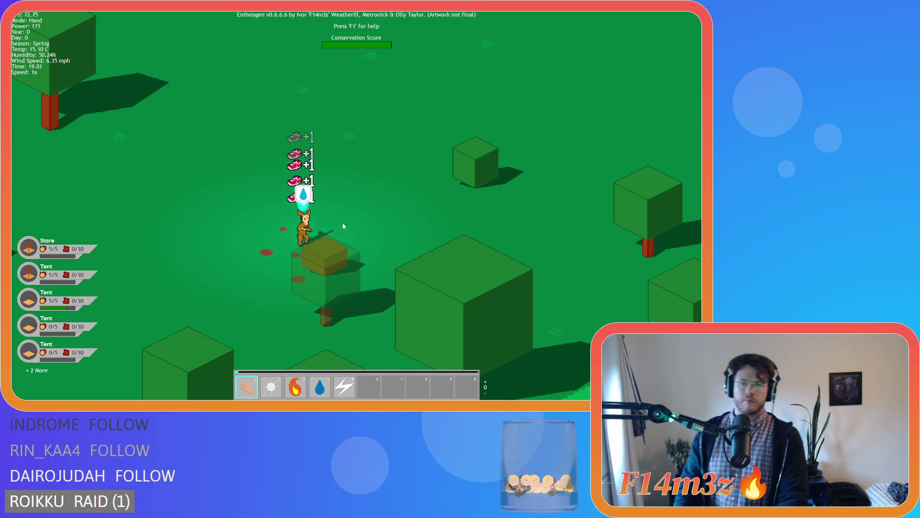
scroll(343, 226, "down", 5)
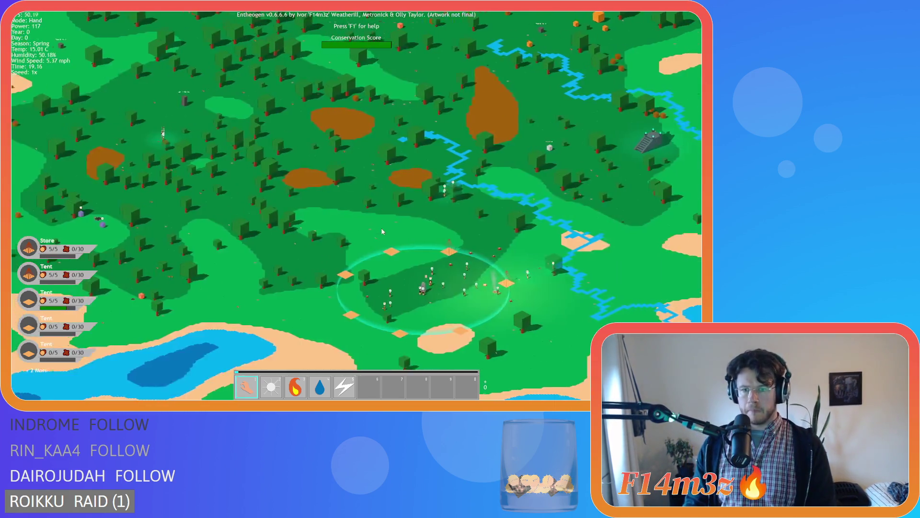
key("s")
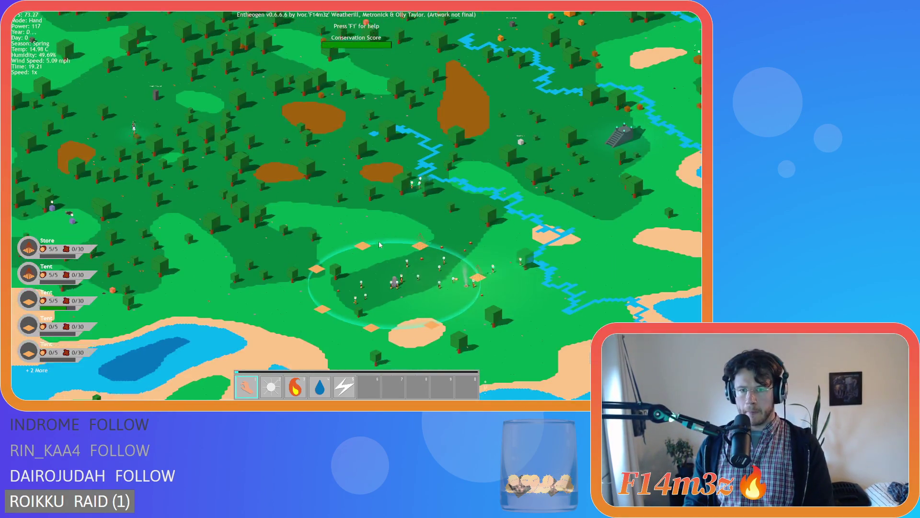
key("w")
key("w")
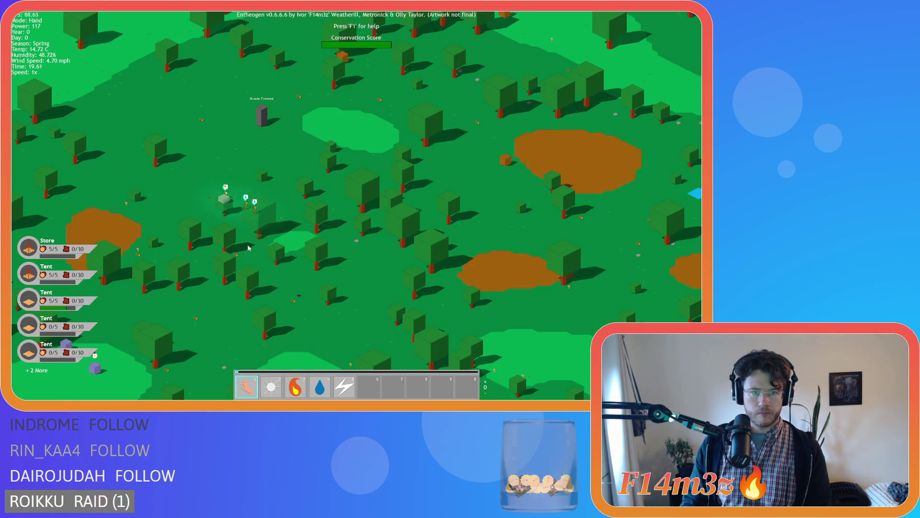
scroll(343, 250, "up", 5)
scroll(399, 230, "down", 5)
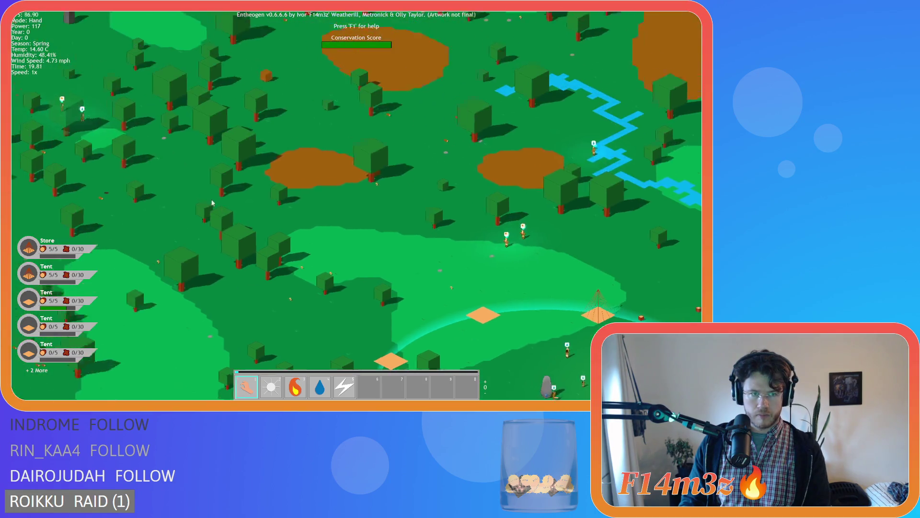
scroll(407, 223, "up", 5)
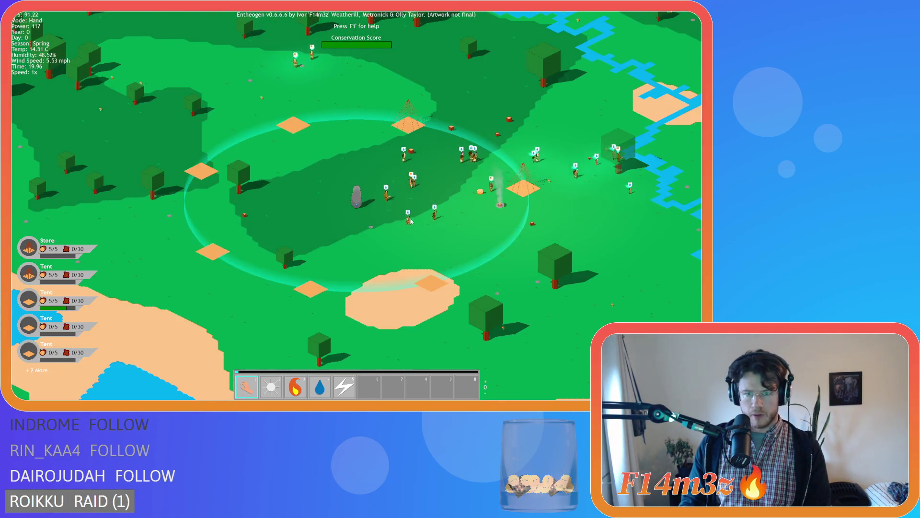
key("w")
key("a")
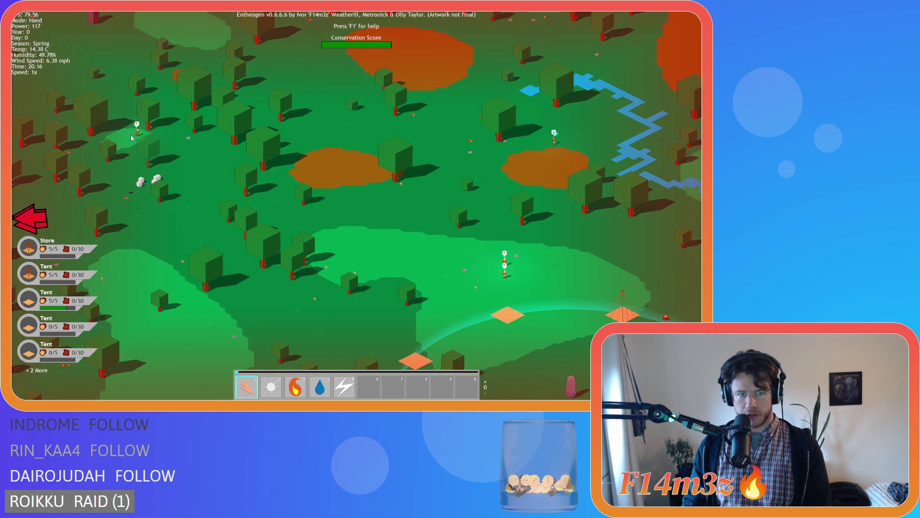
- Recentre on the settlement and inspect the purple villagers, lake and surrounding forest
left_click(29, 218)
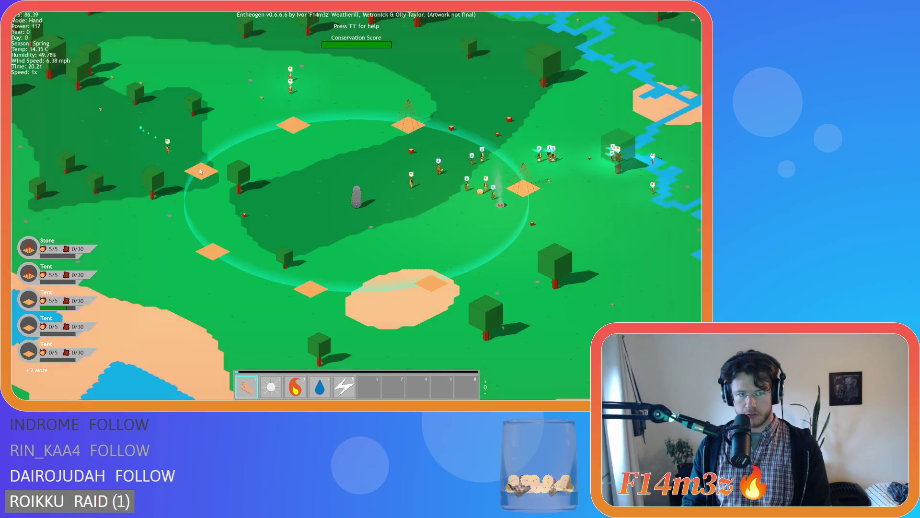
scroll(216, 191, "up", 3)
key("w")
key("a")
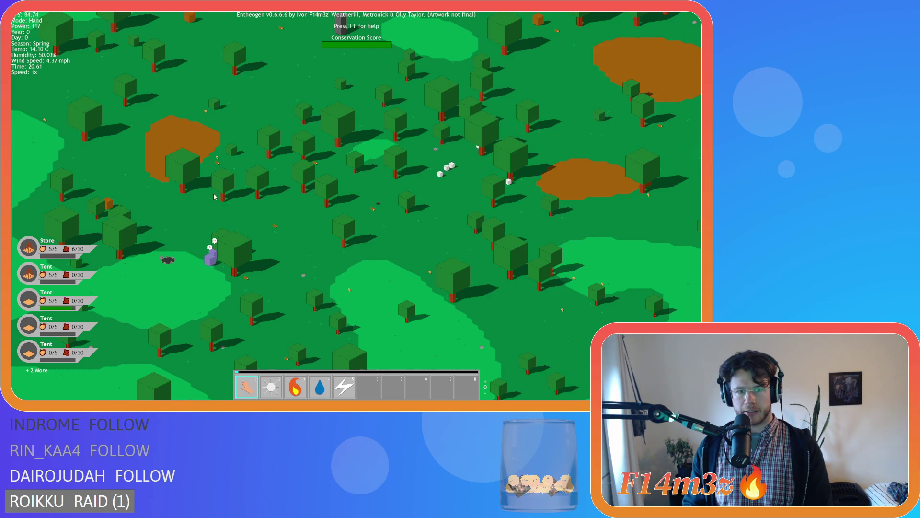
key("s")
key("d")
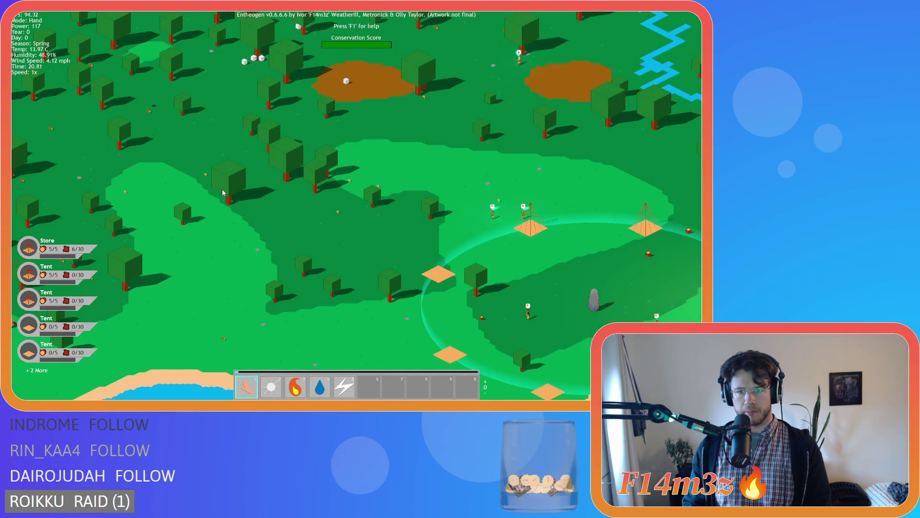
key("s")
key("d")
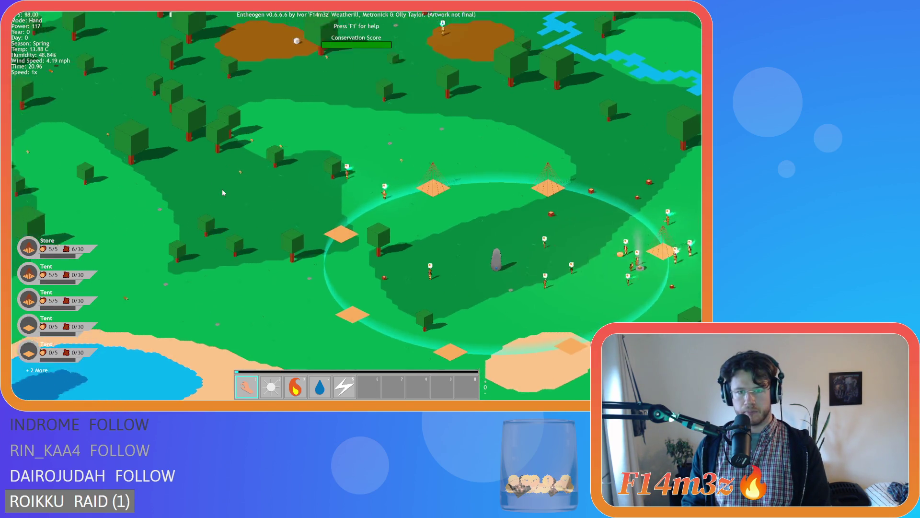
key("s")
key("d")
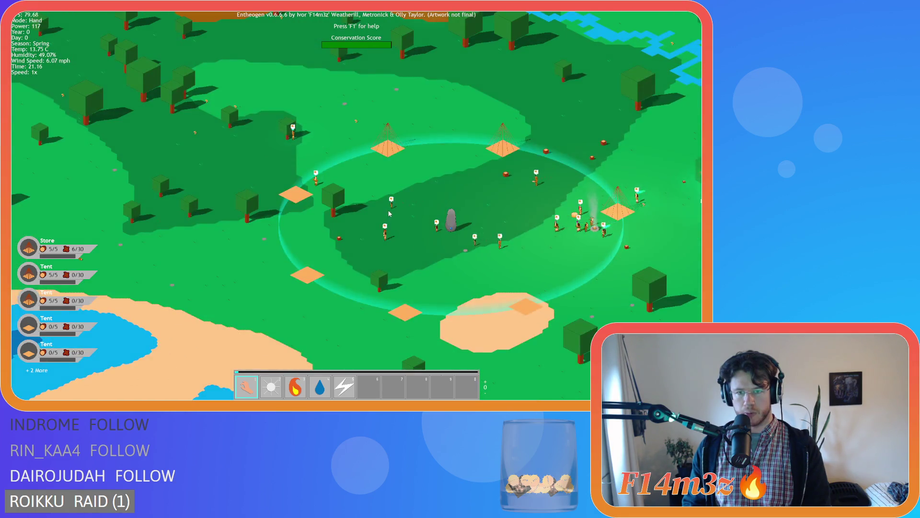
key("w")
key("a")
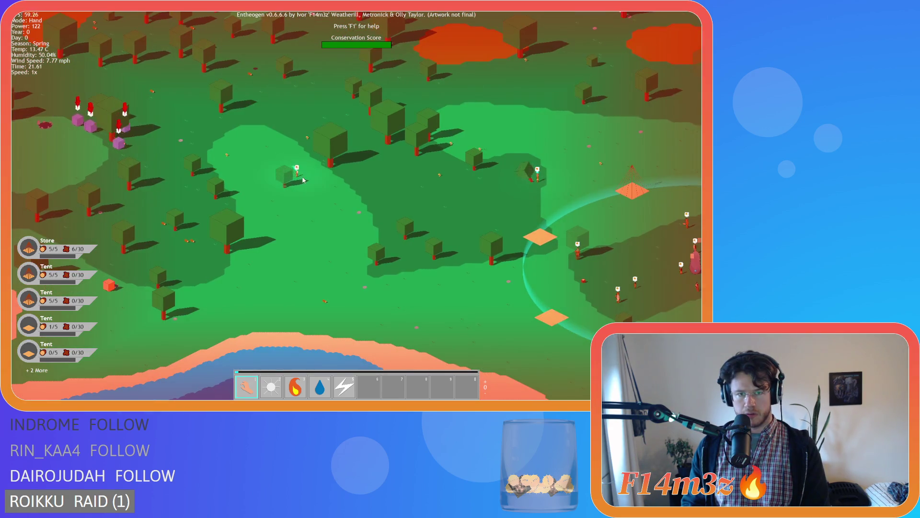
key("d")
key("s")
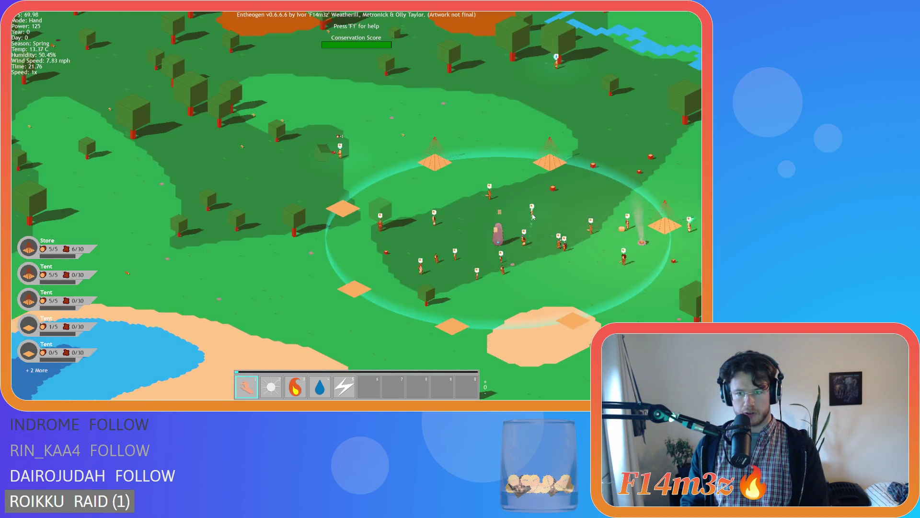
key("d")
key("s")
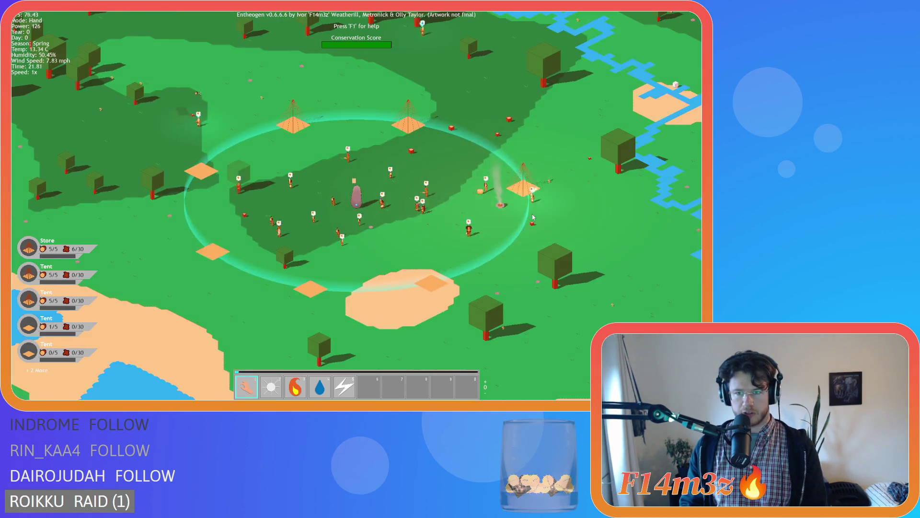
- Quicksave the game with F5
scroll(536, 215, "up", 3)
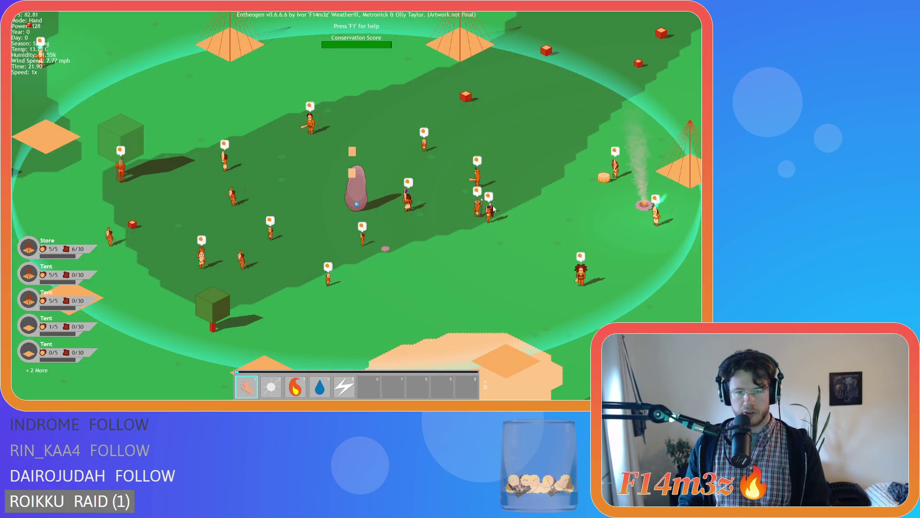
scroll(494, 208, "down", 2)
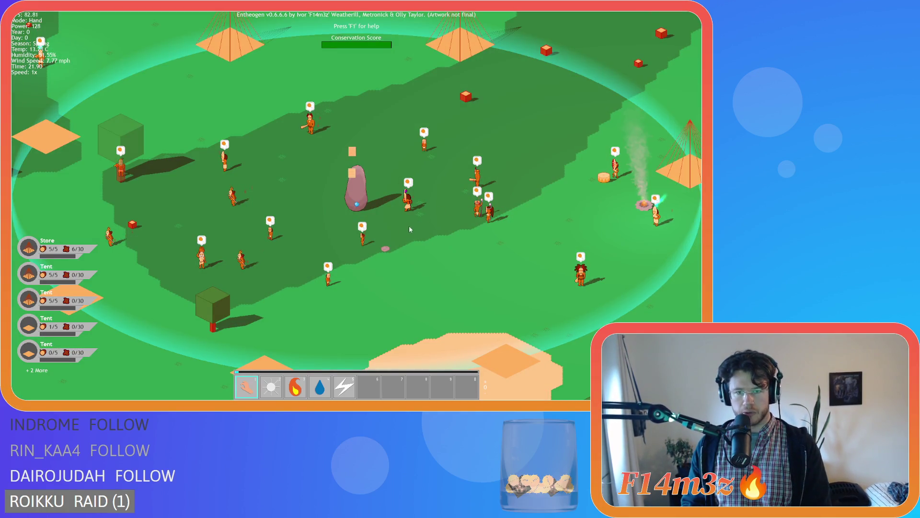
key("F5")
scroll(335, 230, "down", 4)
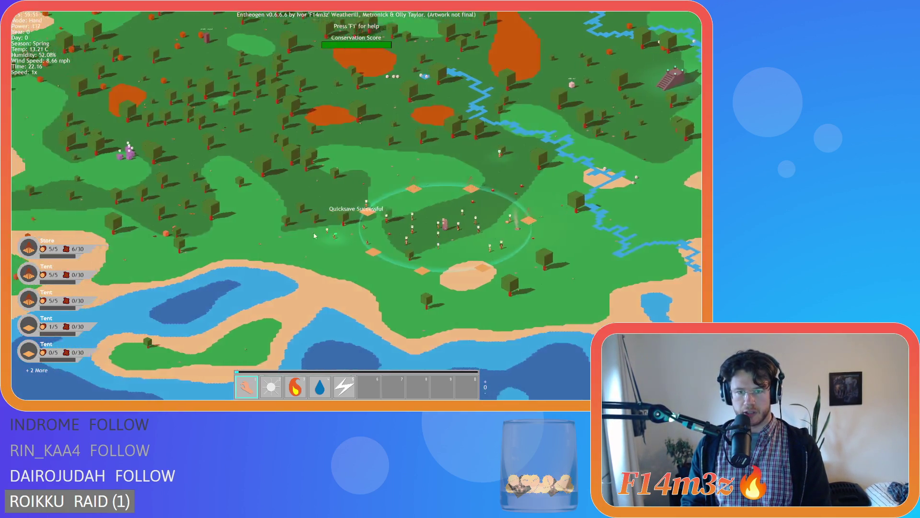
- Return the view to the settlement, then quit Entheogen and confirm with Y
key("a")
key("w")
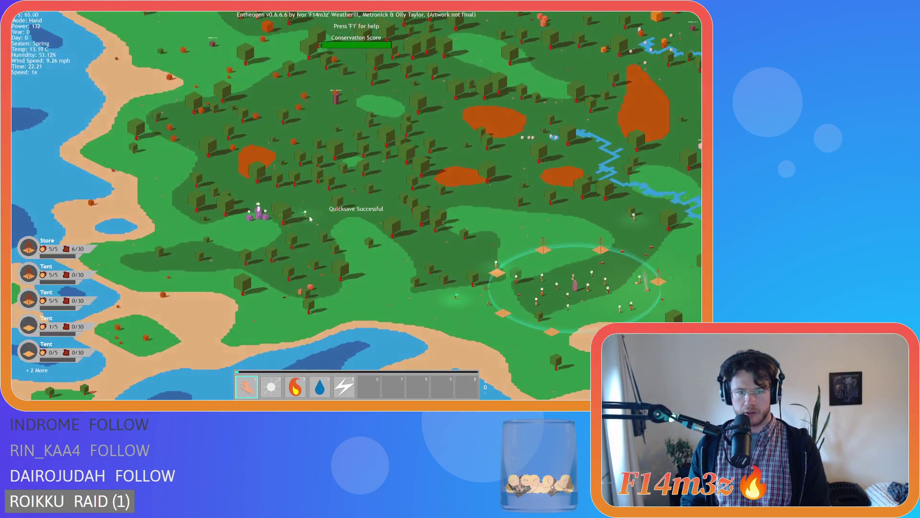
scroll(324, 170, "up", 5)
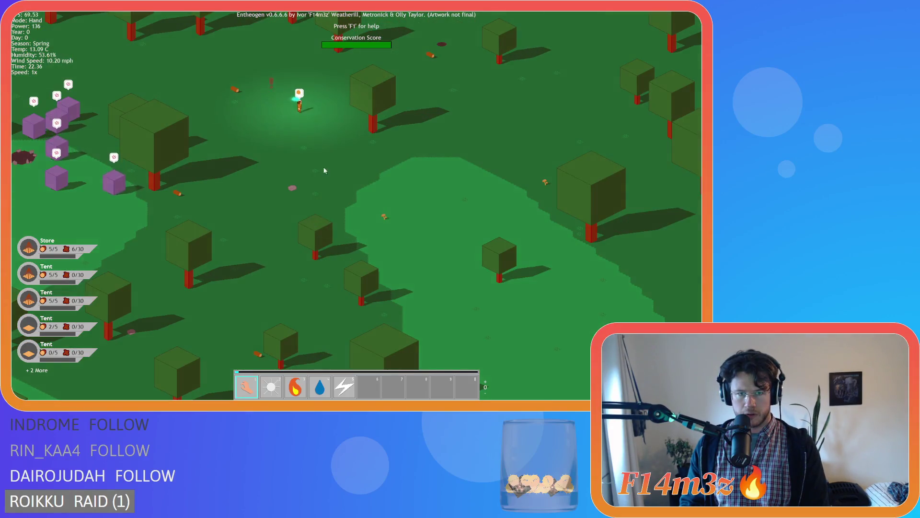
scroll(325, 170, "down", 2)
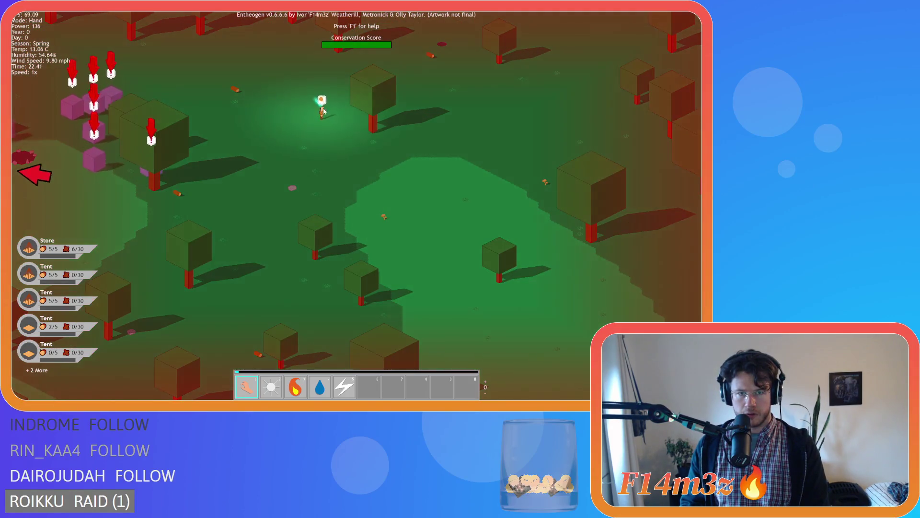
key("space")
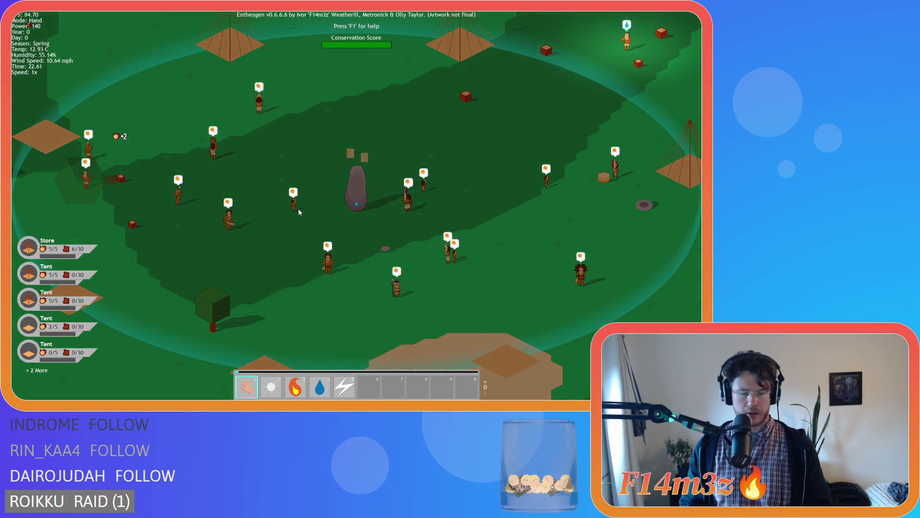
key("Escape")
key("y")
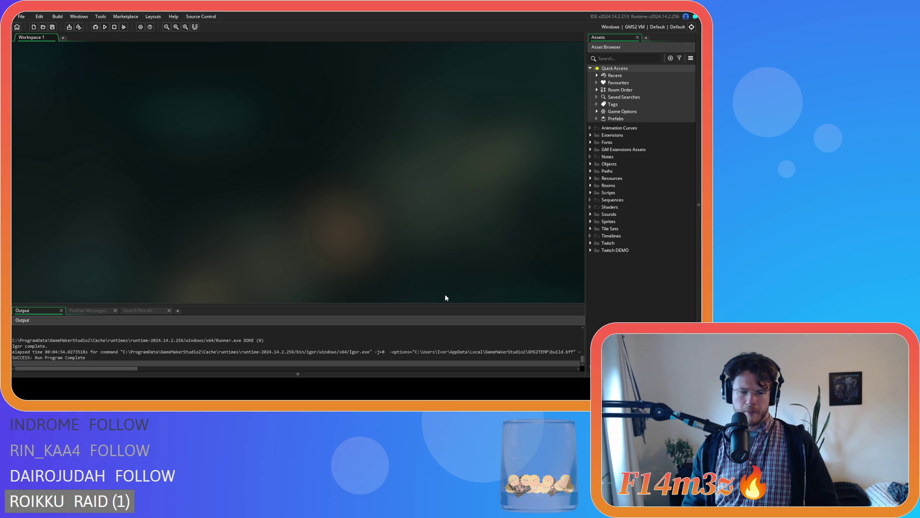
- Open sc_wolfConditions from Scripts > Conditions and bring up Find in it
left_click(591, 193)
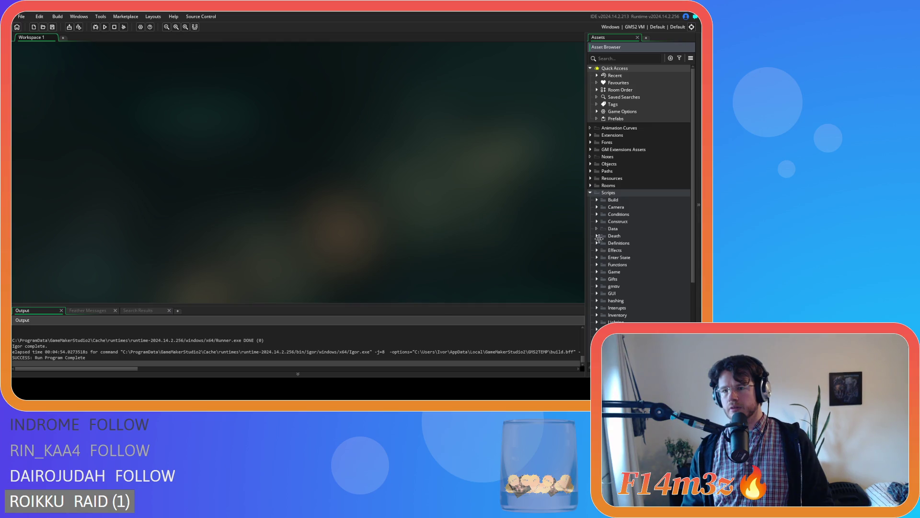
left_click(598, 215)
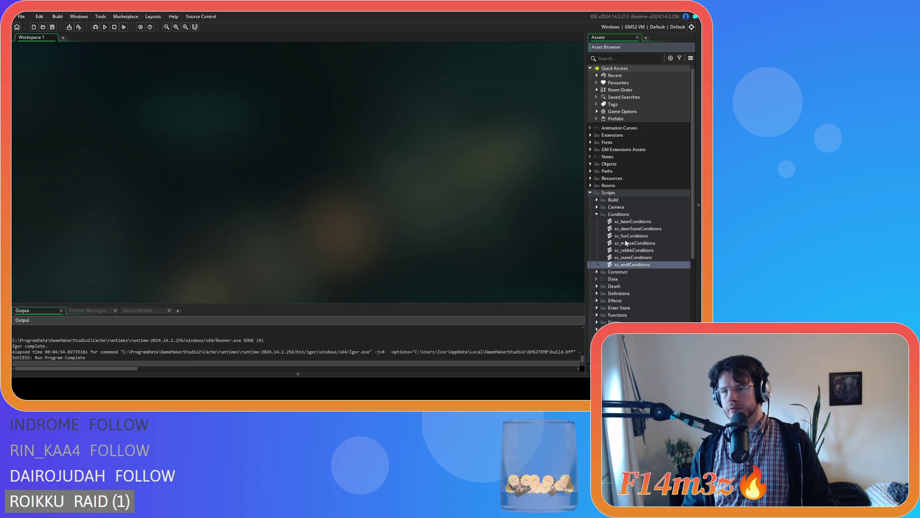
double_click(638, 266)
key("ctrl+f")
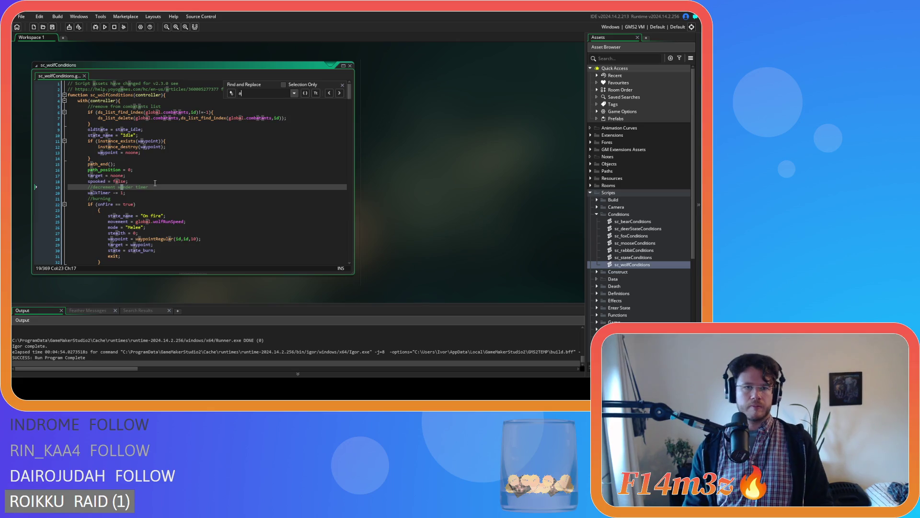
- Search for 'state_attack', step forward and back through the matches, then close Find
type("state_attack")
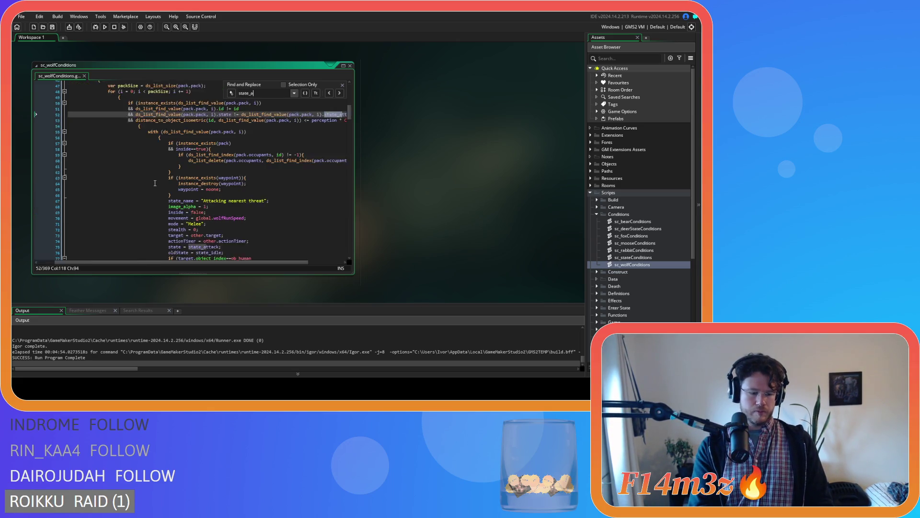
scroll(192, 216, "down", 2)
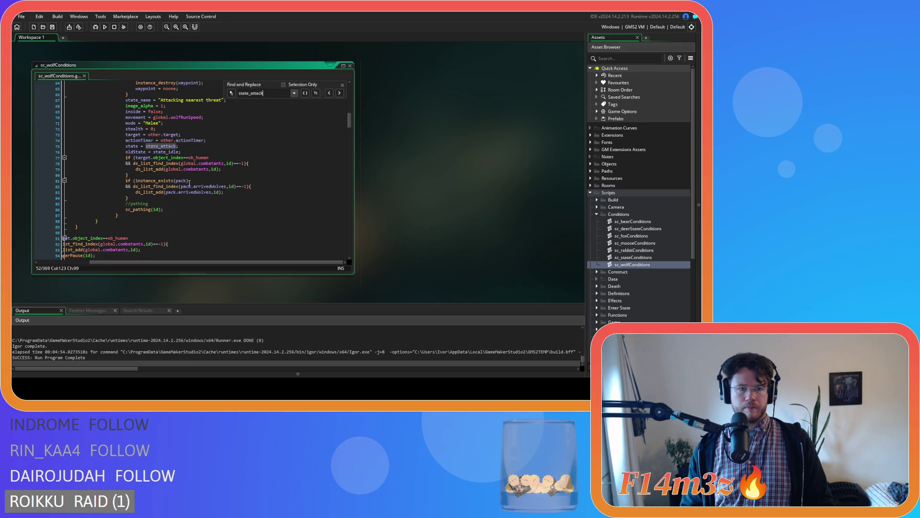
left_click(339, 93)
left_click(330, 94)
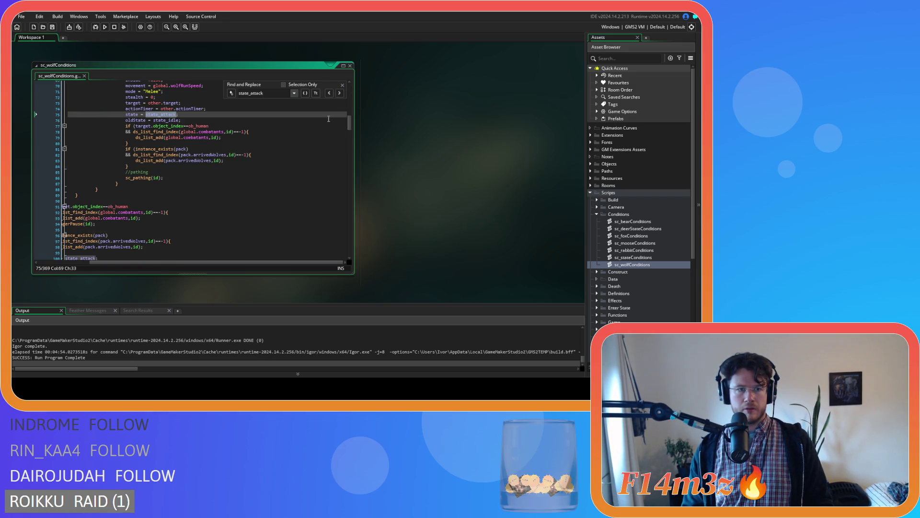
left_click(342, 85)
- Select and review the combatants check on lines 91–95 of the attack code
scroll(281, 167, "up", 5)
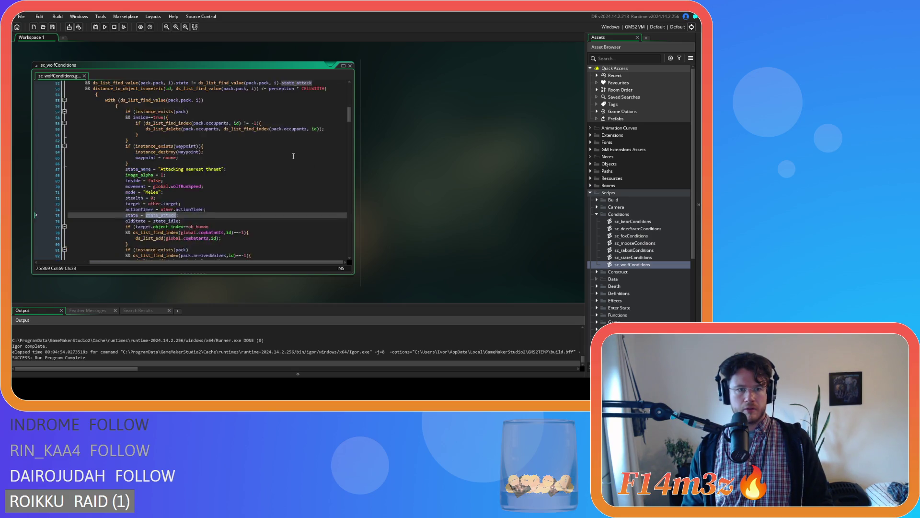
scroll(281, 167, "down", 2)
left_click_drag(165, 261, 122, 266)
scroll(169, 227, "down", 5)
left_click_drag(105, 231, 93, 206)
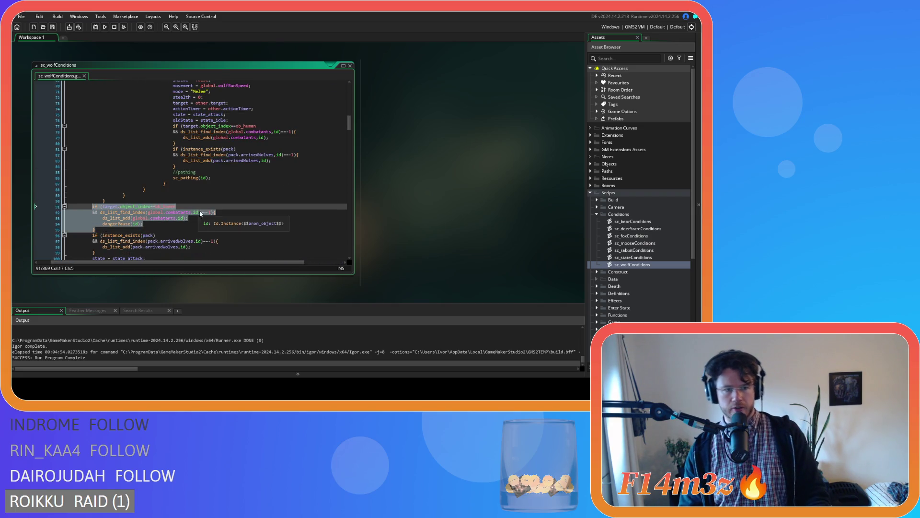
scroll(199, 214, "up", 9)
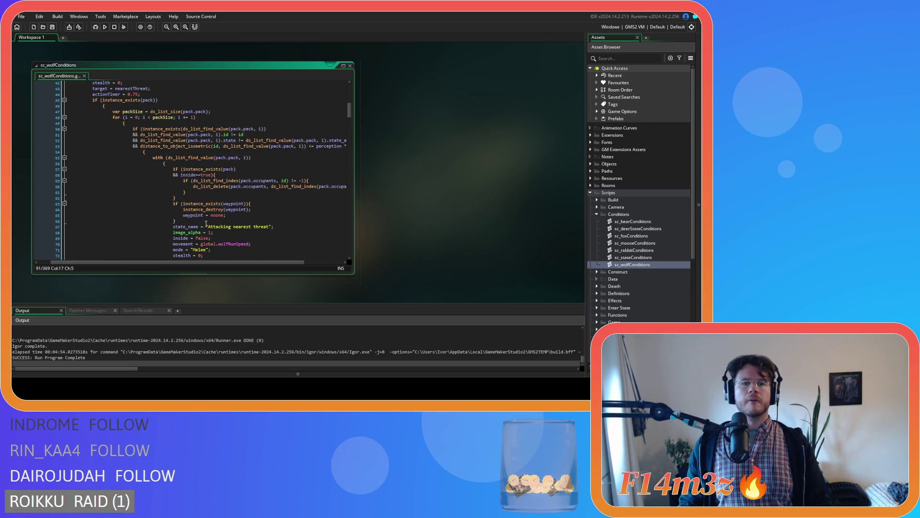
scroll(207, 224, "down", 3)
scroll(207, 225, "down", 2)
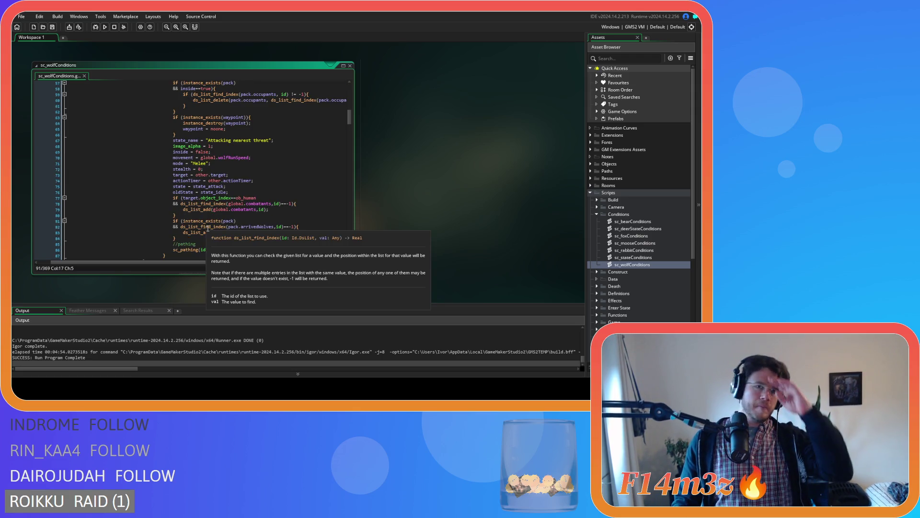
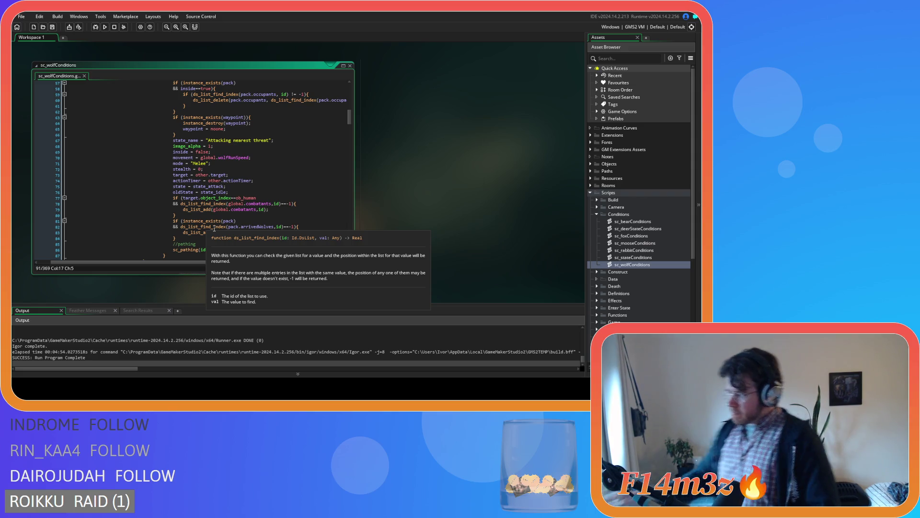
- Delete the ob_human combatants-list block after the pack loop, leaving the script at 364 lines
scroll(150, 179, "down", 2)
scroll(150, 179, "down", 2)
left_click_drag(96, 244, 95, 222)
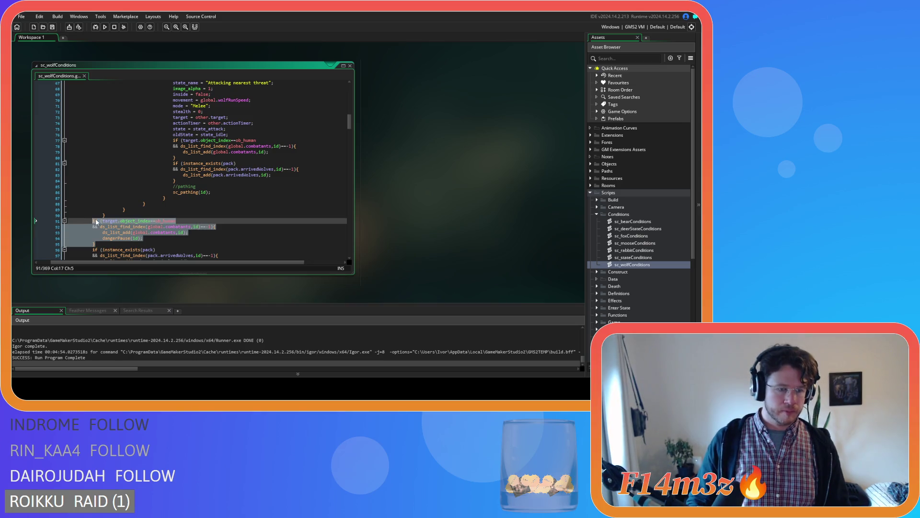
key("Delete")
key("ctrl+z")
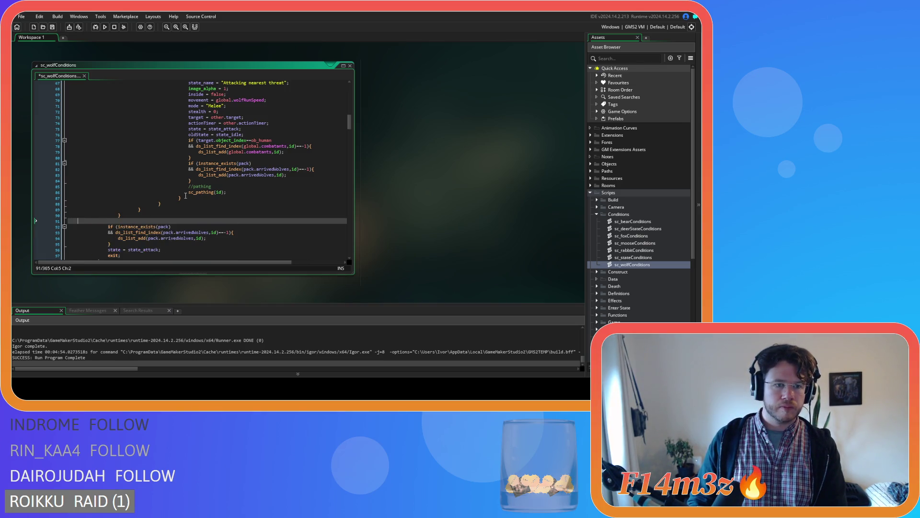
key("BackSpace")
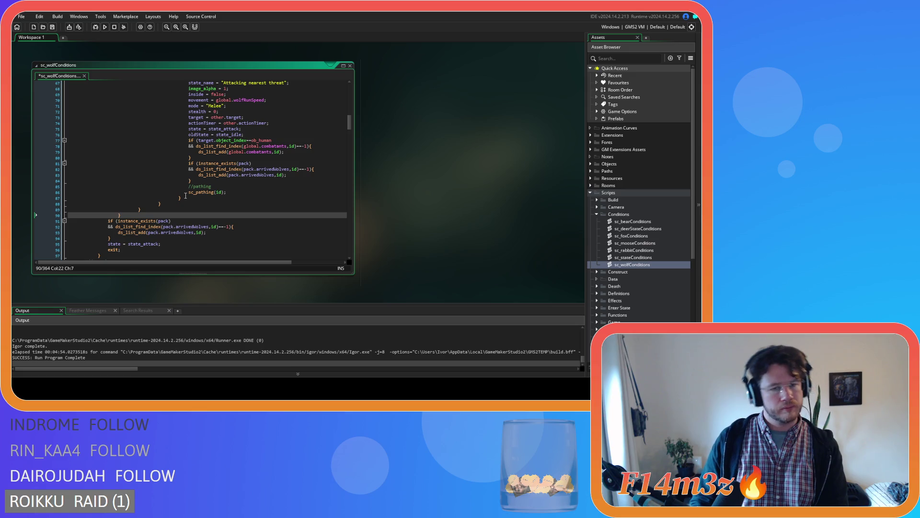
scroll(186, 195, "up", 10)
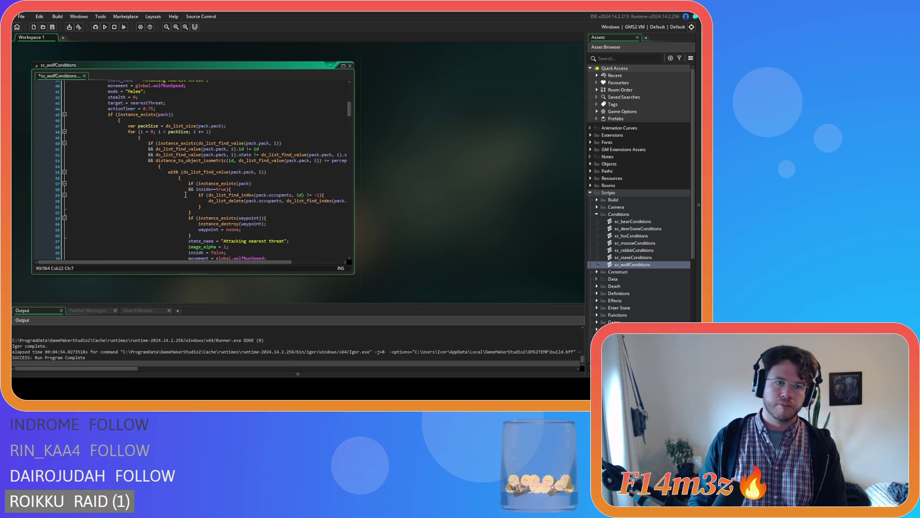
- Paste the combatants-list dangerPause block before the nearest-threat pack check, then select the copy after the tent branch
left_click(179, 129)
key("ctrl+v")
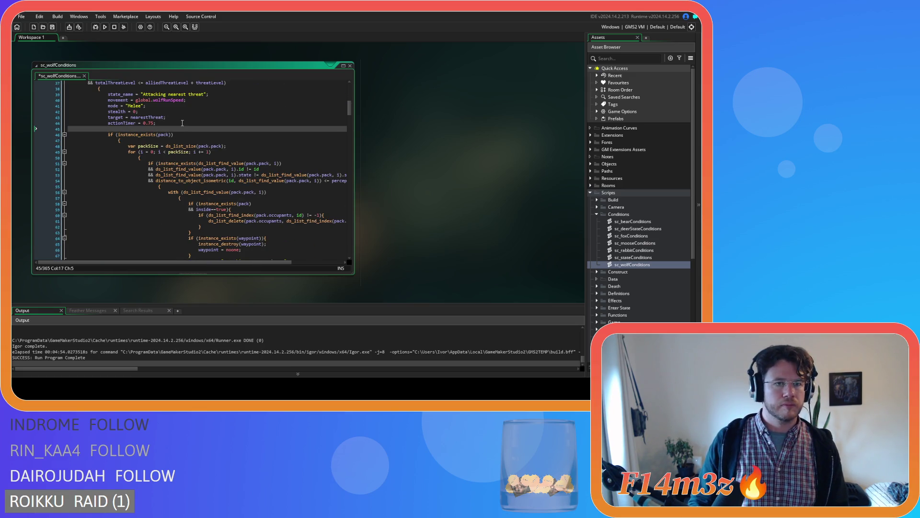
scroll(151, 166, "down", 20)
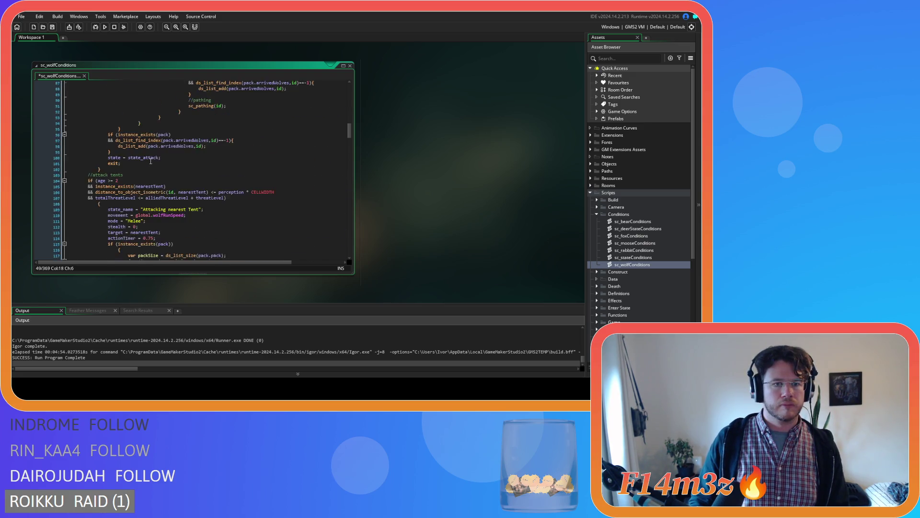
scroll(151, 161, "down", 9)
left_click_drag(111, 175, 105, 160)
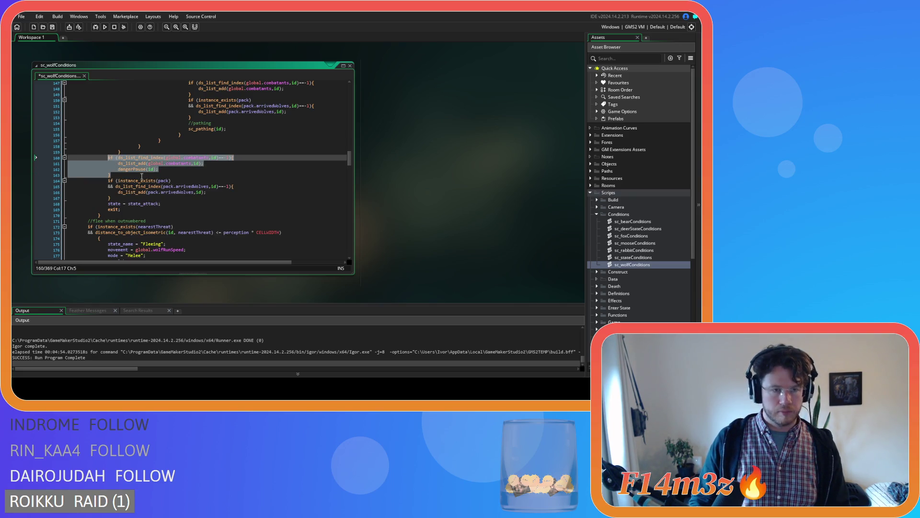
- Move the combatants-list block into the attack-tents branch before its pack loop, then build and run with F5
key("Delete")
key("BackSpace")
scroll(169, 140, "up", 14)
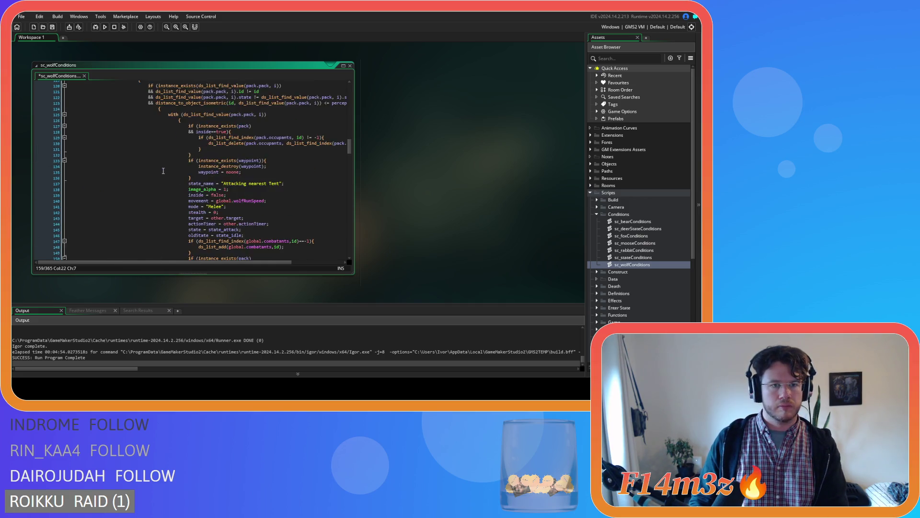
left_click(169, 140)
key("ctrl+v")
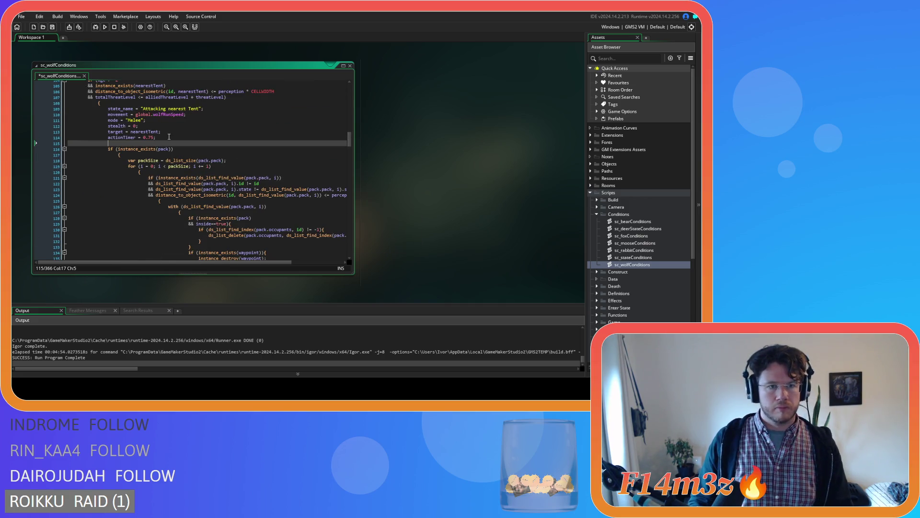
key("F5")
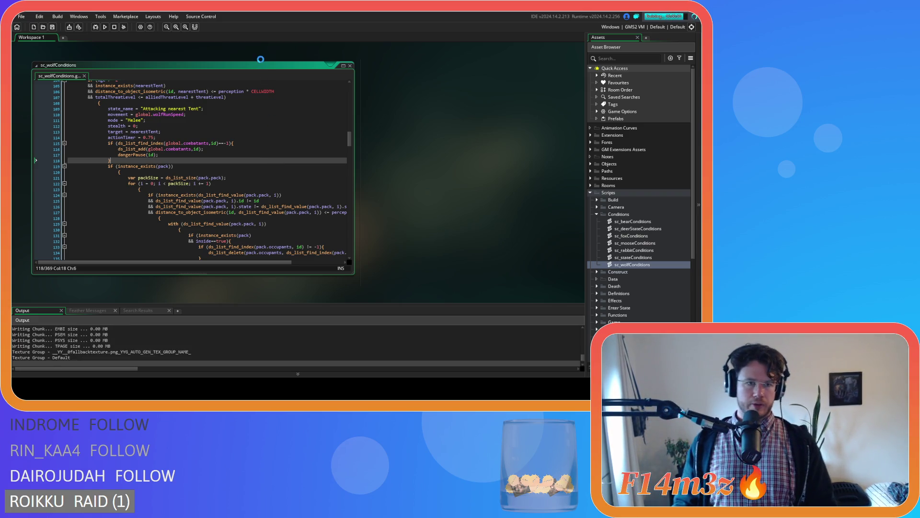
- Wait for the build to finish, then bring the Entheogen game window forward, paused on the map
mouse_move(192, 201)
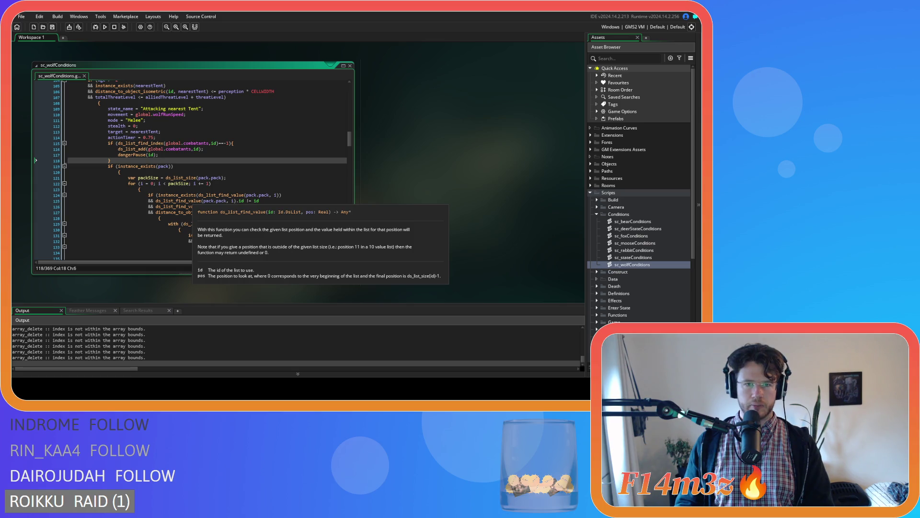
key("alt+Tab")
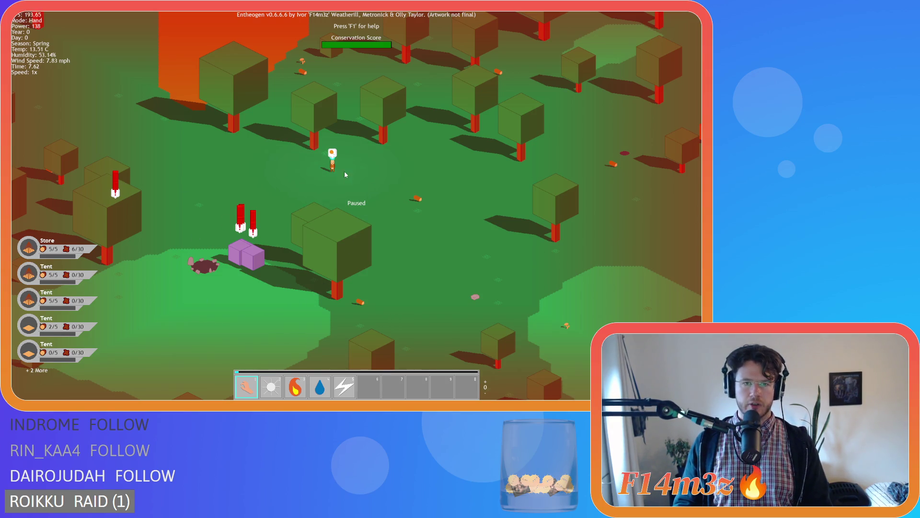
- Unpause at 1x speed and pan and zoom around the forest, ending on the villager tent camp
key("space")
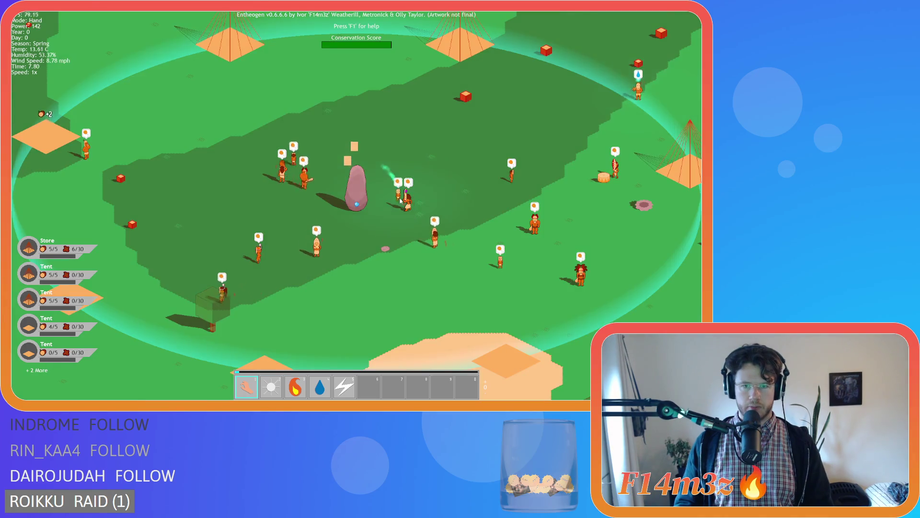
mouse_move(400, 201)
left_mouse_down()
mouse_move(411, 154)
mouse_move(336, 158)
mouse_move(326, 186)
left_mouse_up()
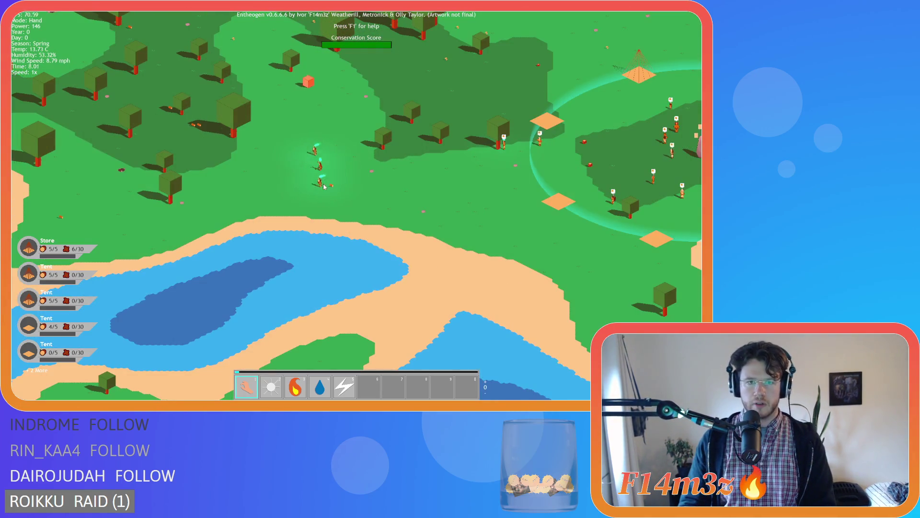
scroll(326, 186, "down", 5)
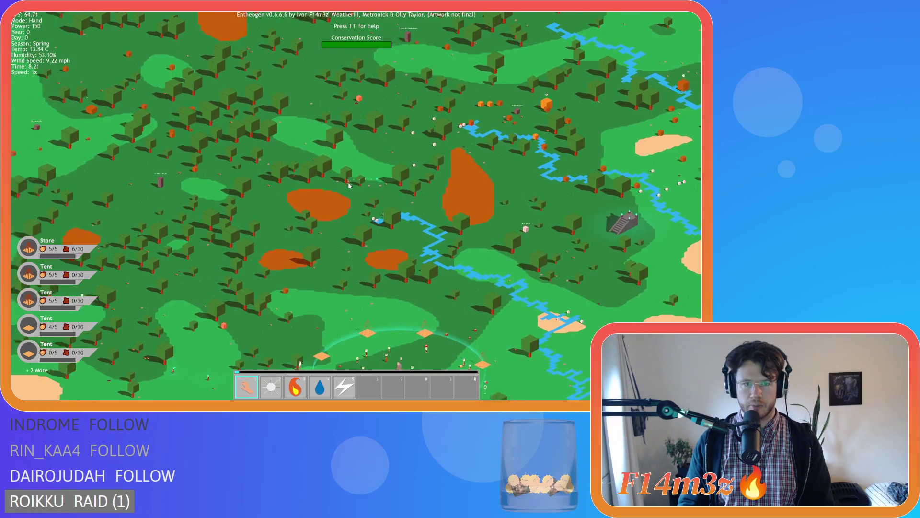
scroll(277, 288, "up", 5)
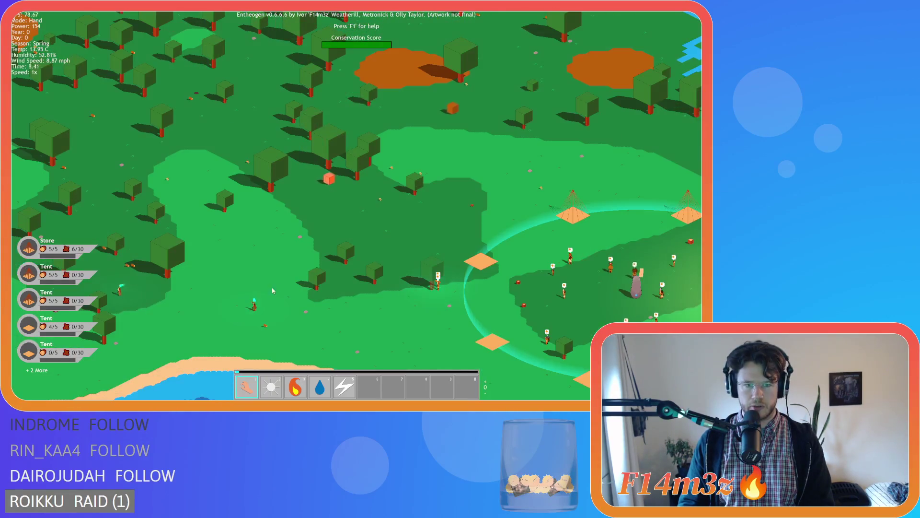
scroll(277, 288, "down", 5)
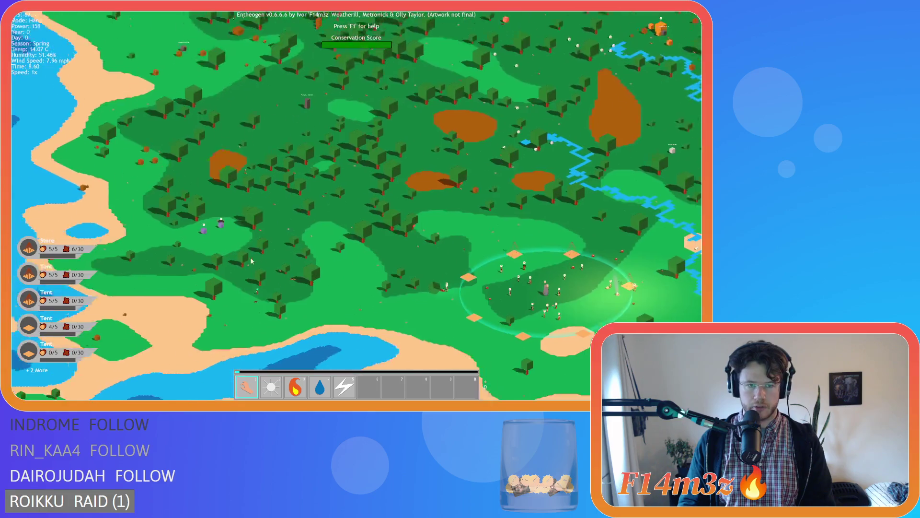
key("w")
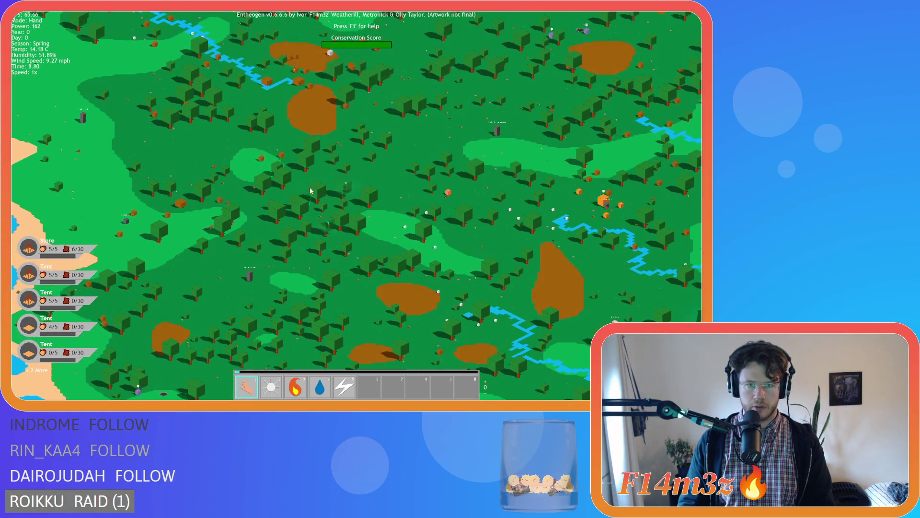
scroll(312, 196, "up", 5)
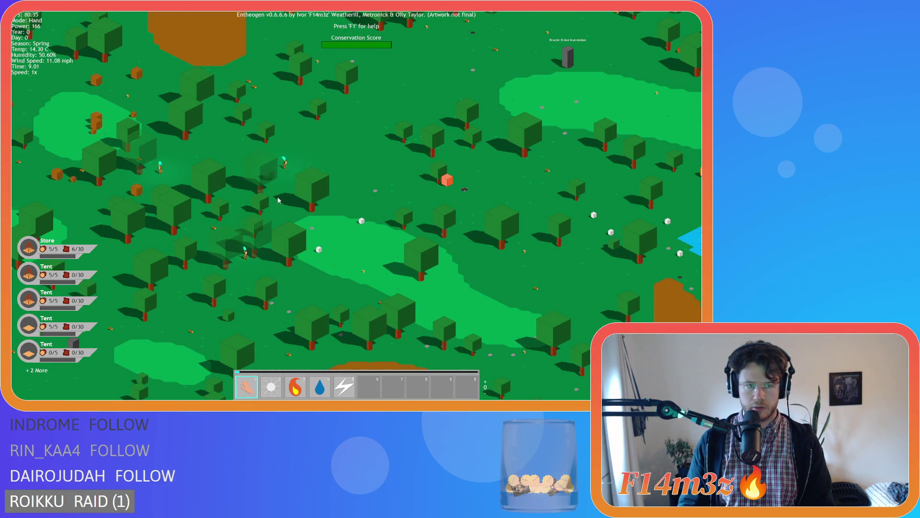
key("s")
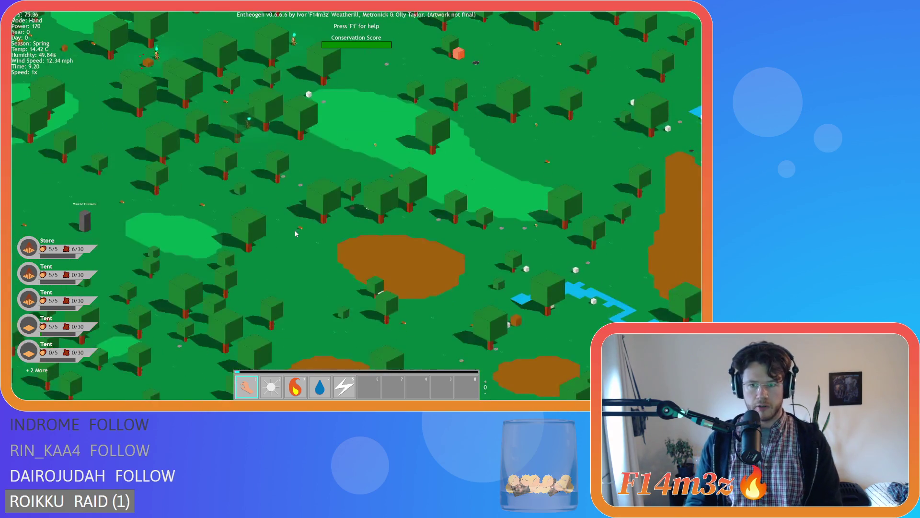
key("s")
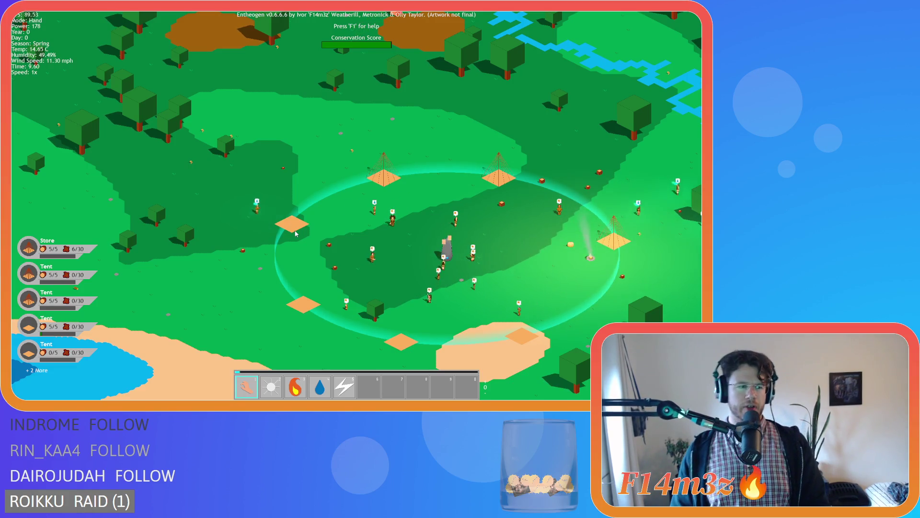
key("d")
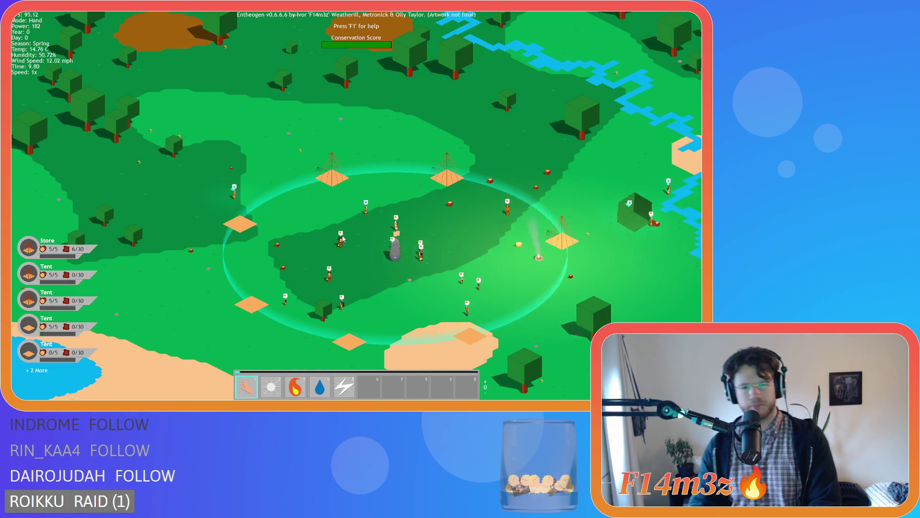